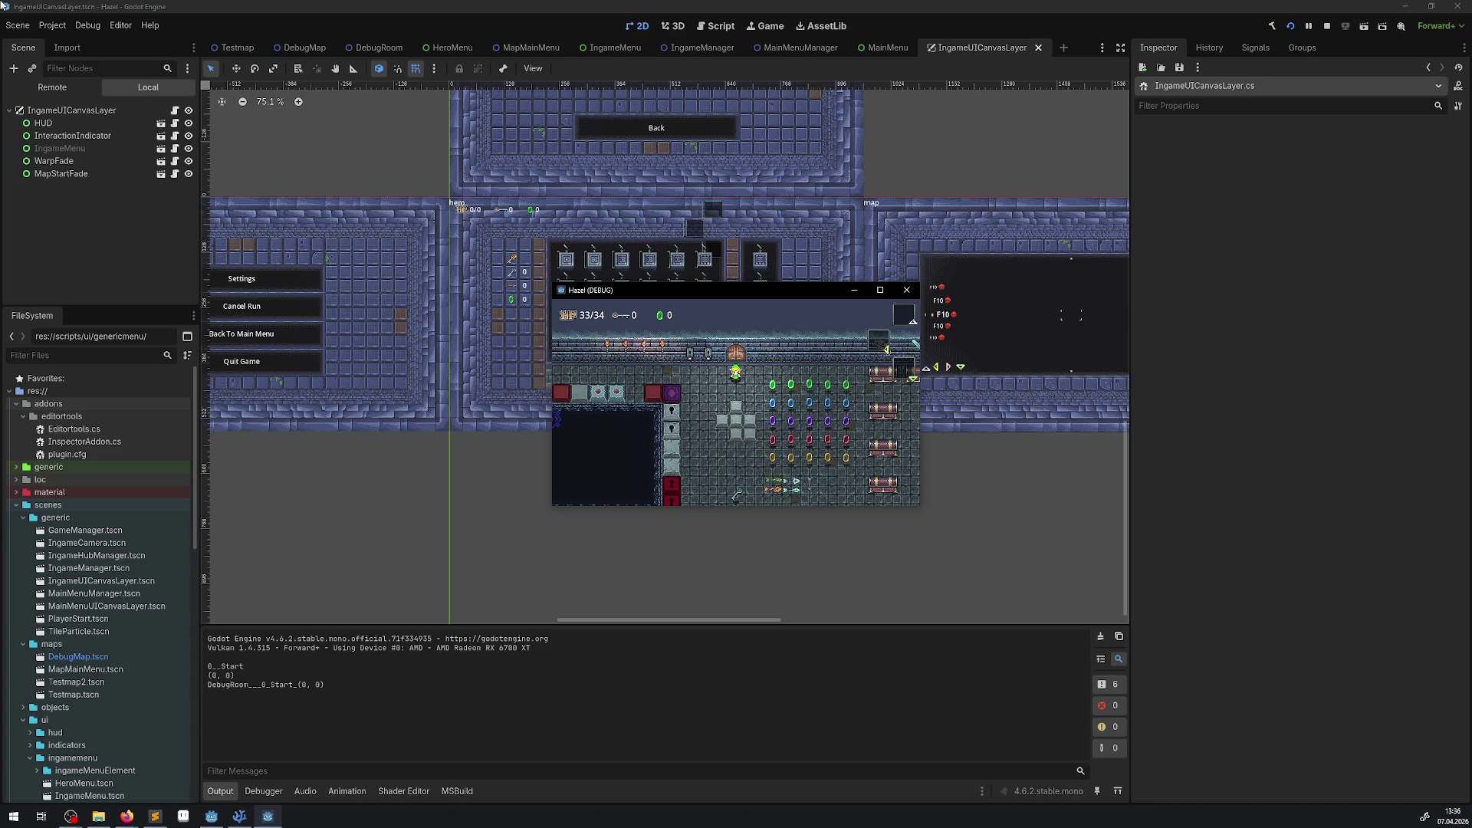
Step: Close the Hazel (DEBUG) game window to stop debugging, leaving SettingsMenu.cs in the code editor
key(alt+Tab)
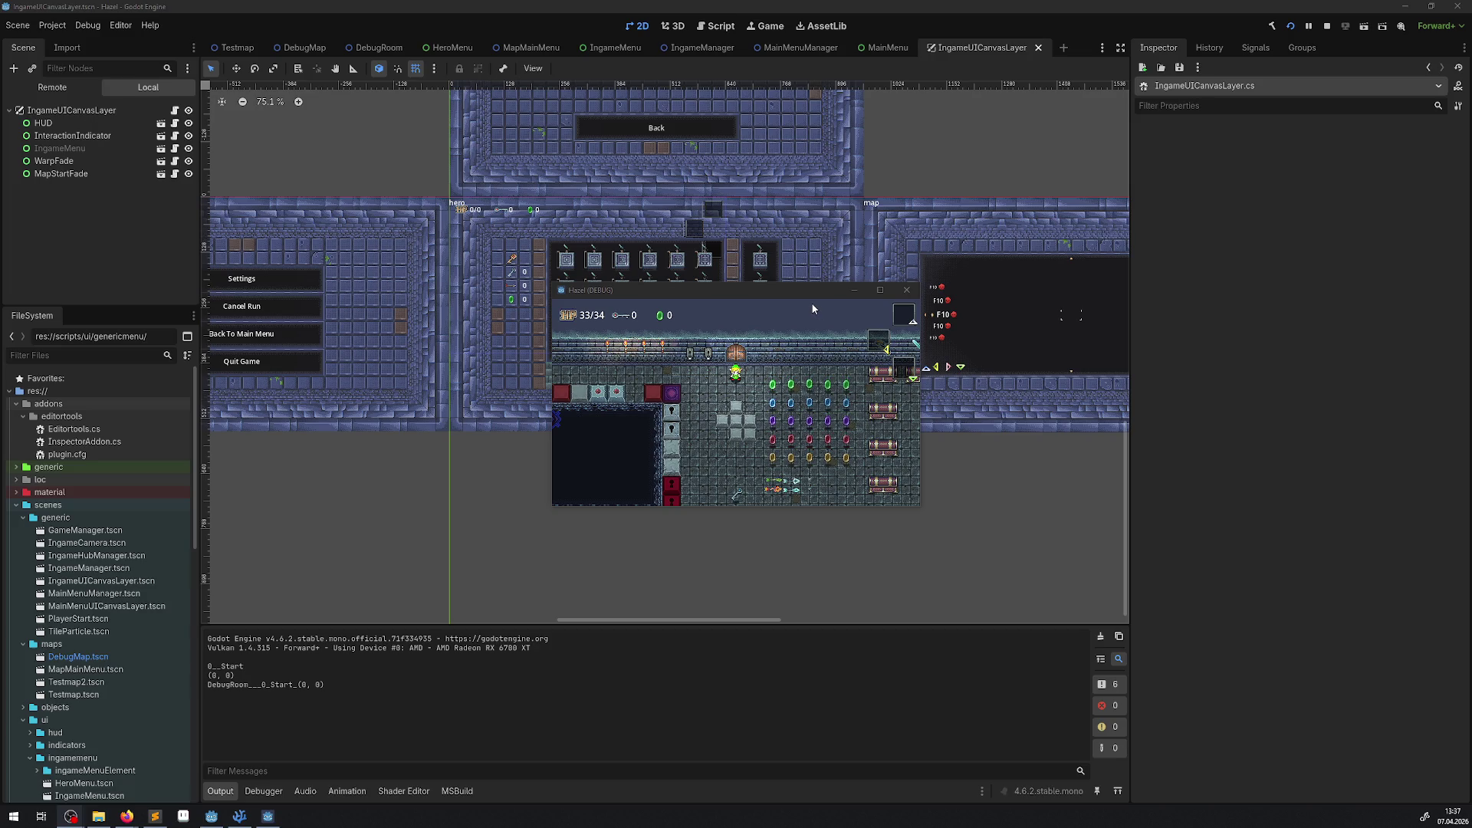
click(906, 290)
click(240, 815)
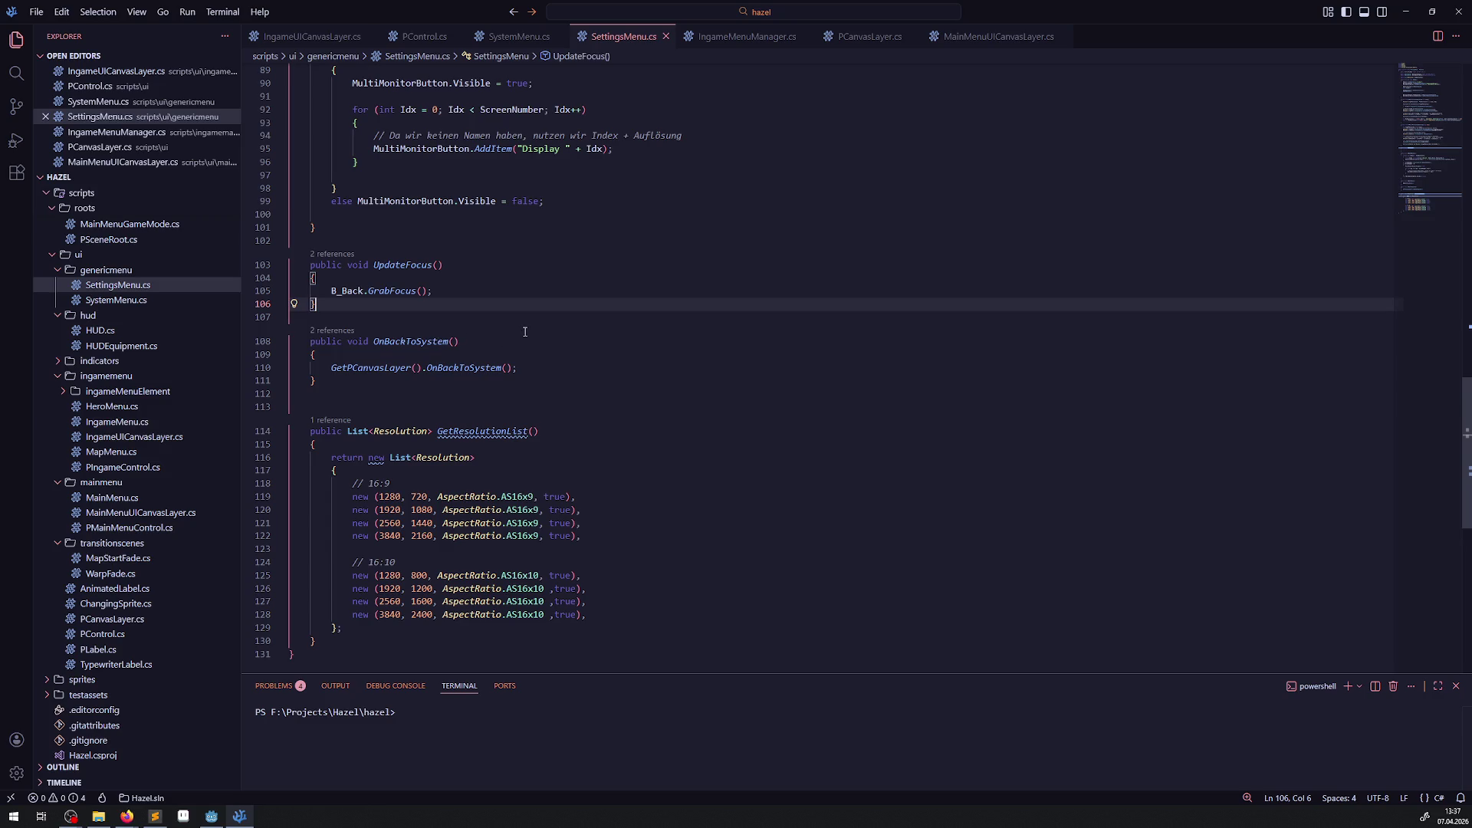
Step: Scroll through SettingsMenu.cs, check the upper menu panel in Godot, then open SystemMenu.cs
scroll(519, 315, up, 7)
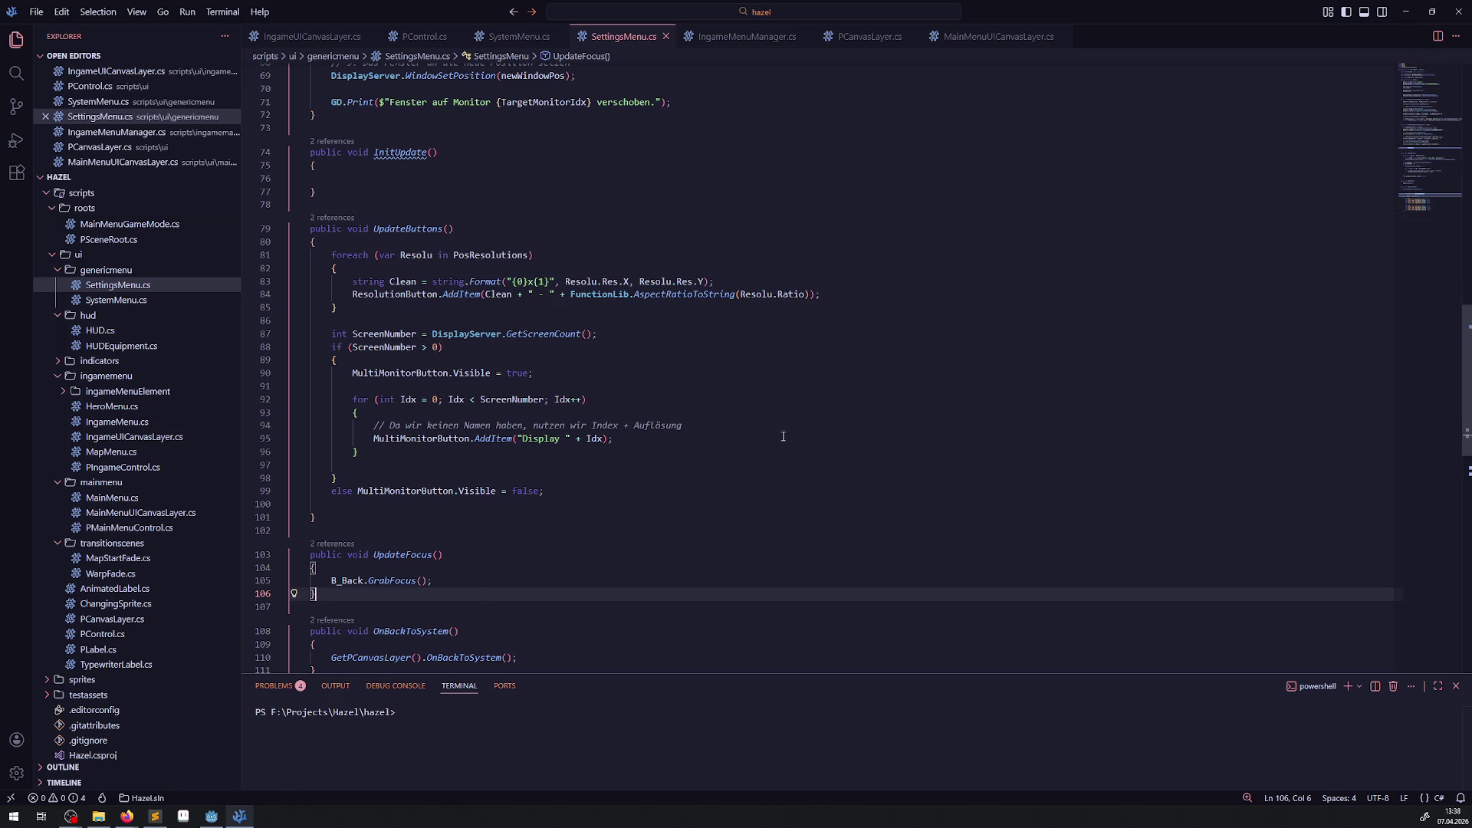
scroll(460, 537, down, 2)
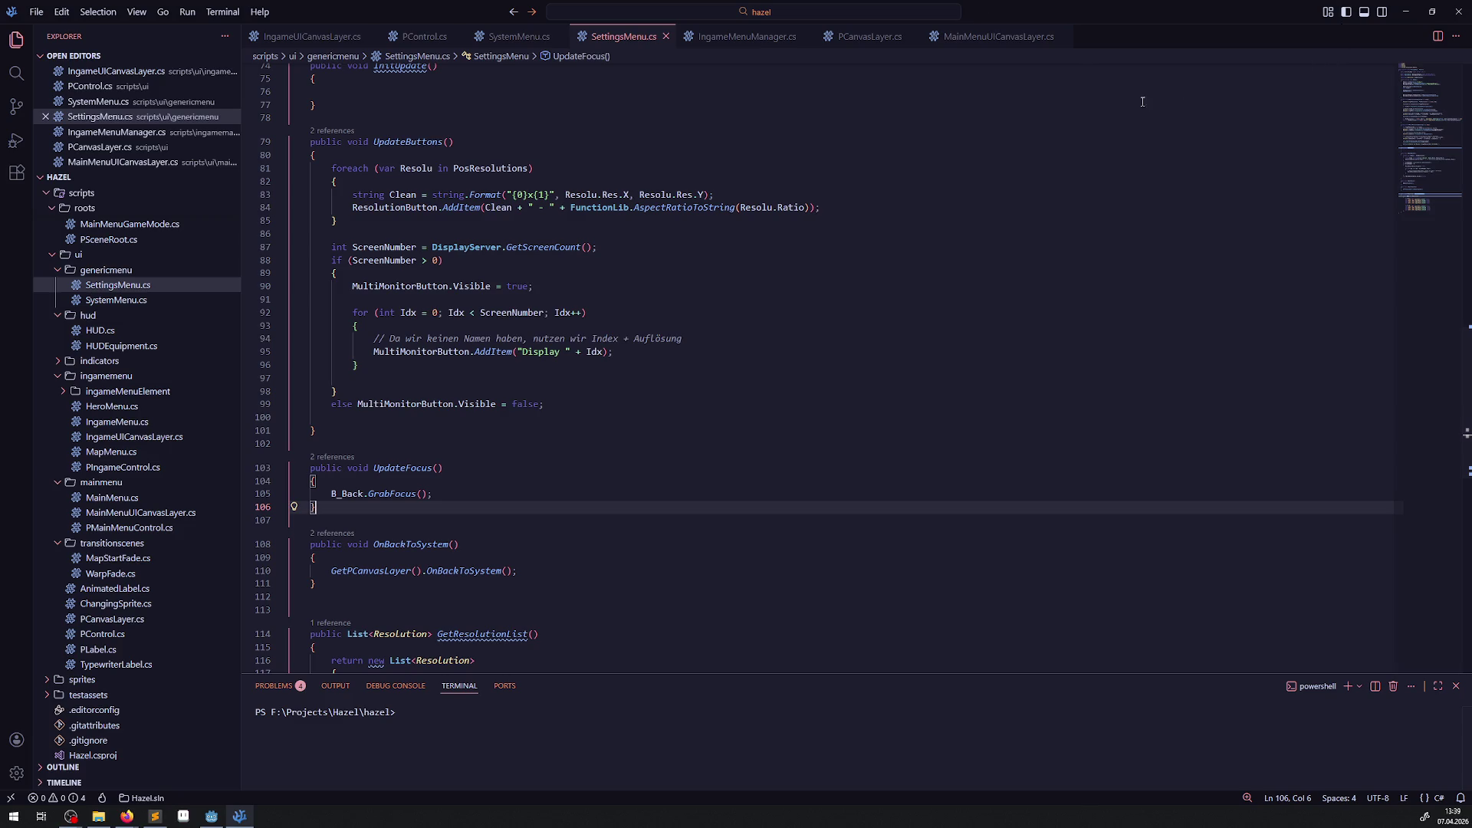
mouse_move(212, 816)
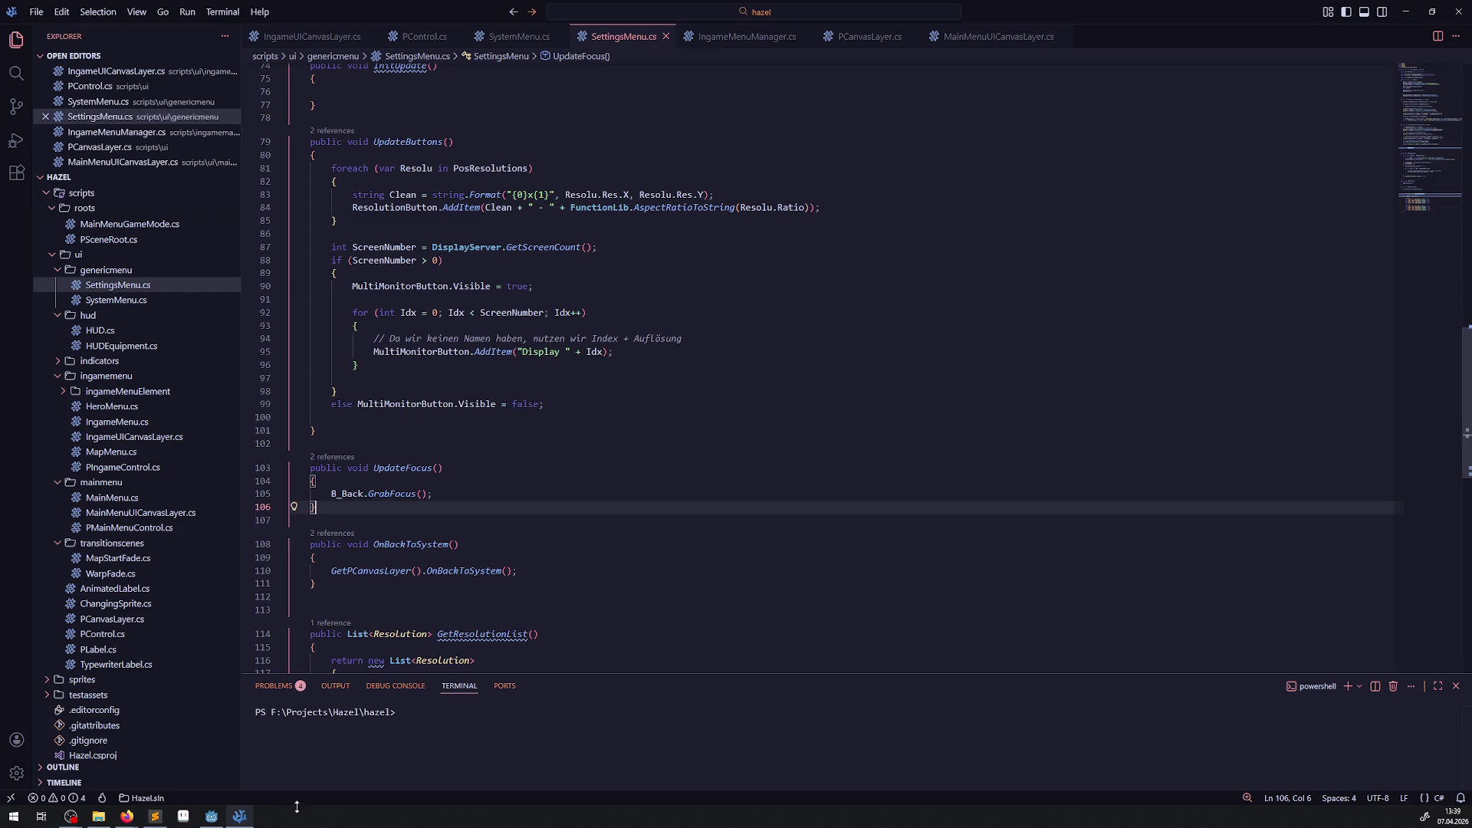
click(212, 816)
mouse_move(490, 354)
mouse_down()
mouse_move(531, 475)
mouse_move(481, 520)
mouse_up()
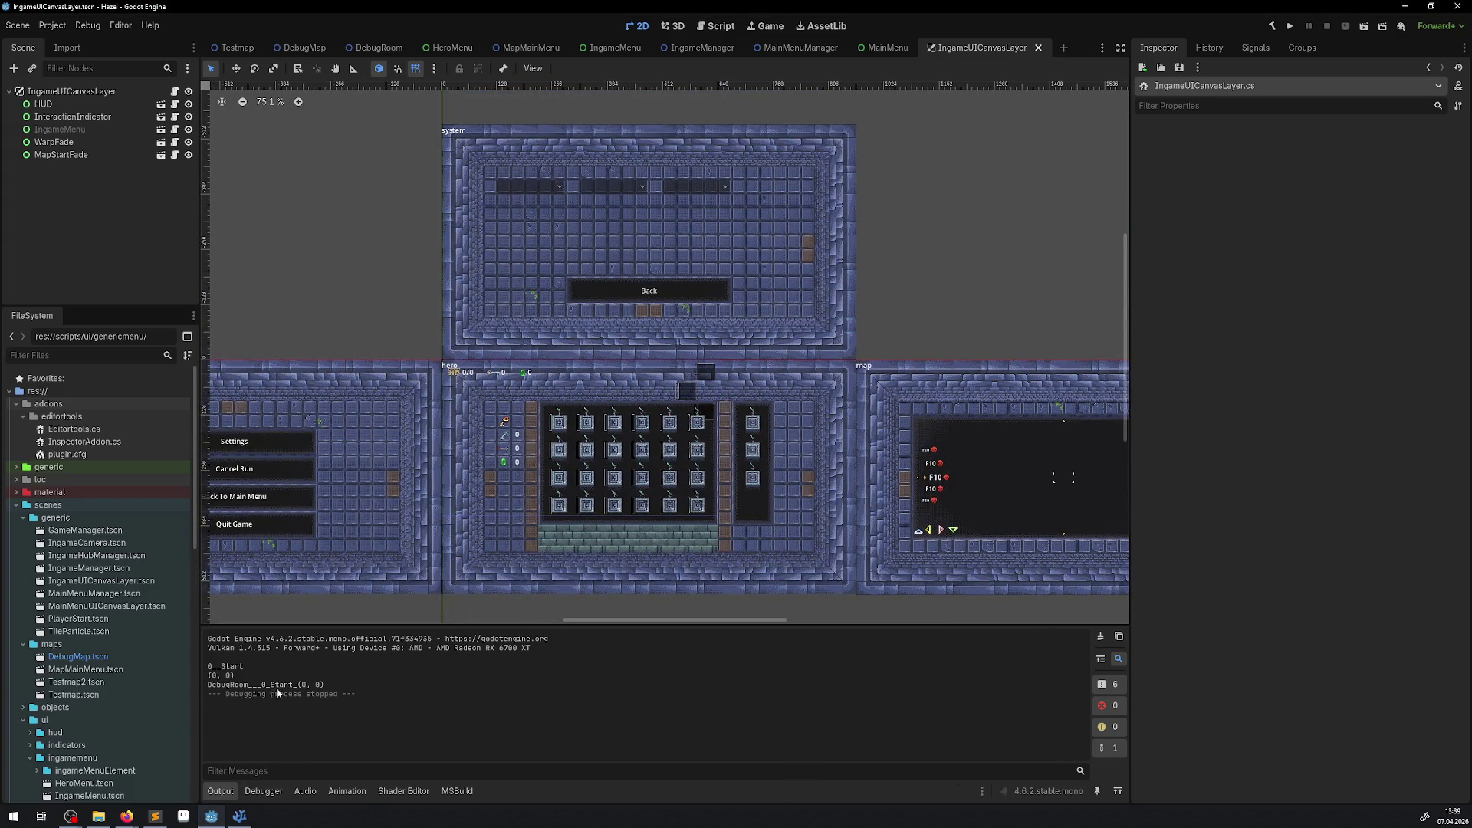
click(239, 816)
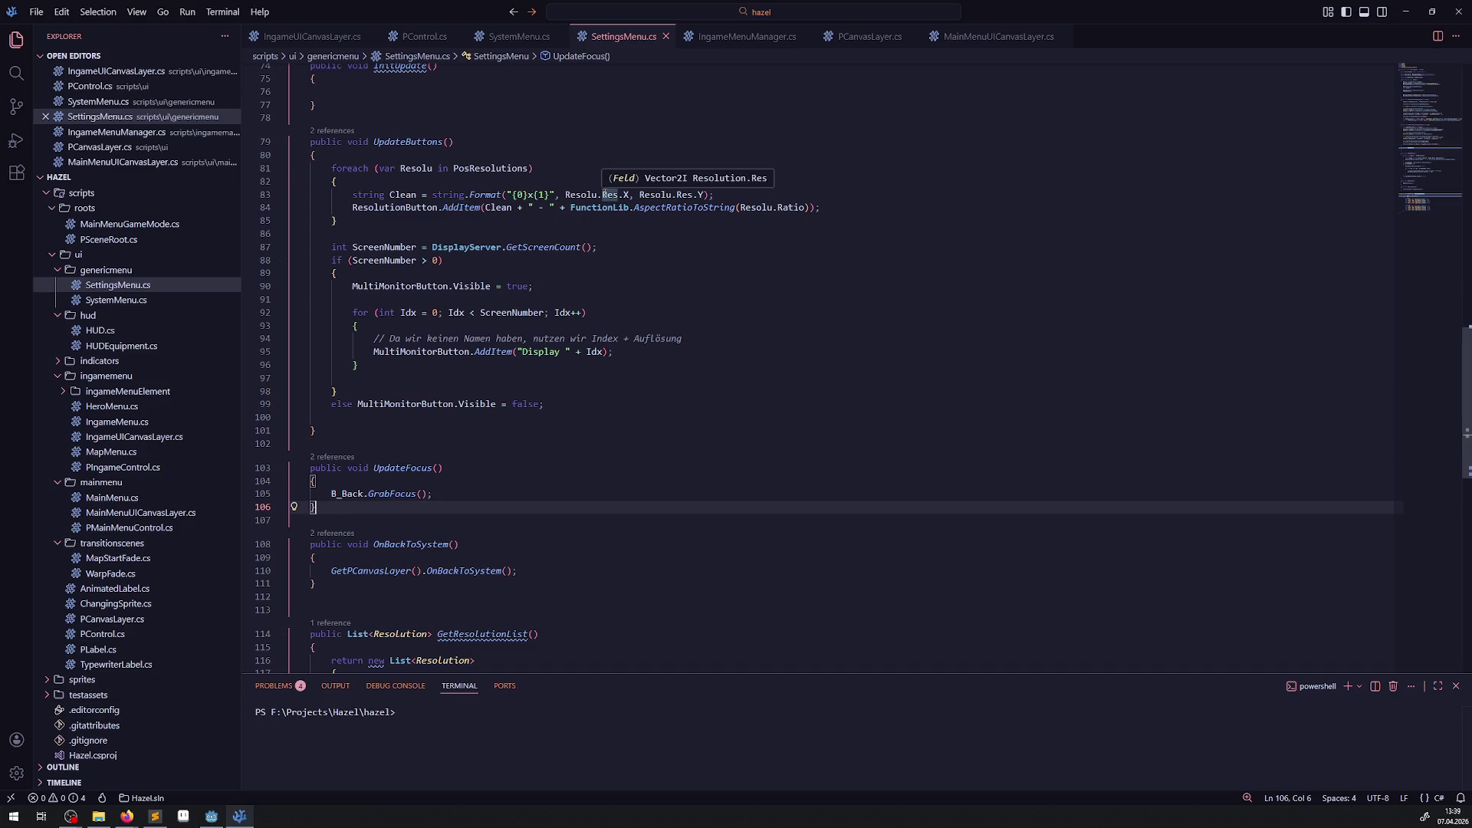
click(128, 302)
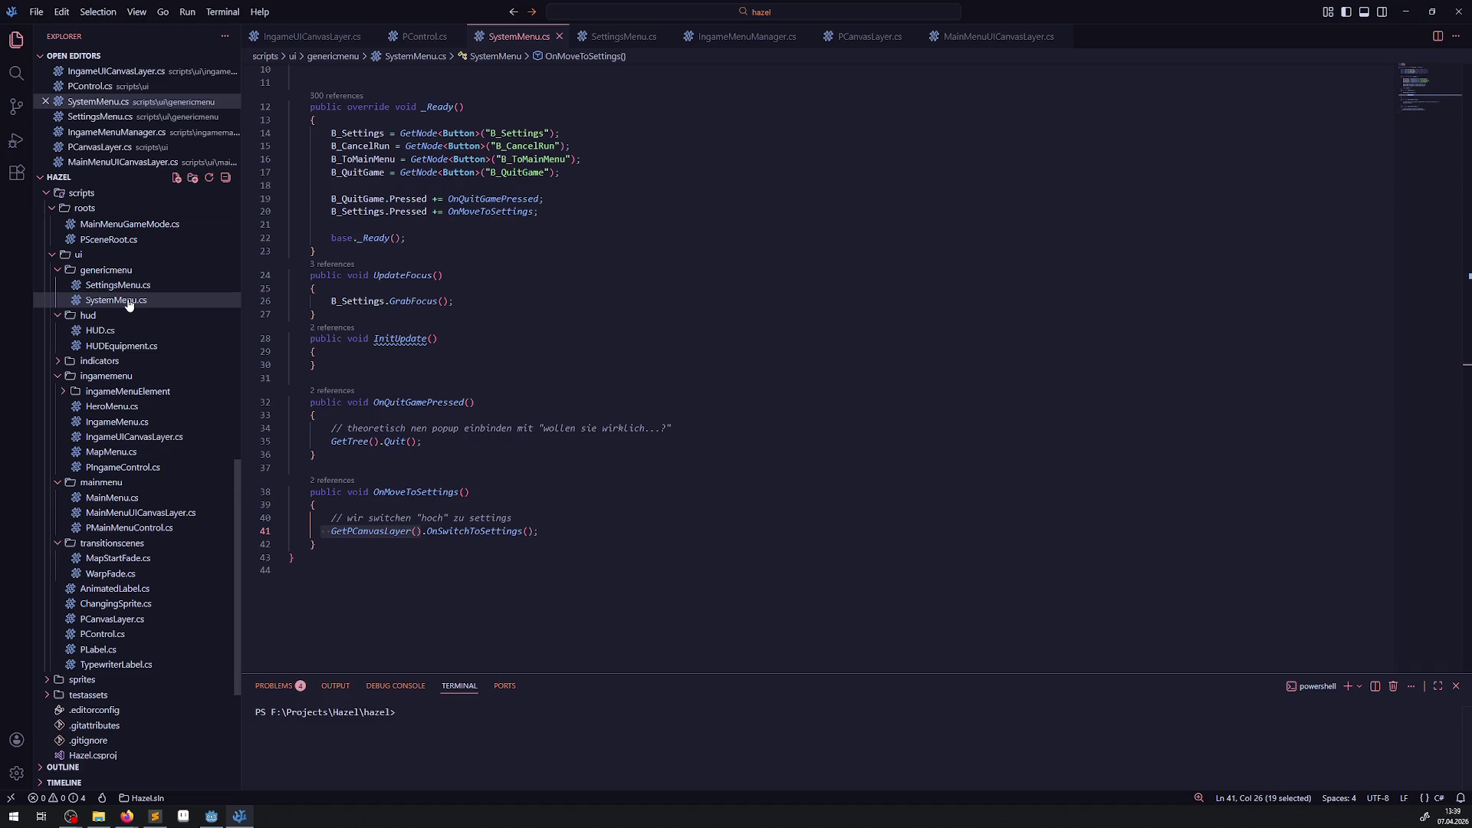
Step: Review SystemMenu.cs's _Ready hookups for B_QuitGame and B_Settings, then return to Godot
click(375, 531)
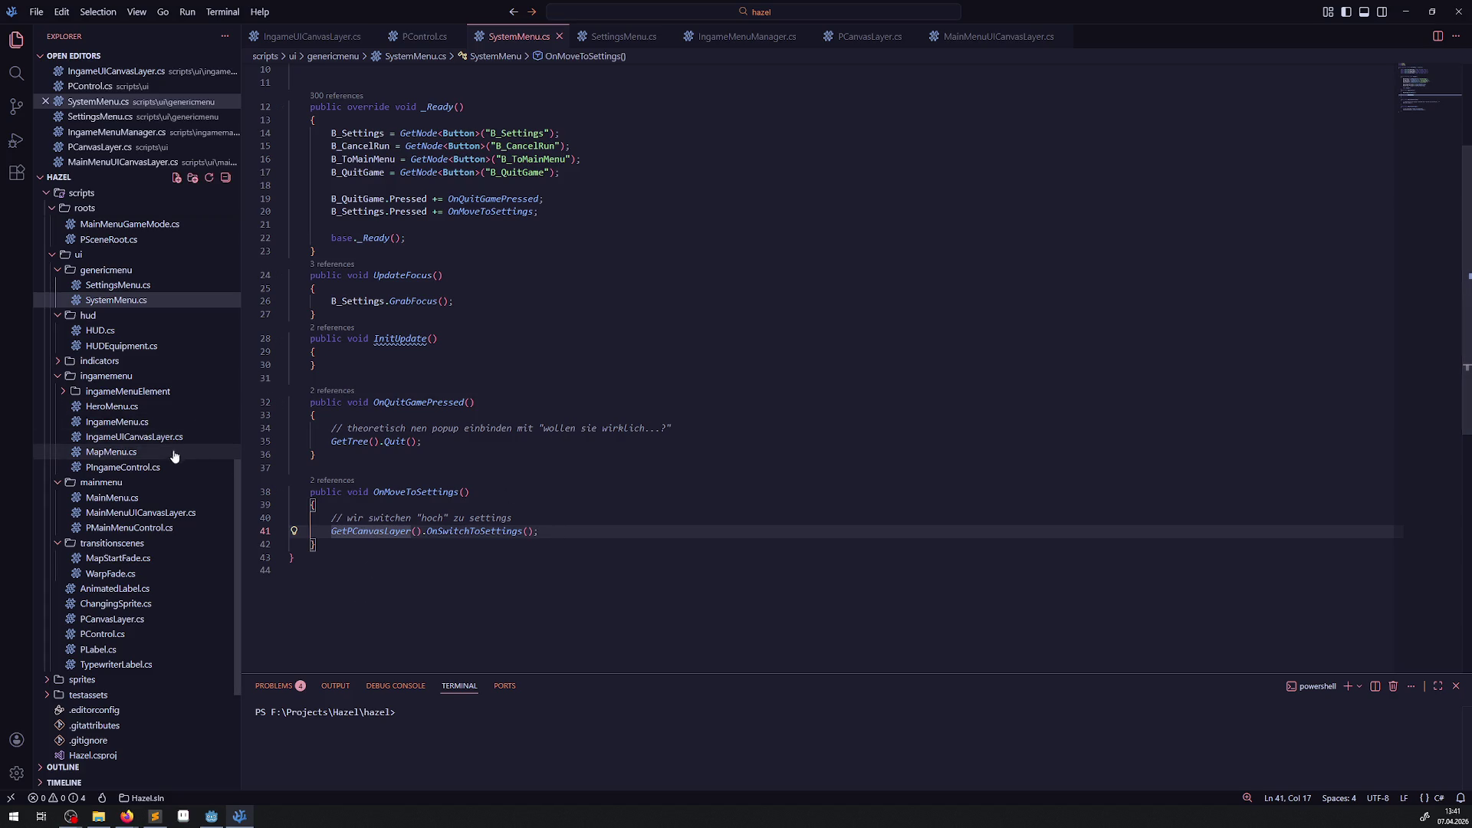
click(212, 816)
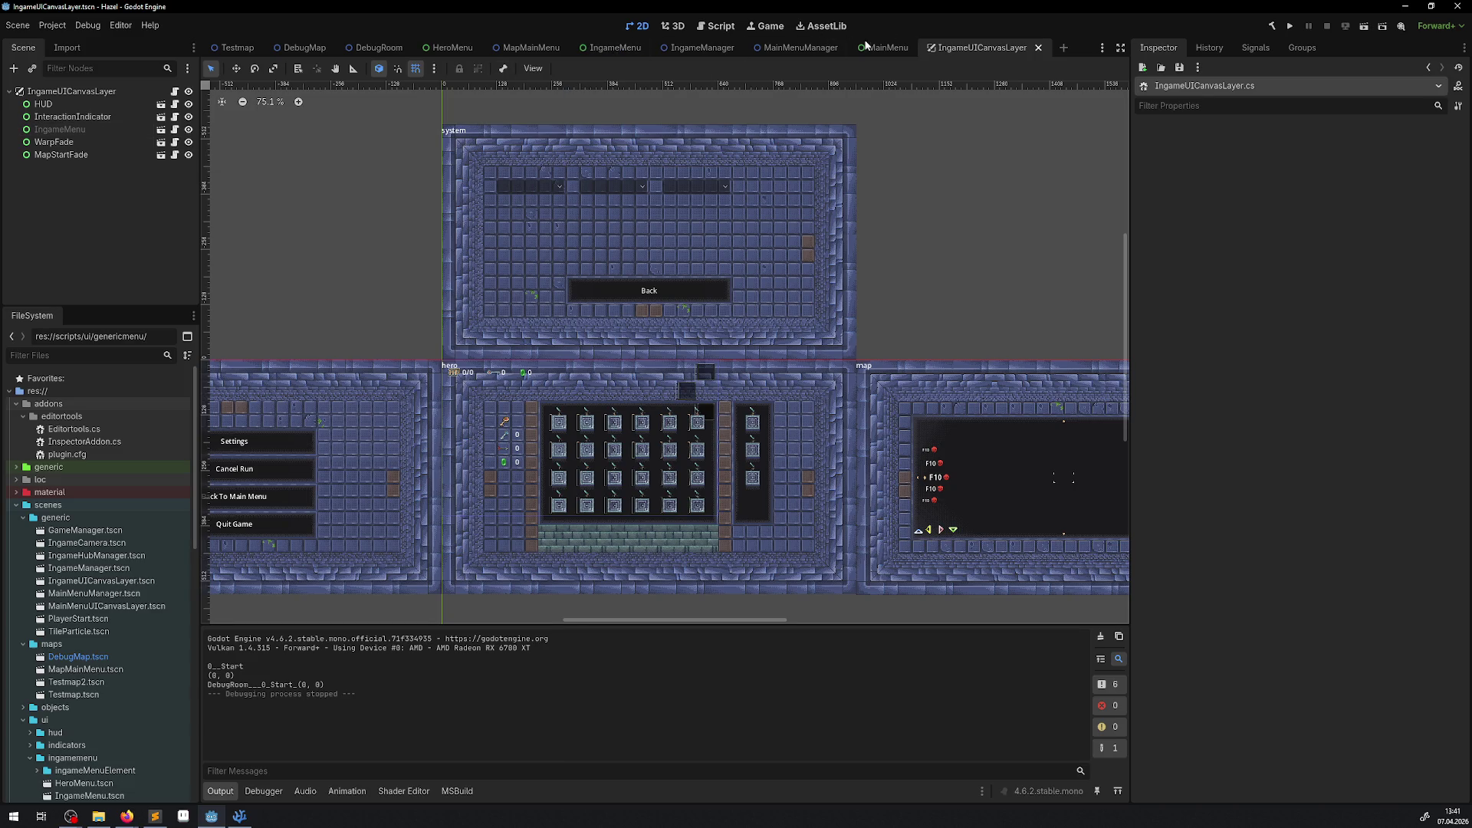
Step: In the IngameMenu scene, select both the SettingsMenu and SystemMenu nodes
click(611, 48)
click(63, 153)
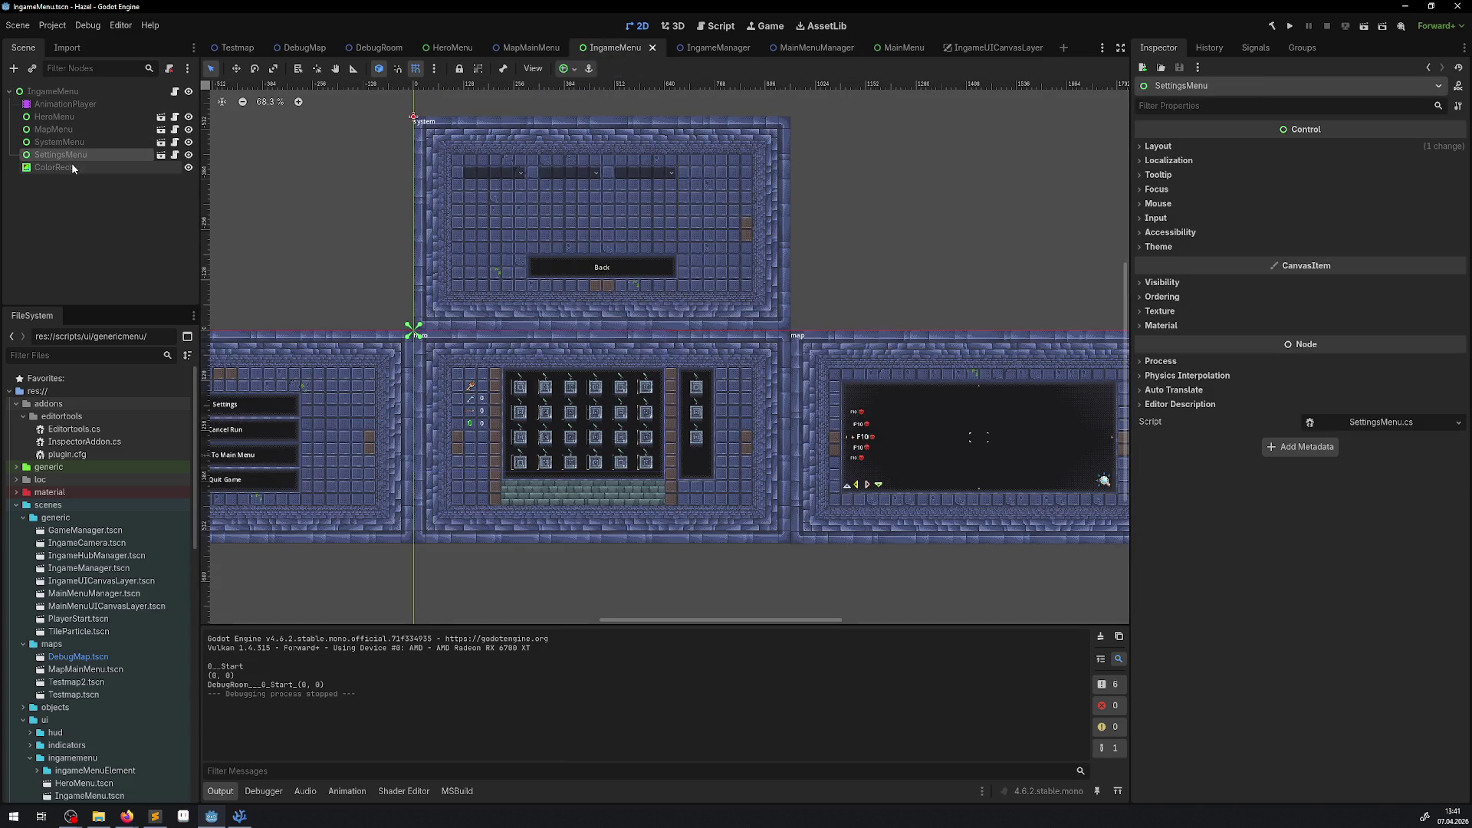
click(72, 169)
click(189, 168)
click(188, 168)
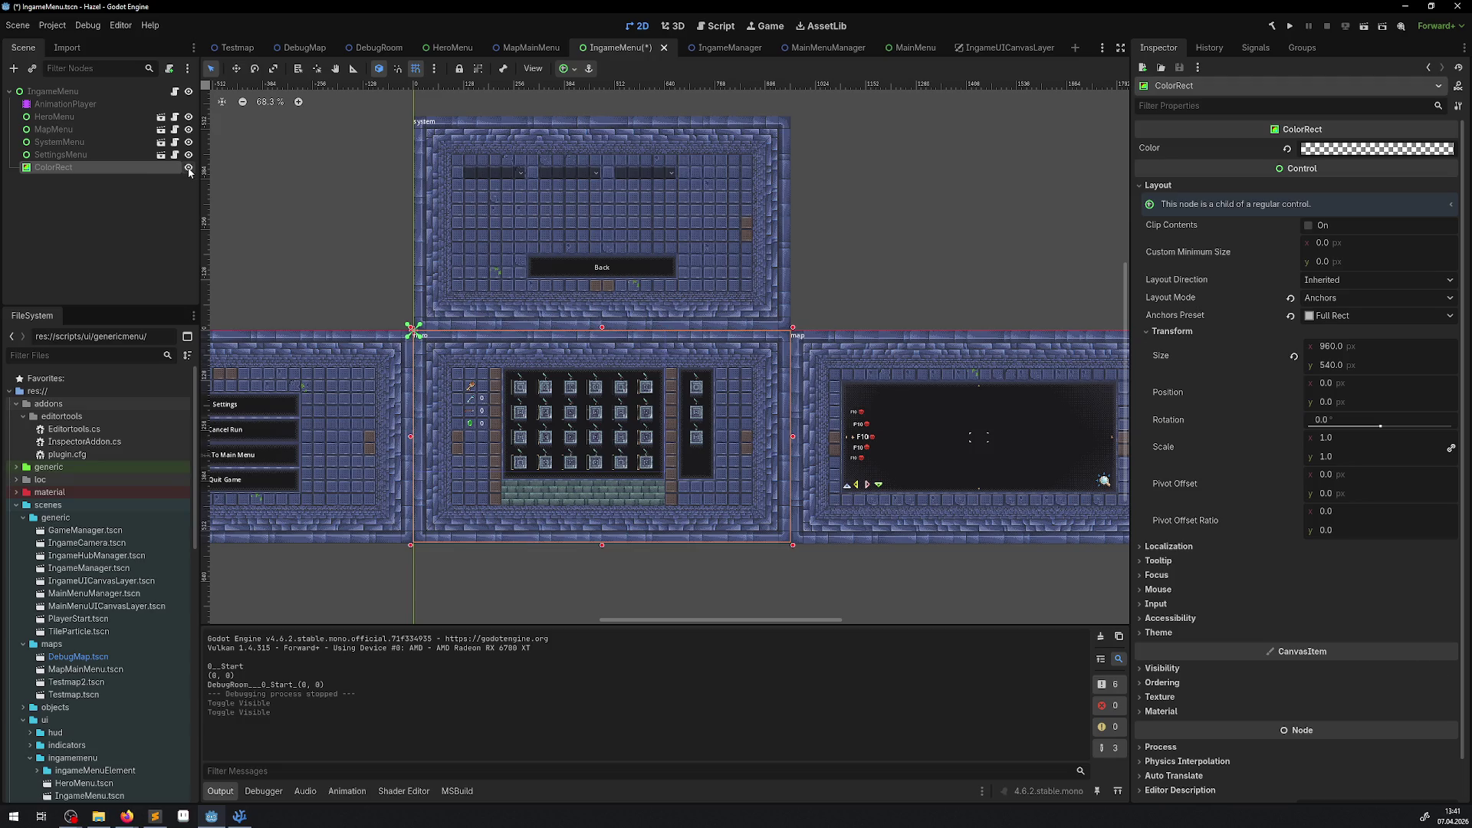
click(61, 155)
ctrl+click(75, 143)
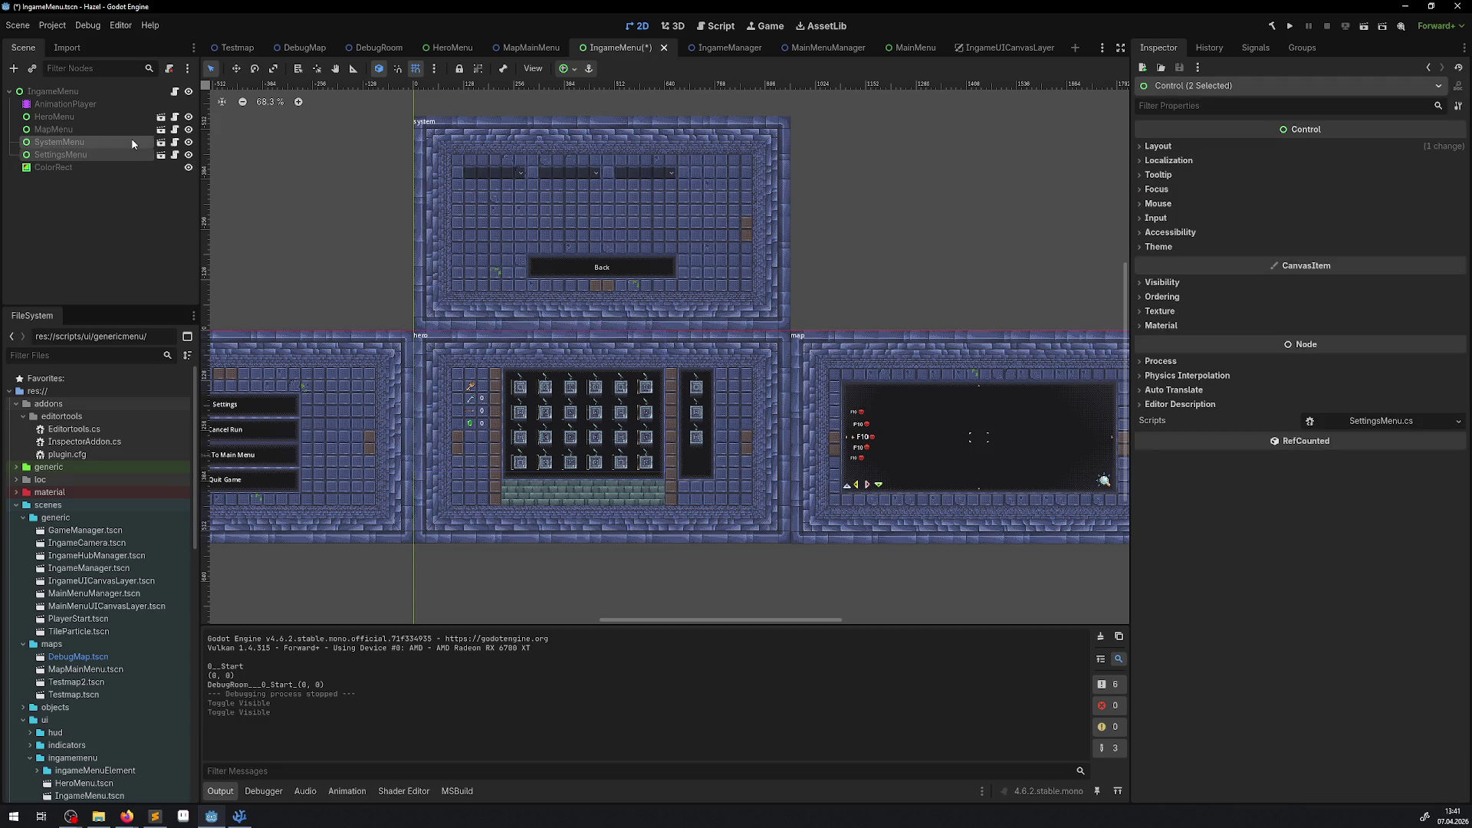
Step: Paste both menus under MainMenu, save the MainMenu scene, and return to IngameMenu
click(900, 46)
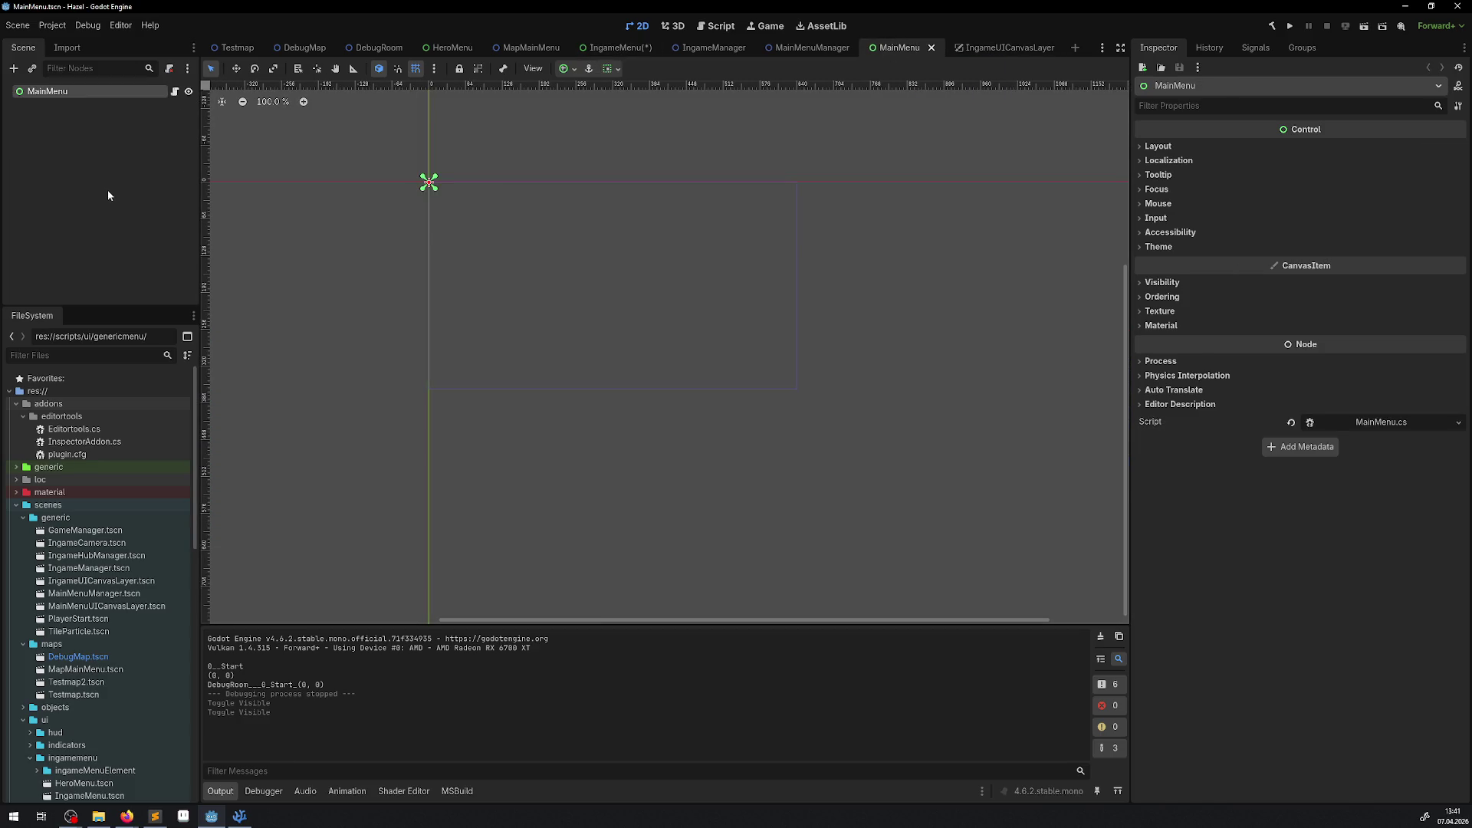
key(ctrl+v)
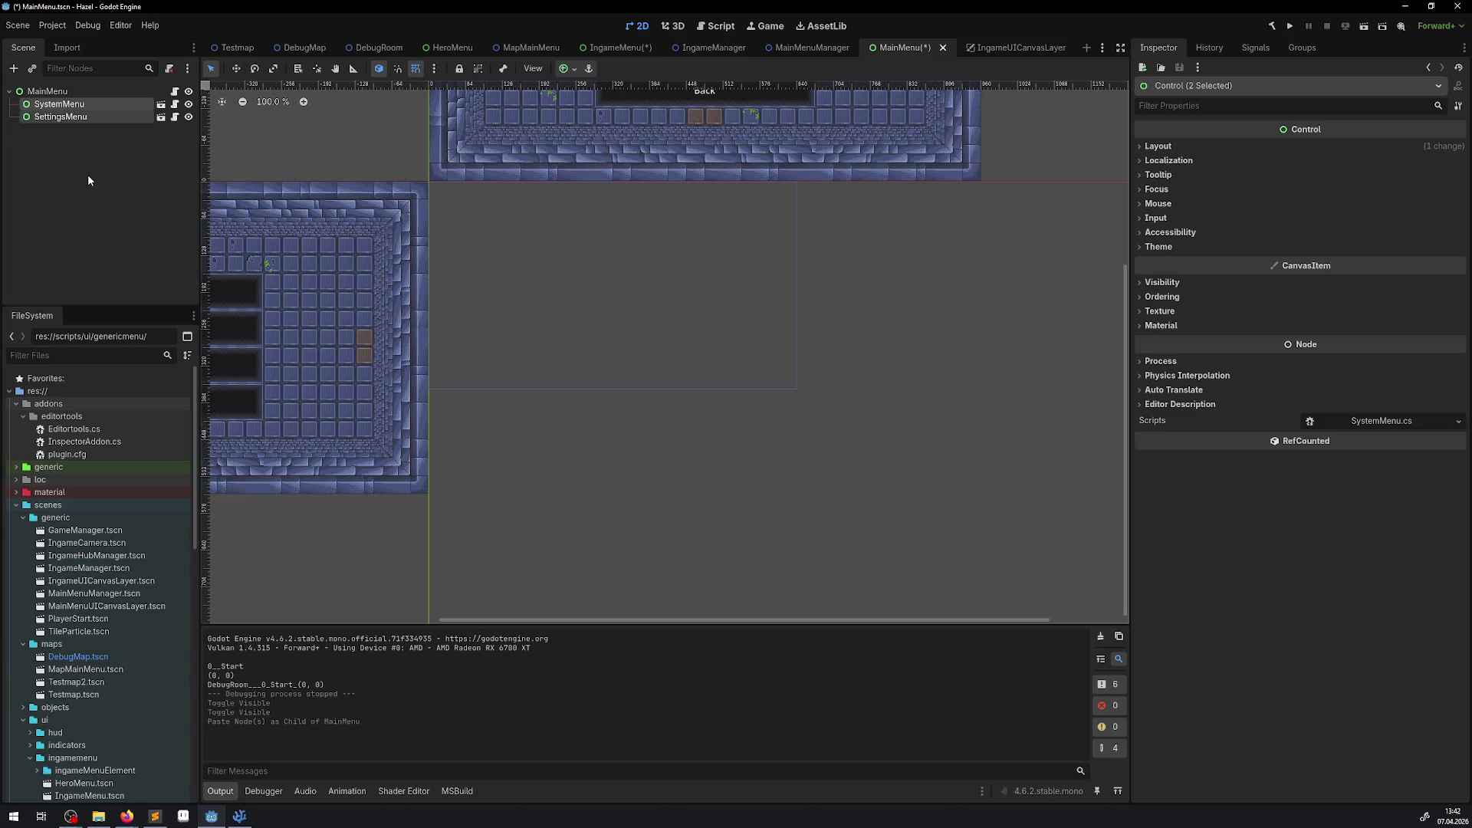
key(ctrl+s)
click(600, 50)
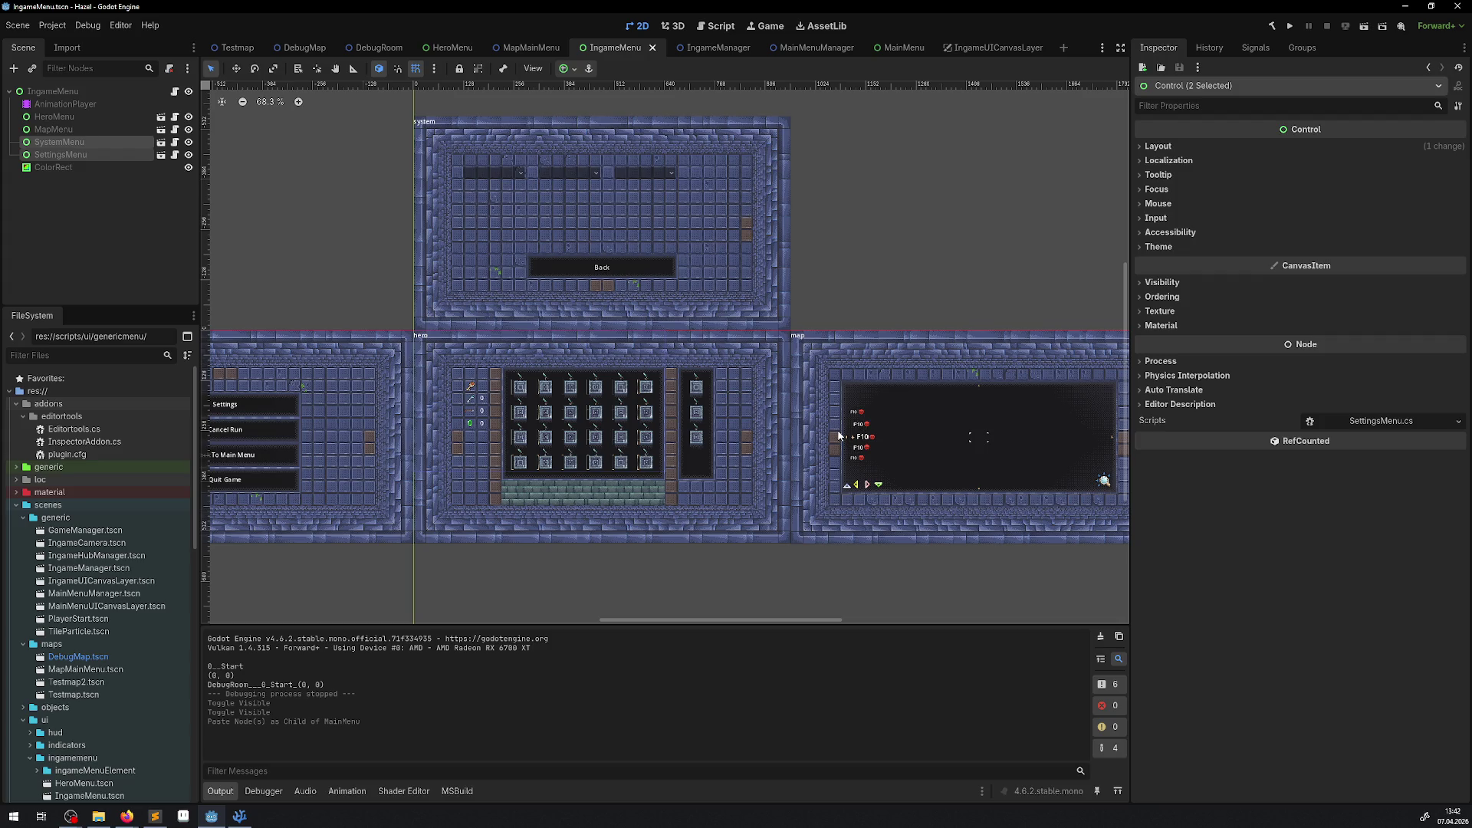
scroll(790, 431, down, 3)
scroll(789, 432, left, 5)
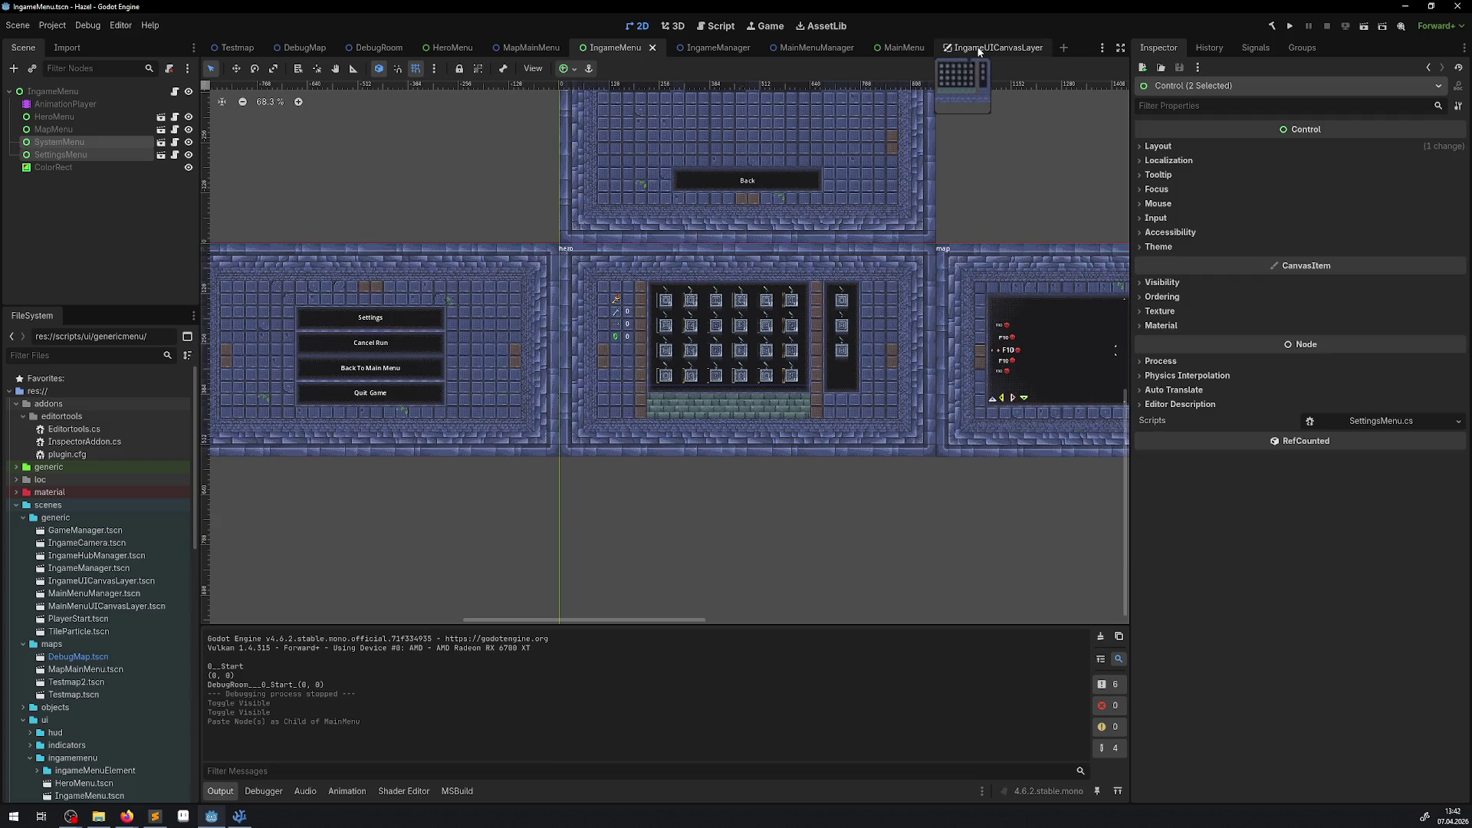
drag(852, 234, 693, 282)
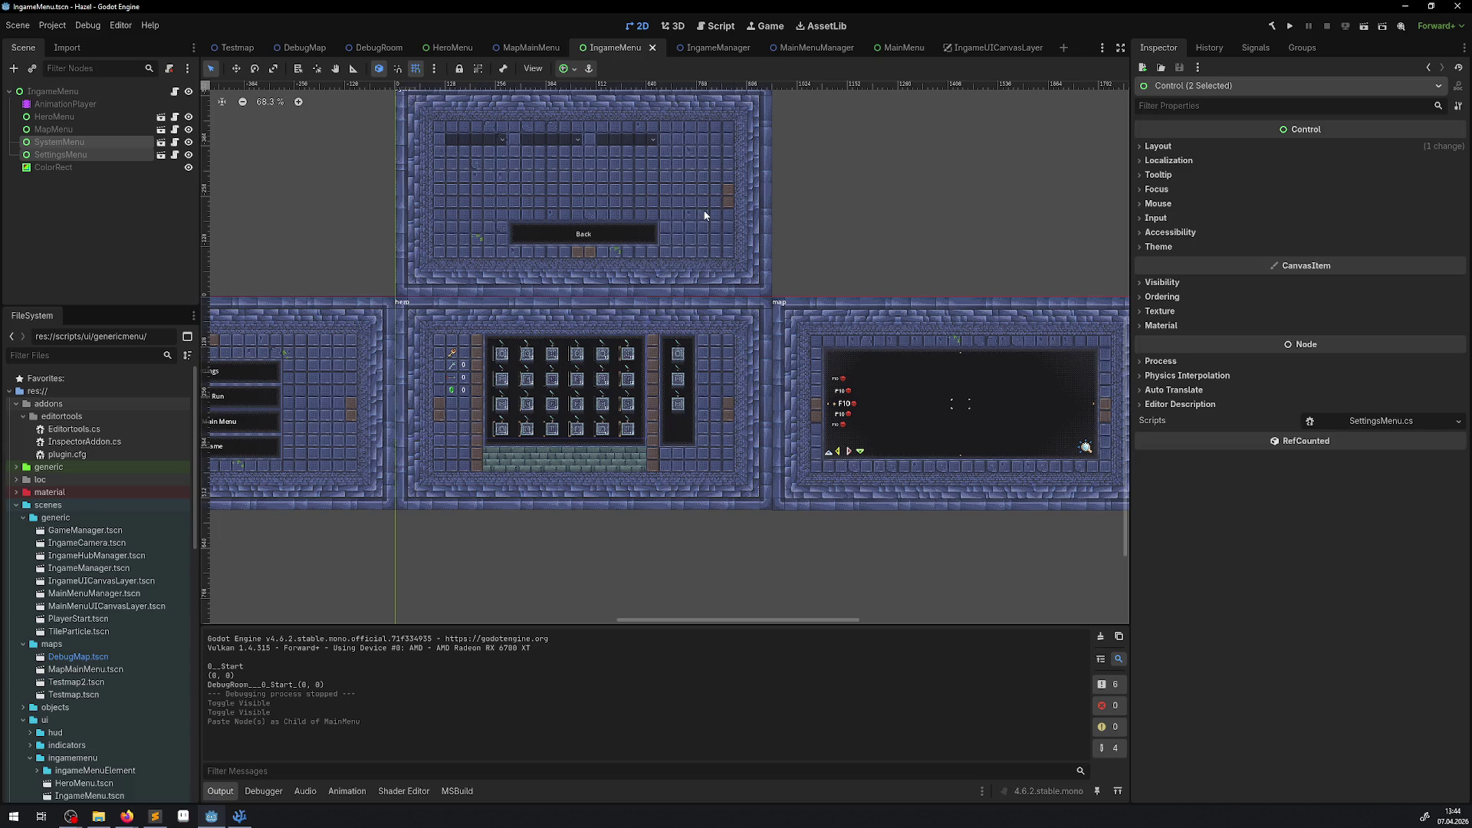
scroll(502, 322, up, 1)
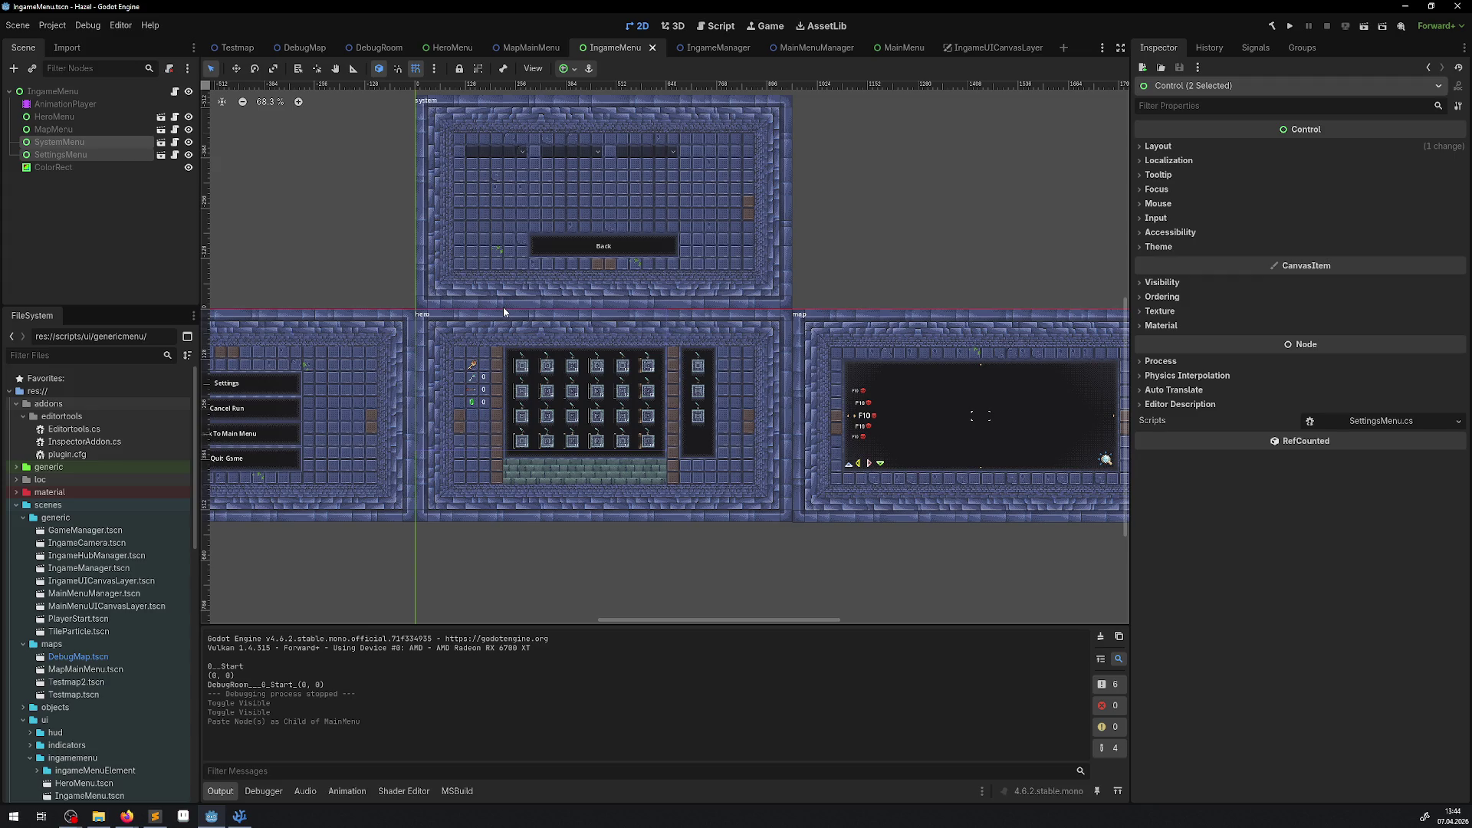
Step: Pan and zoom across the IngameMenu panels, then view the MainMenu scene's system and settings panels
mouse_move(551, 155)
mouse_down()
mouse_move(609, 207)
mouse_move(685, 178)
mouse_move(801, 188)
mouse_up()
scroll(802, 188, up, 1)
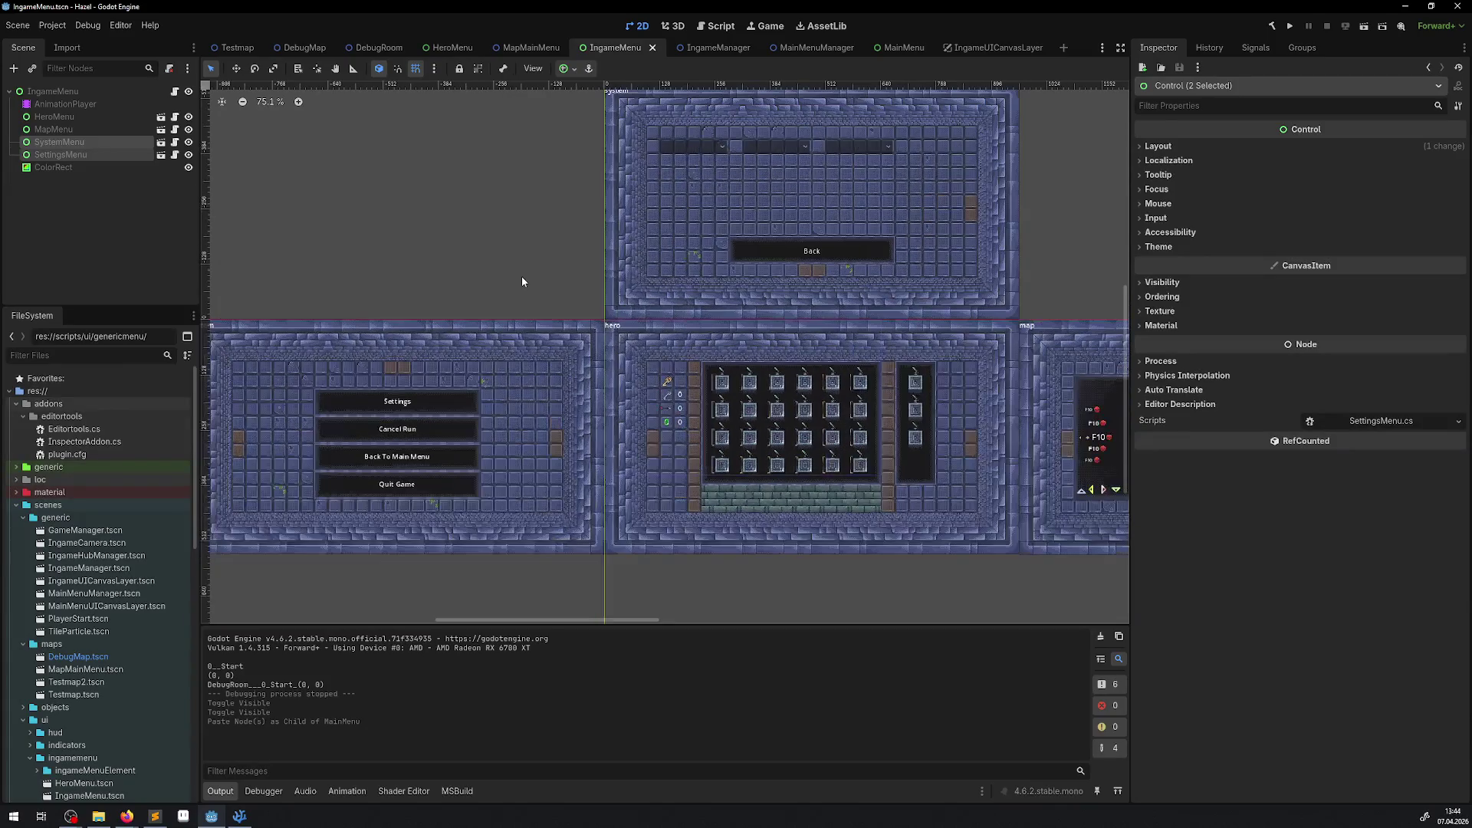
scroll(549, 265, up, 1)
mouse_move(558, 264)
mouse_down()
mouse_move(590, 303)
mouse_move(588, 267)
mouse_up()
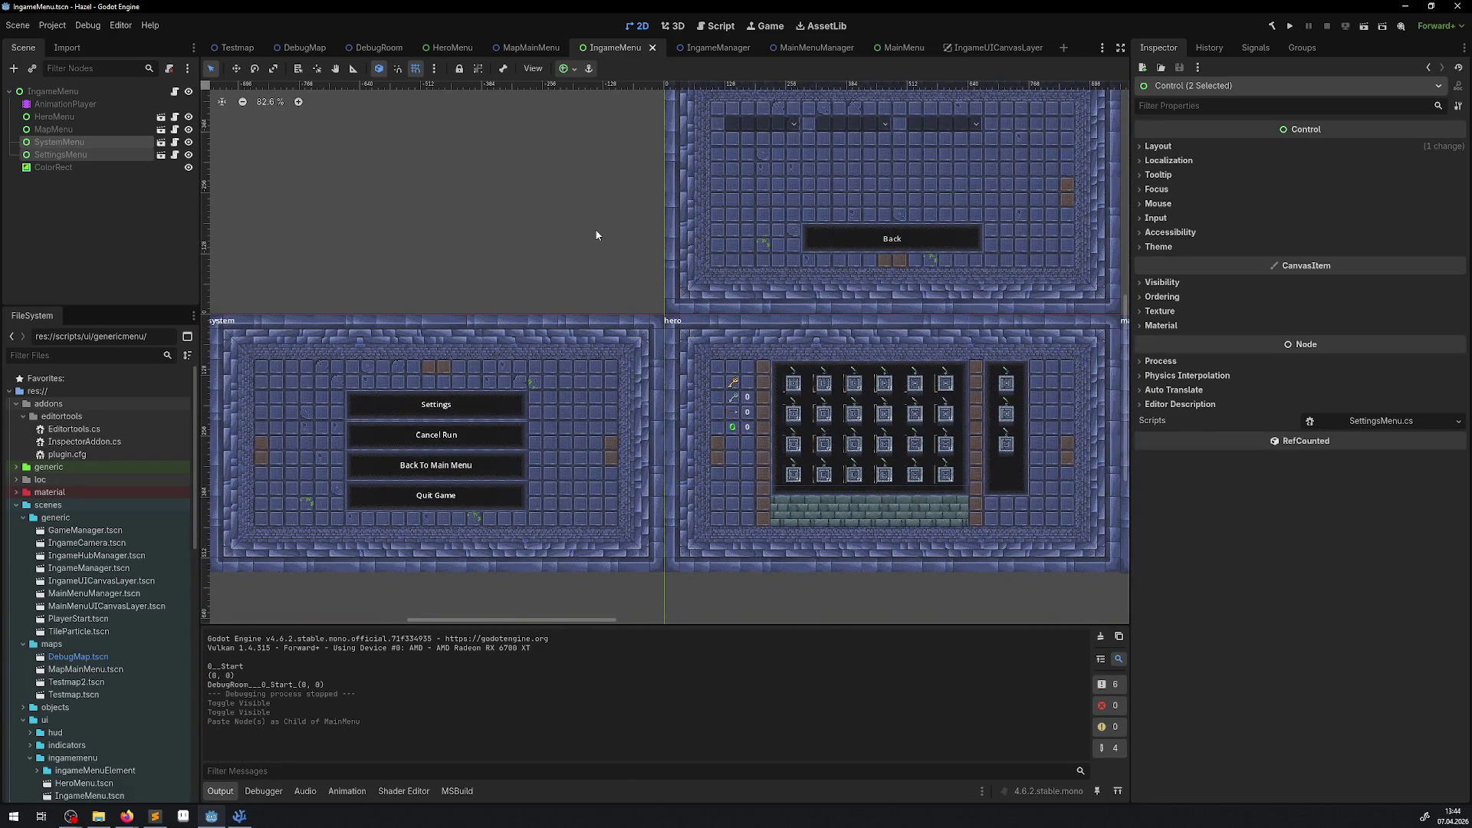
drag(664, 245, 452, 264)
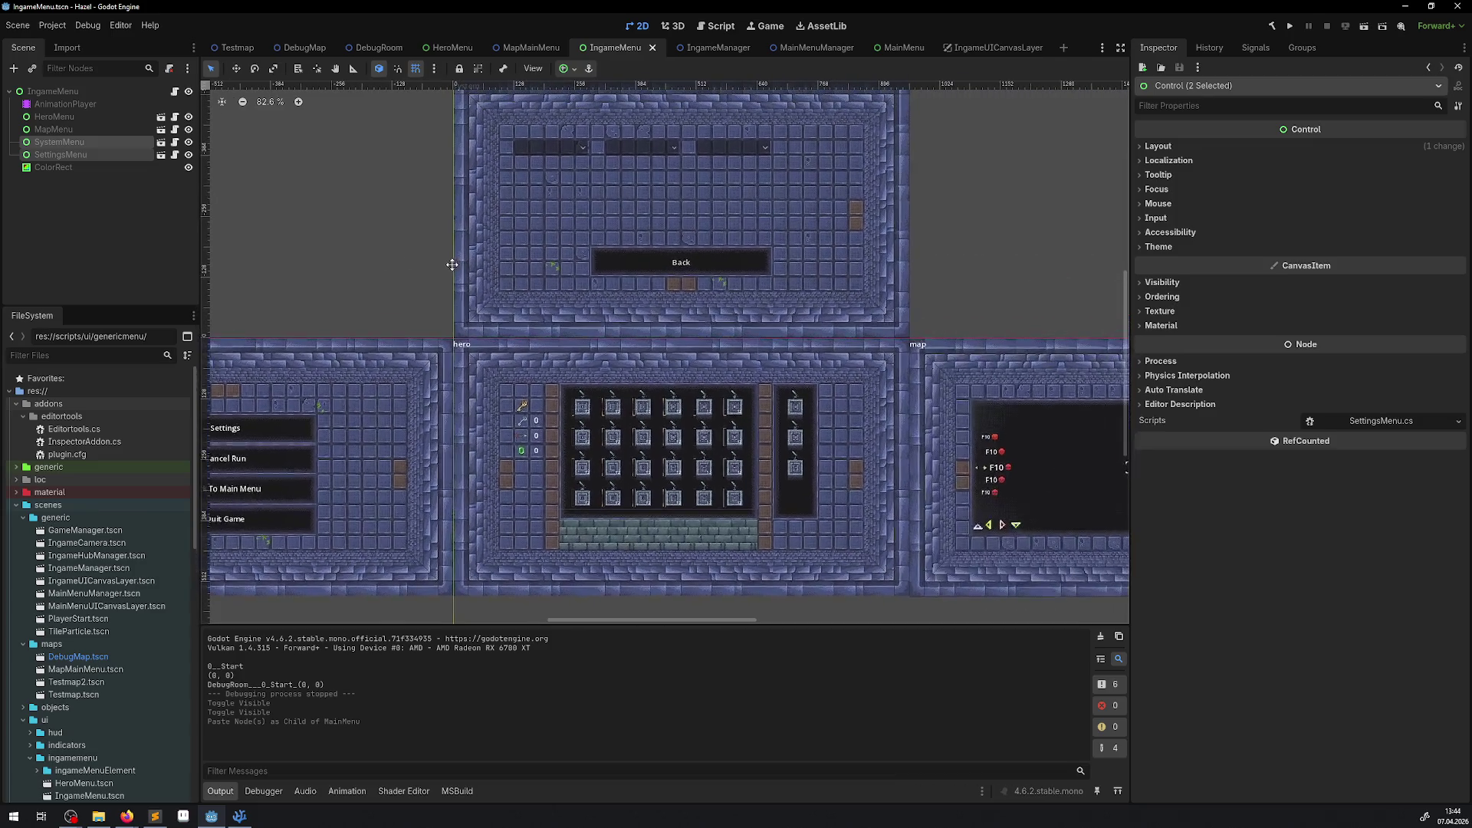
mouse_move(742, 239)
mouse_down()
mouse_move(719, 291)
mouse_move(716, 269)
mouse_up()
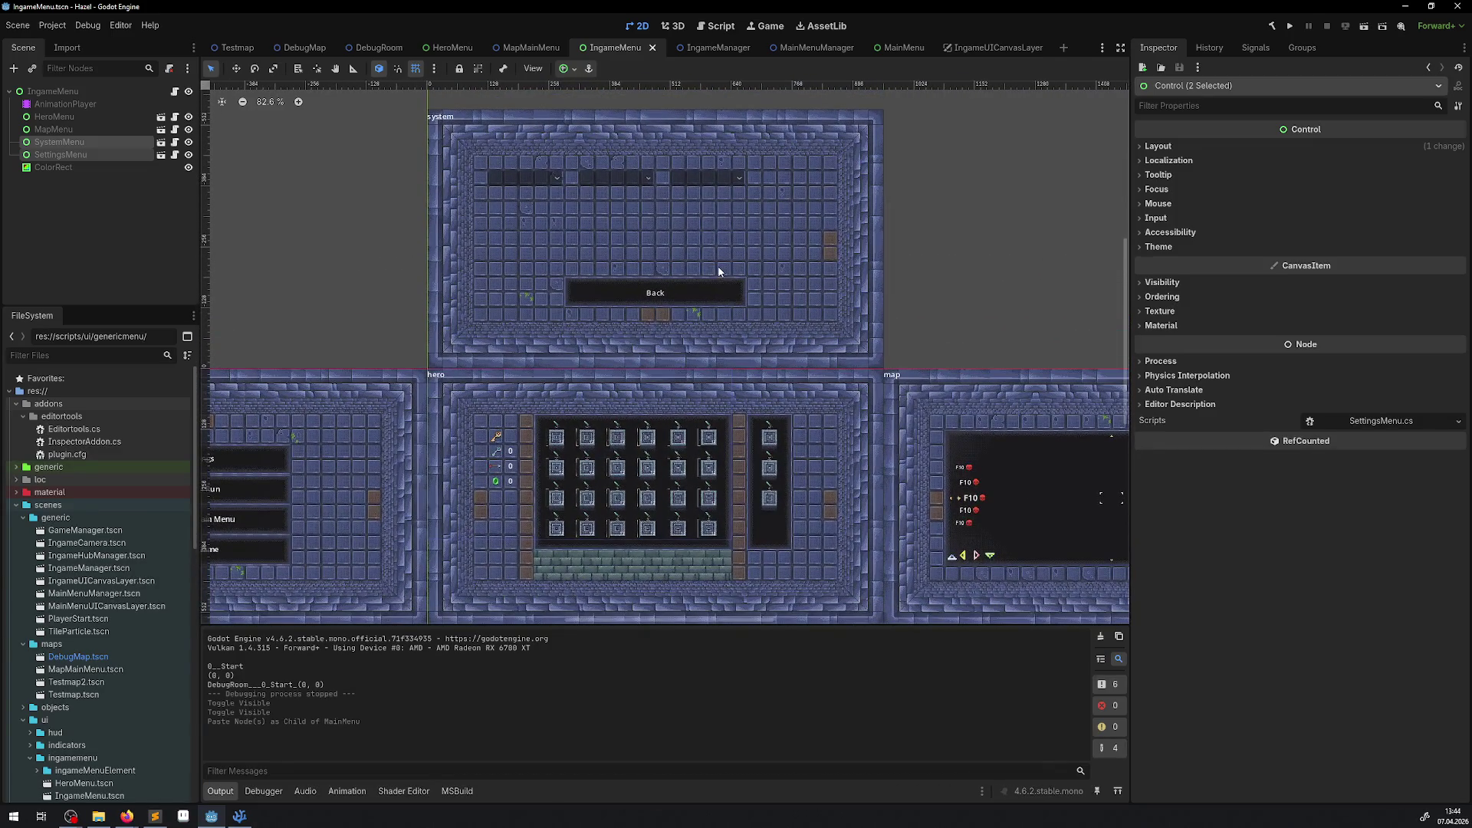
click(909, 47)
drag(572, 260, 730, 304)
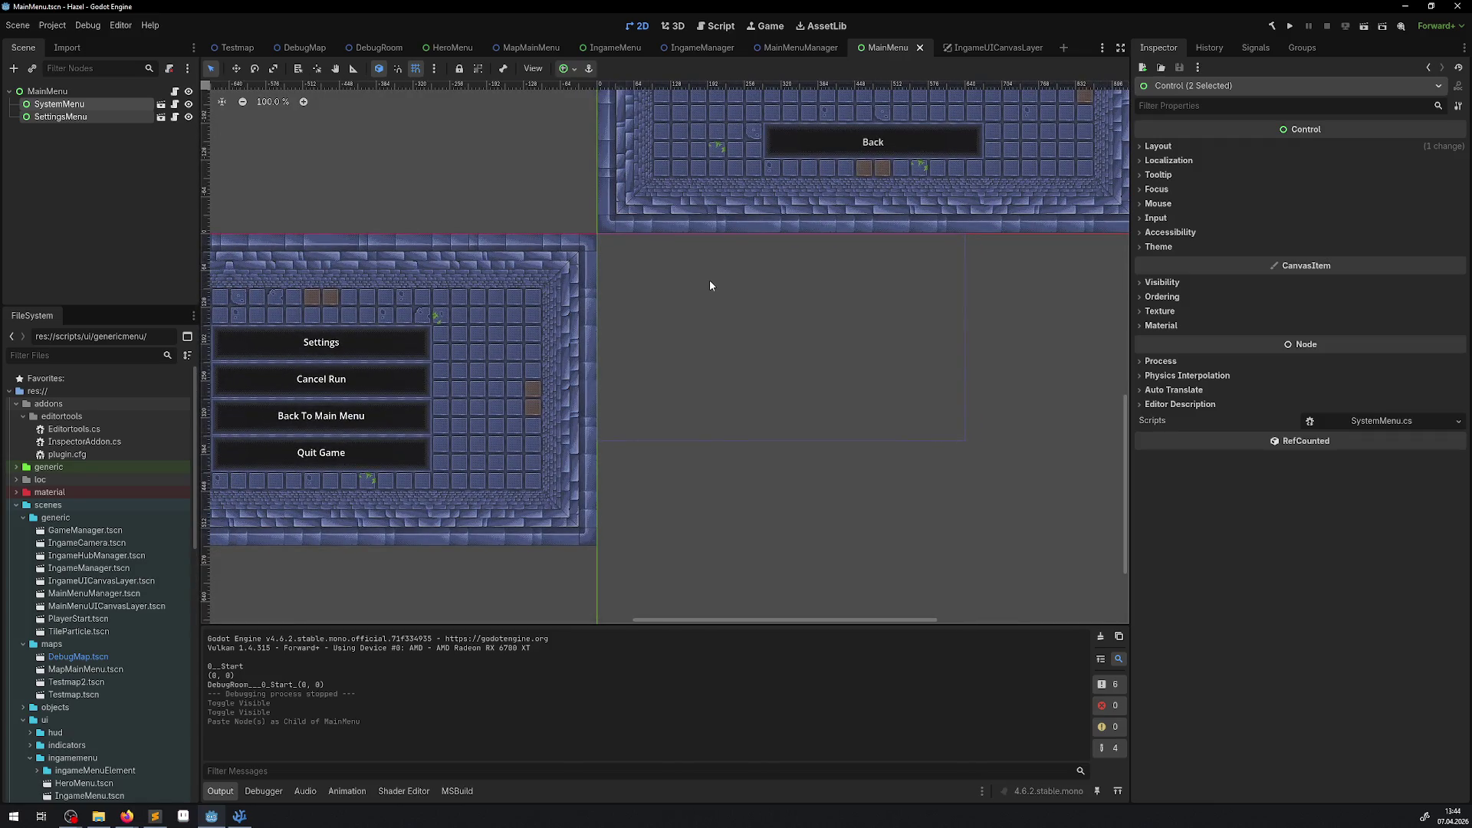
Step: Zoom and pan around the MainMenu canvas to survey its menu layout
scroll(734, 274, down, 1)
drag(734, 275, 462, 194)
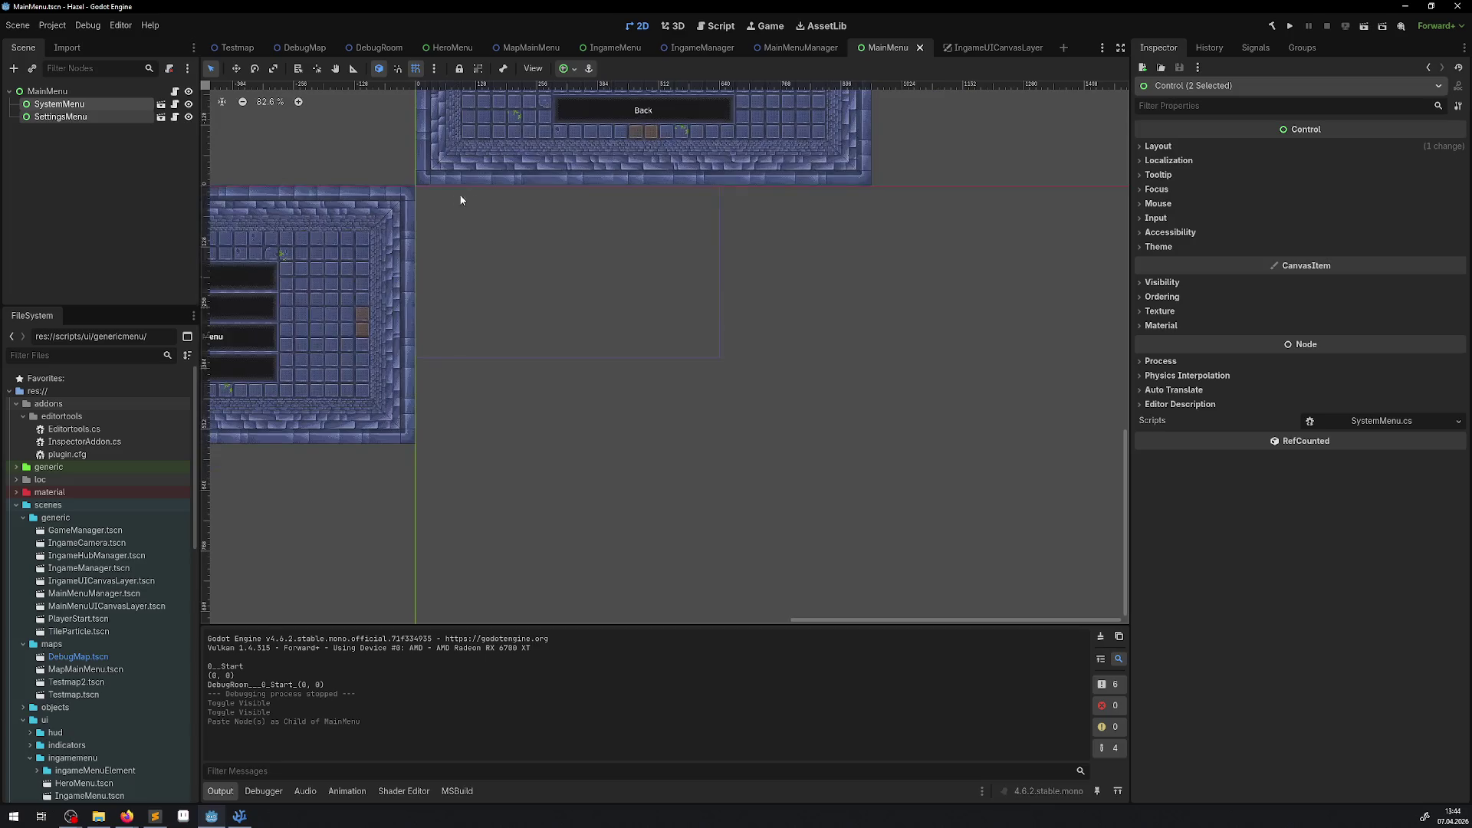
scroll(483, 418, down, 3)
scroll(483, 418, right, 2)
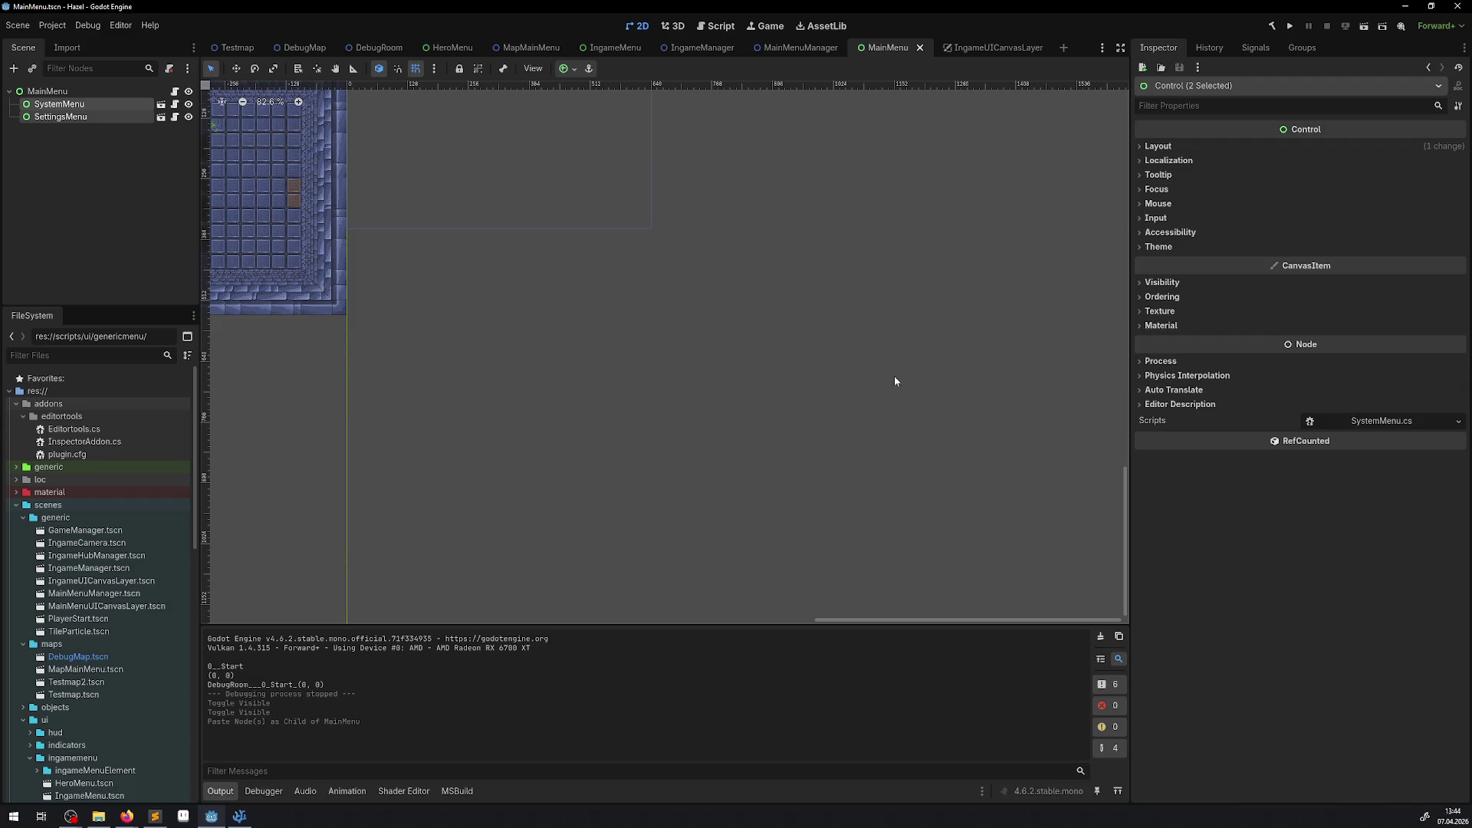
scroll(657, 377, down, 2)
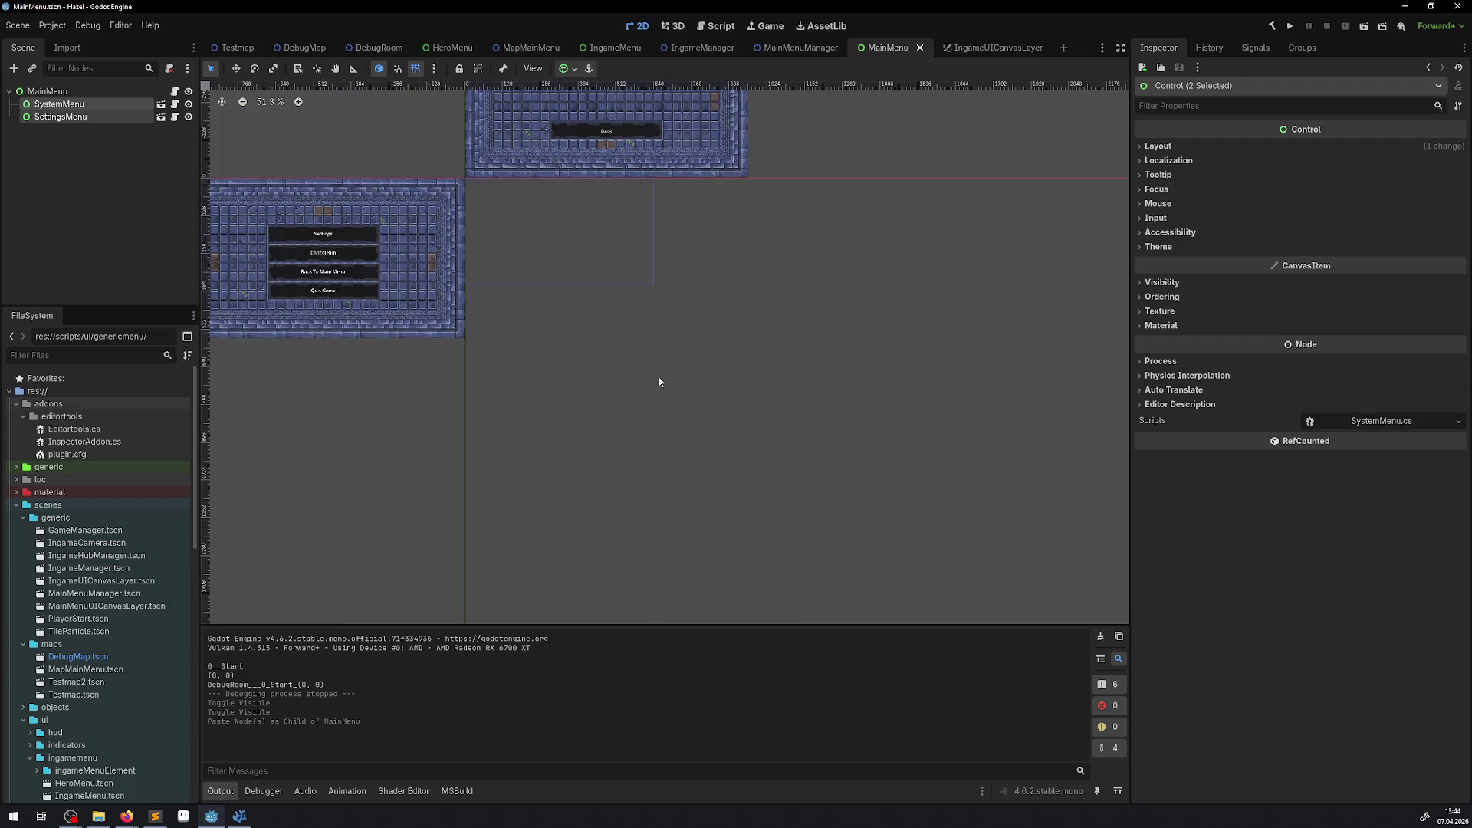
scroll(644, 377, up, 1)
scroll(644, 377, right, 1)
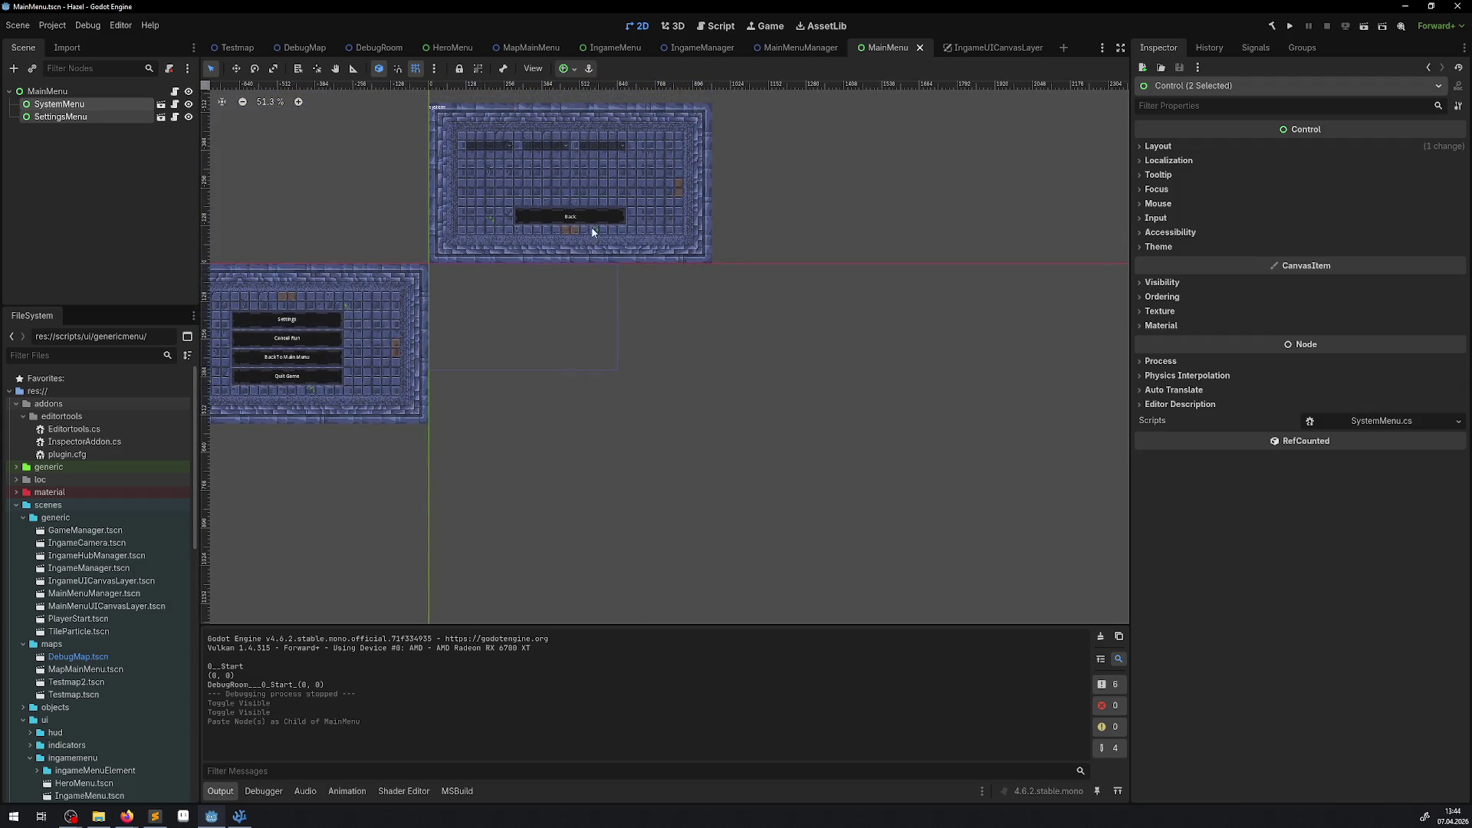
scroll(575, 222, up, 1)
scroll(611, 214, up, 1)
scroll(486, 368, up, 3)
scroll(524, 426, left, 1)
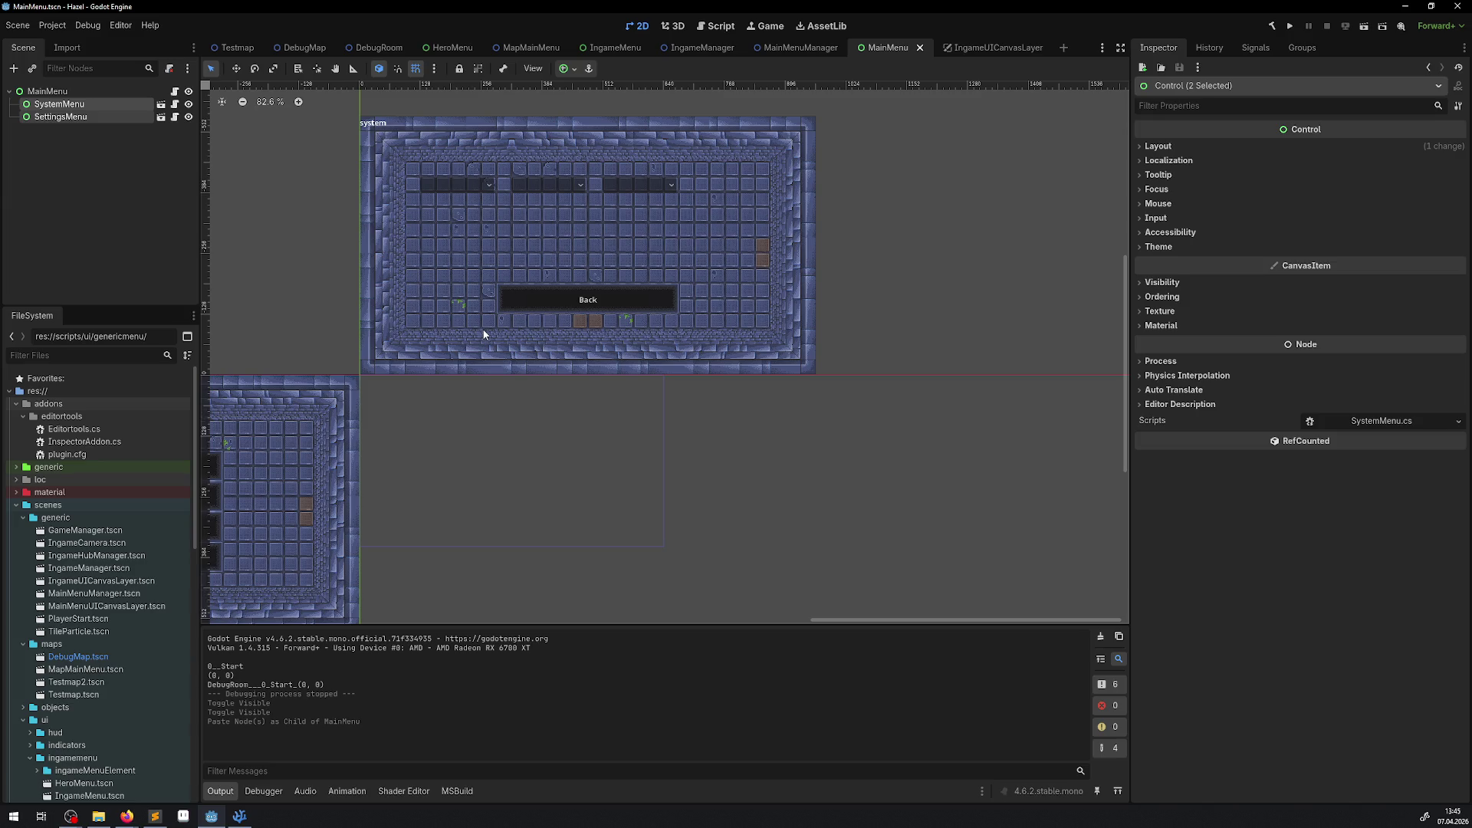
scroll(474, 365, left, 10)
scroll(475, 364, down, 1)
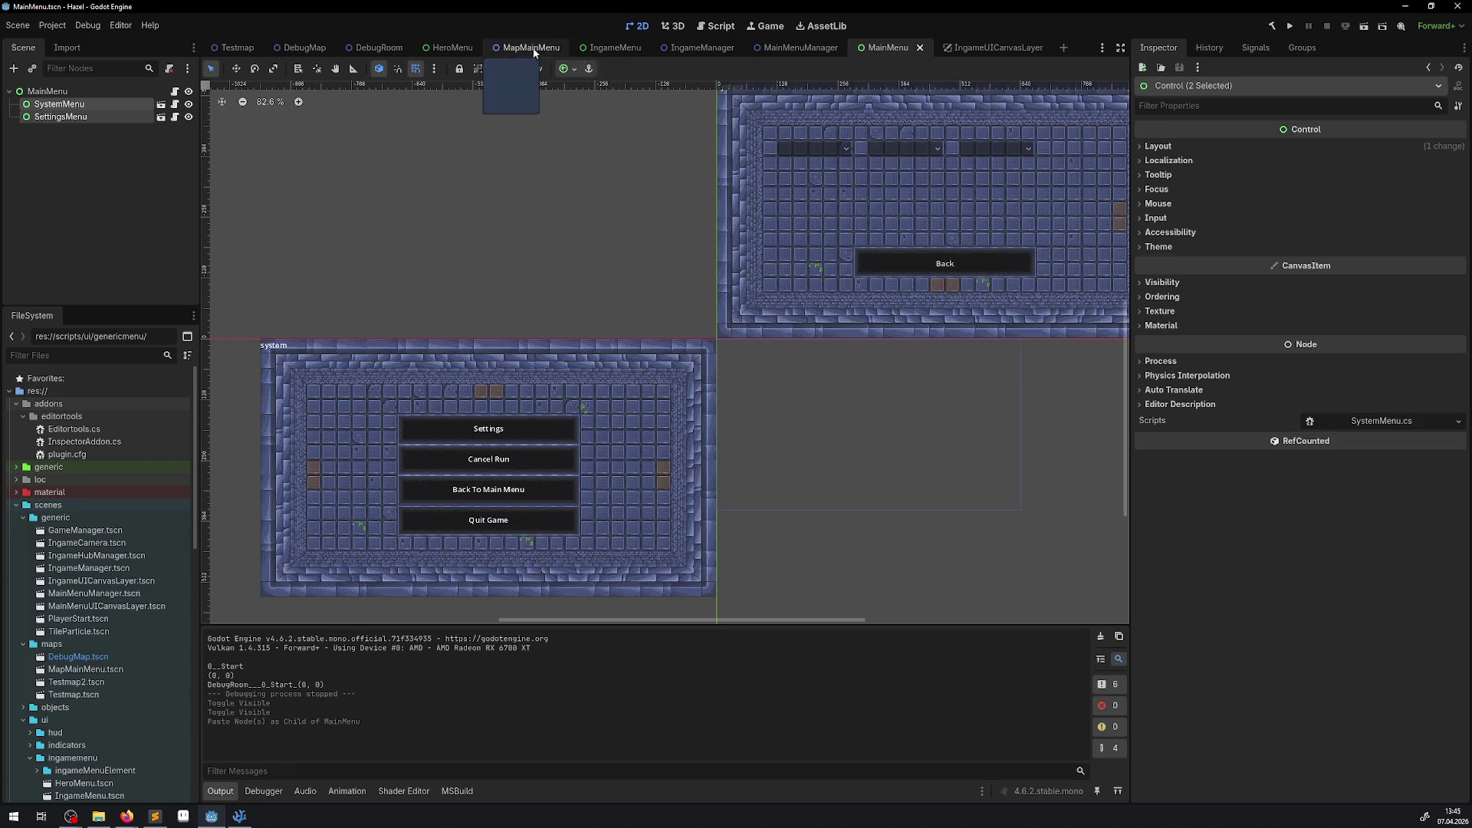
Step: Switch to the IngameMenu scene and zoom in on the hero panel's inventory grid
click(615, 49)
scroll(615, 286, down, 2)
scroll(615, 287, up, 6)
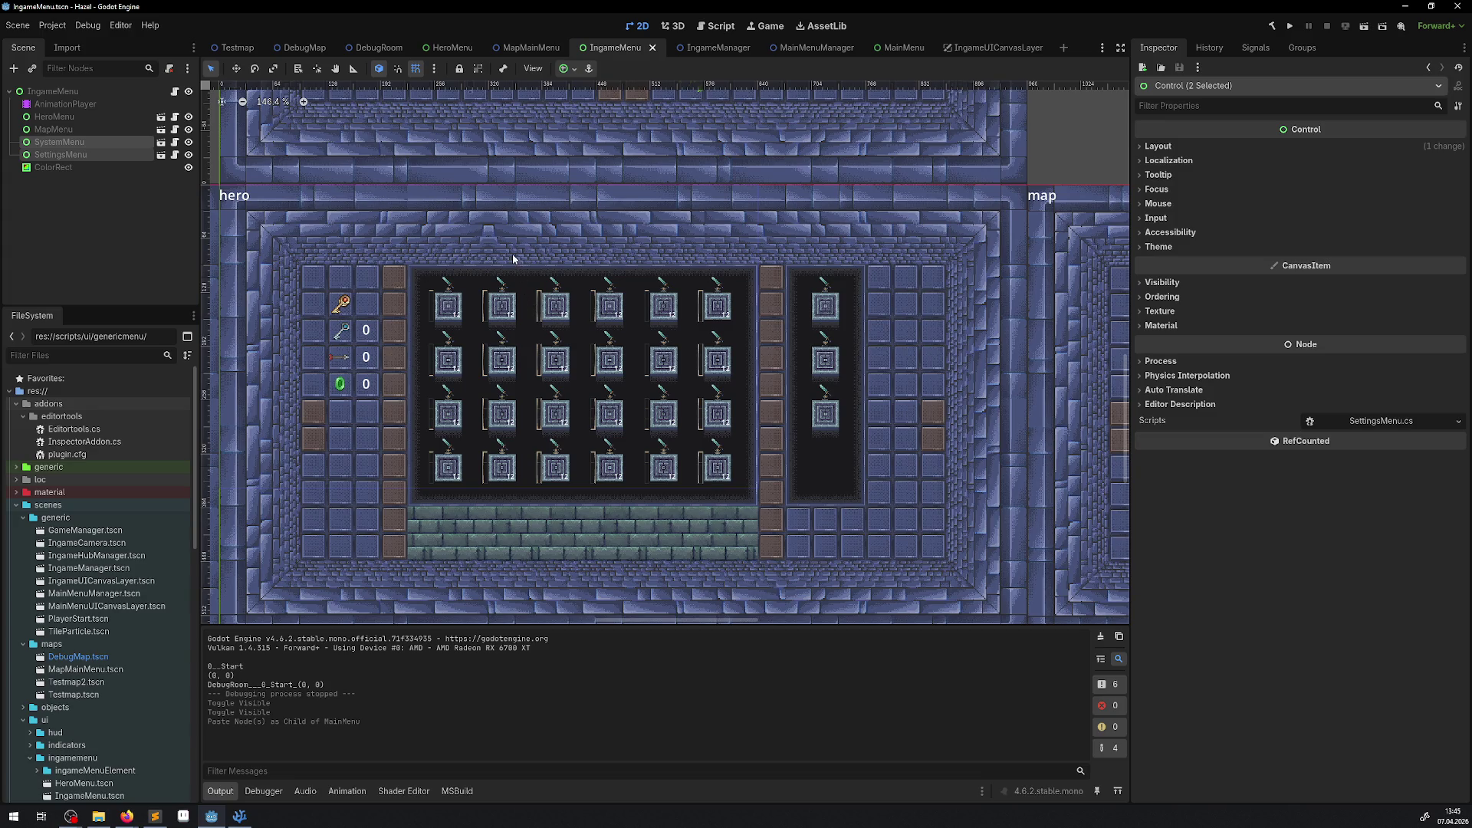
Step: Open the IngameUICanvasLayer scene and bring up Create New on the scripts/ui/mainmenu folder
click(949, 47)
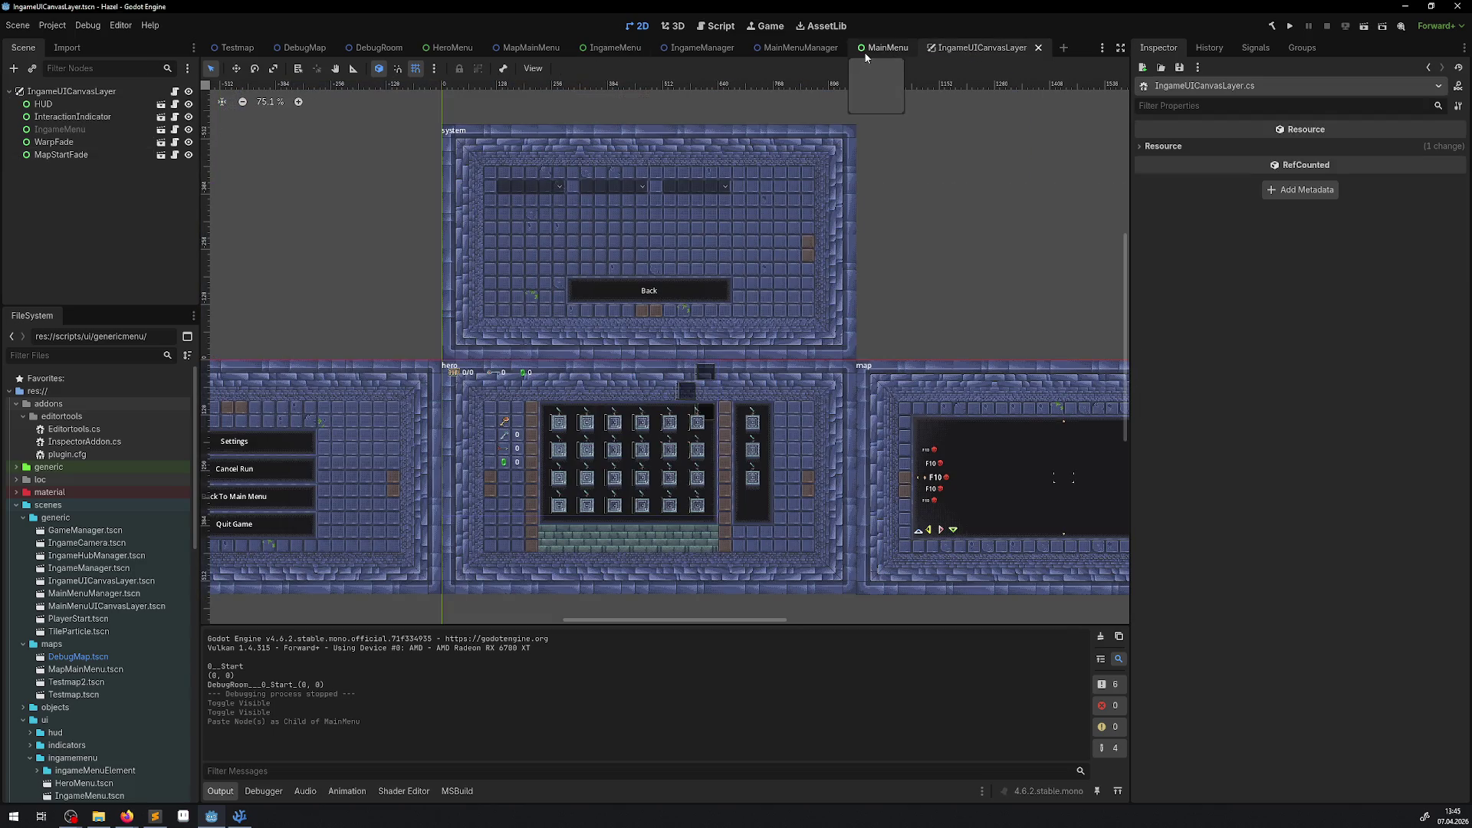
scroll(239, 520, down, 5)
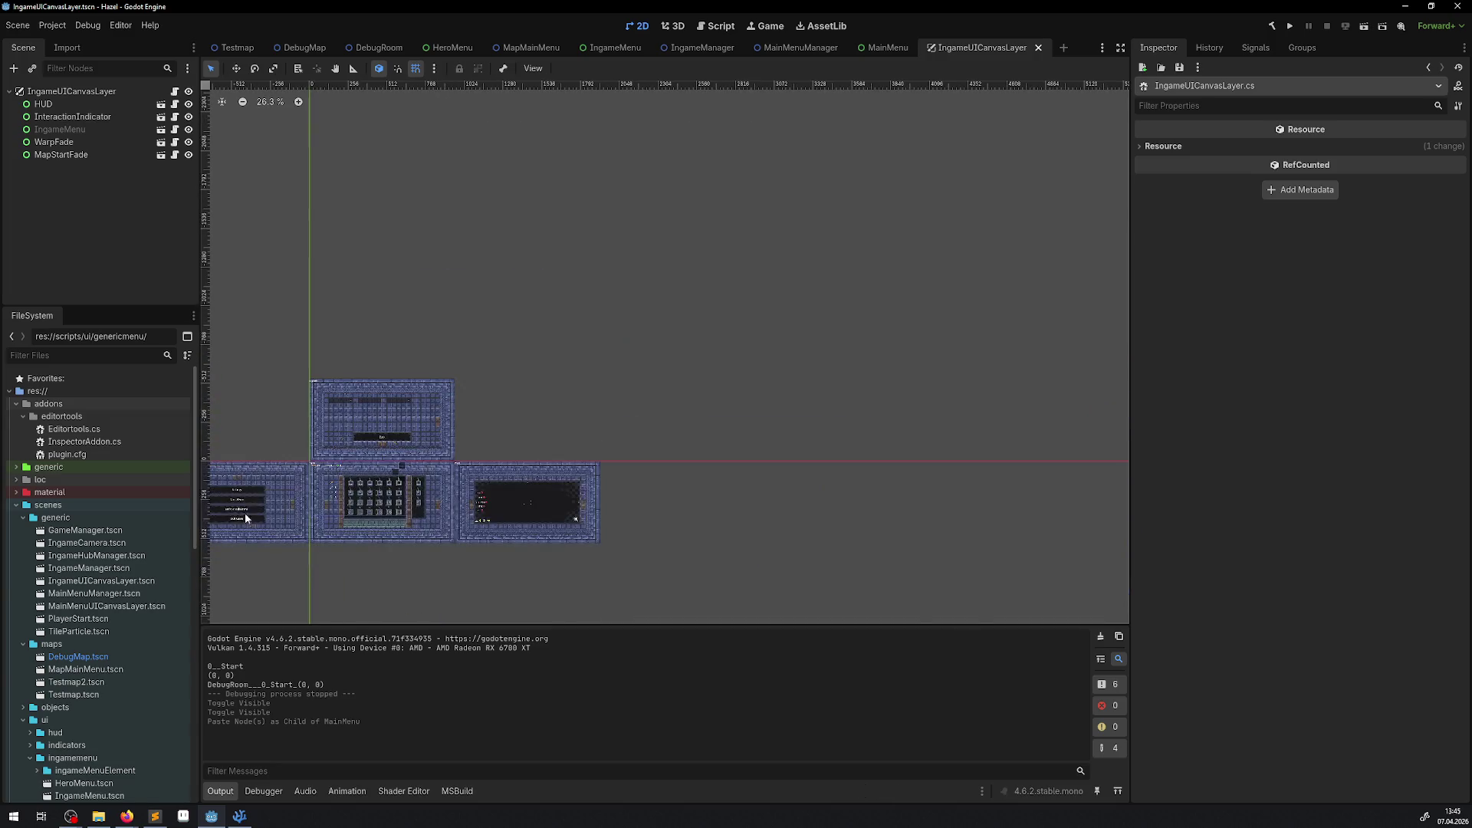
scroll(360, 506, up, 8)
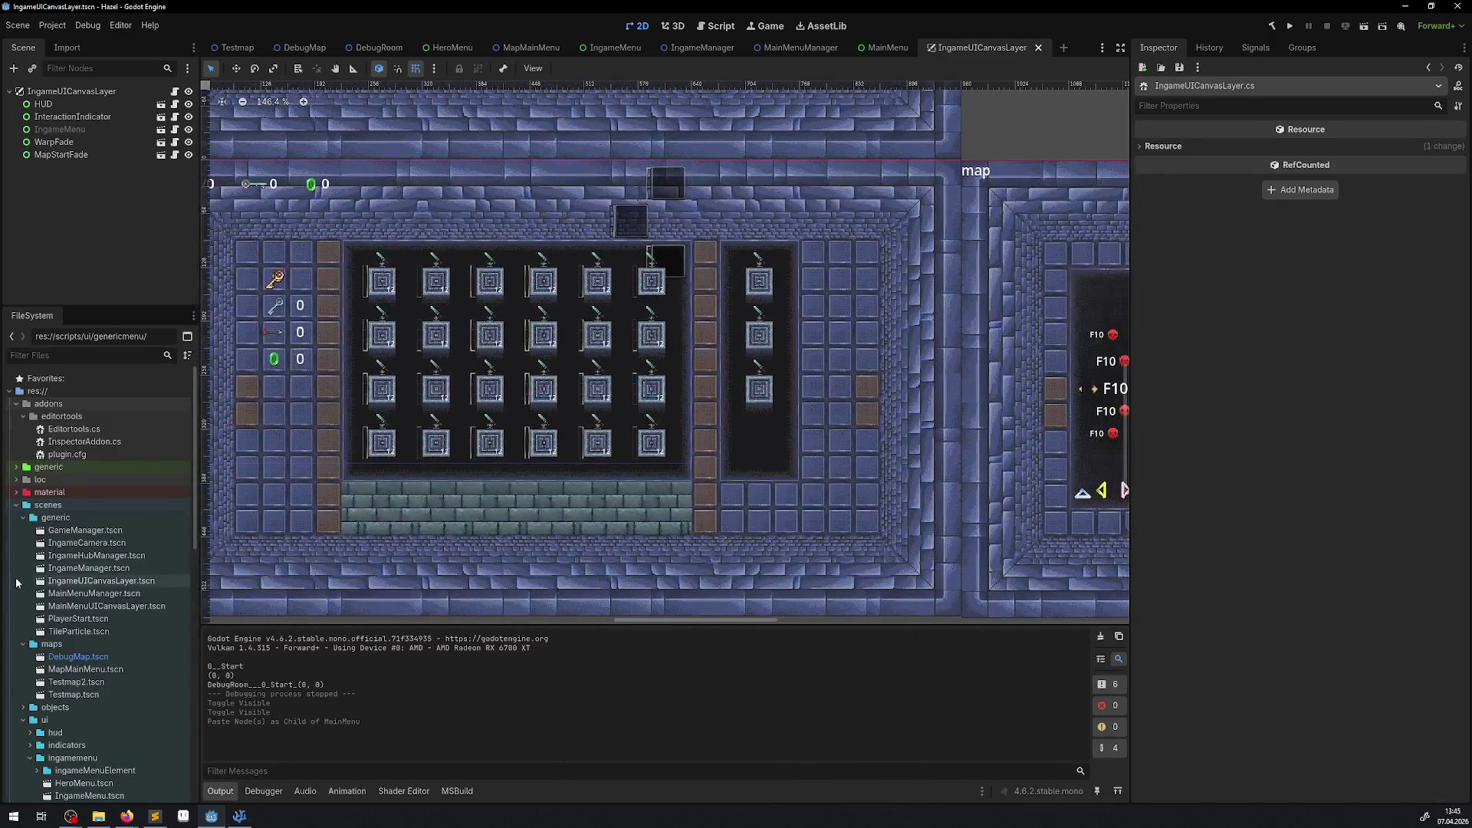
scroll(77, 583, down, 10)
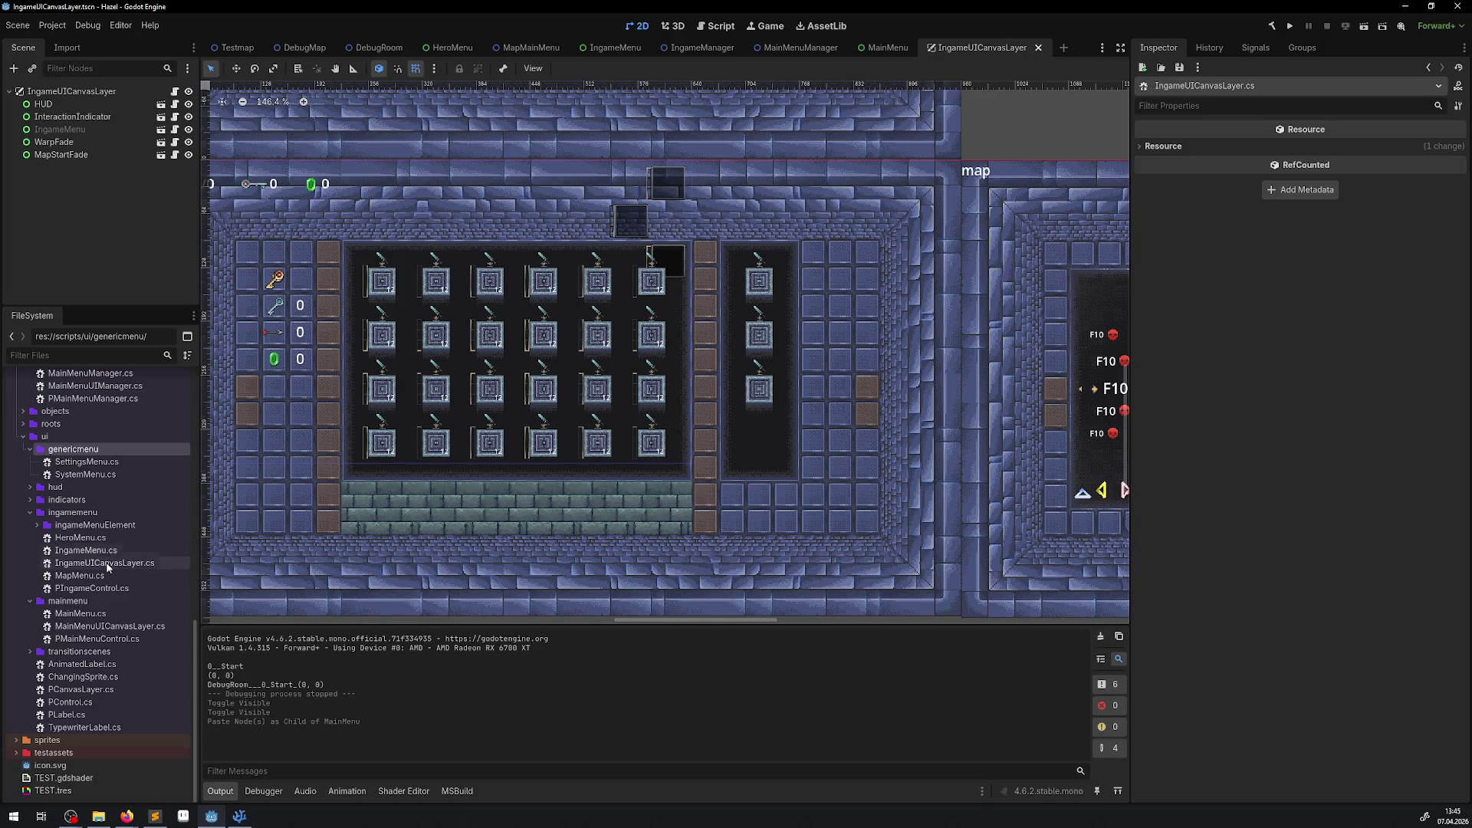
right_click(85, 602)
mouse_move(191, 601)
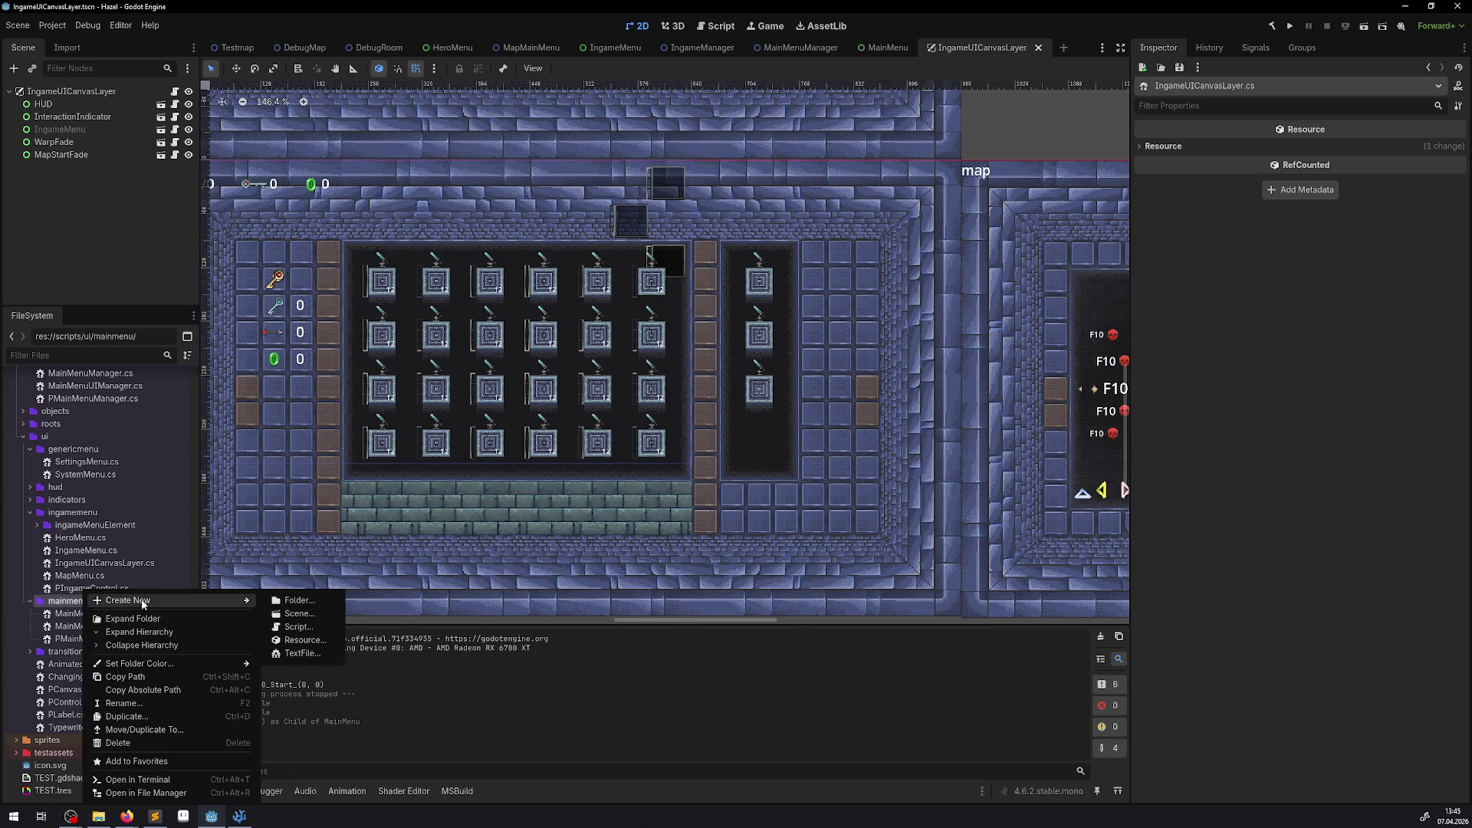
Step: Start a new Script in the mainmenu folder, cancel it, and move to Visual Studio Code
click(306, 627)
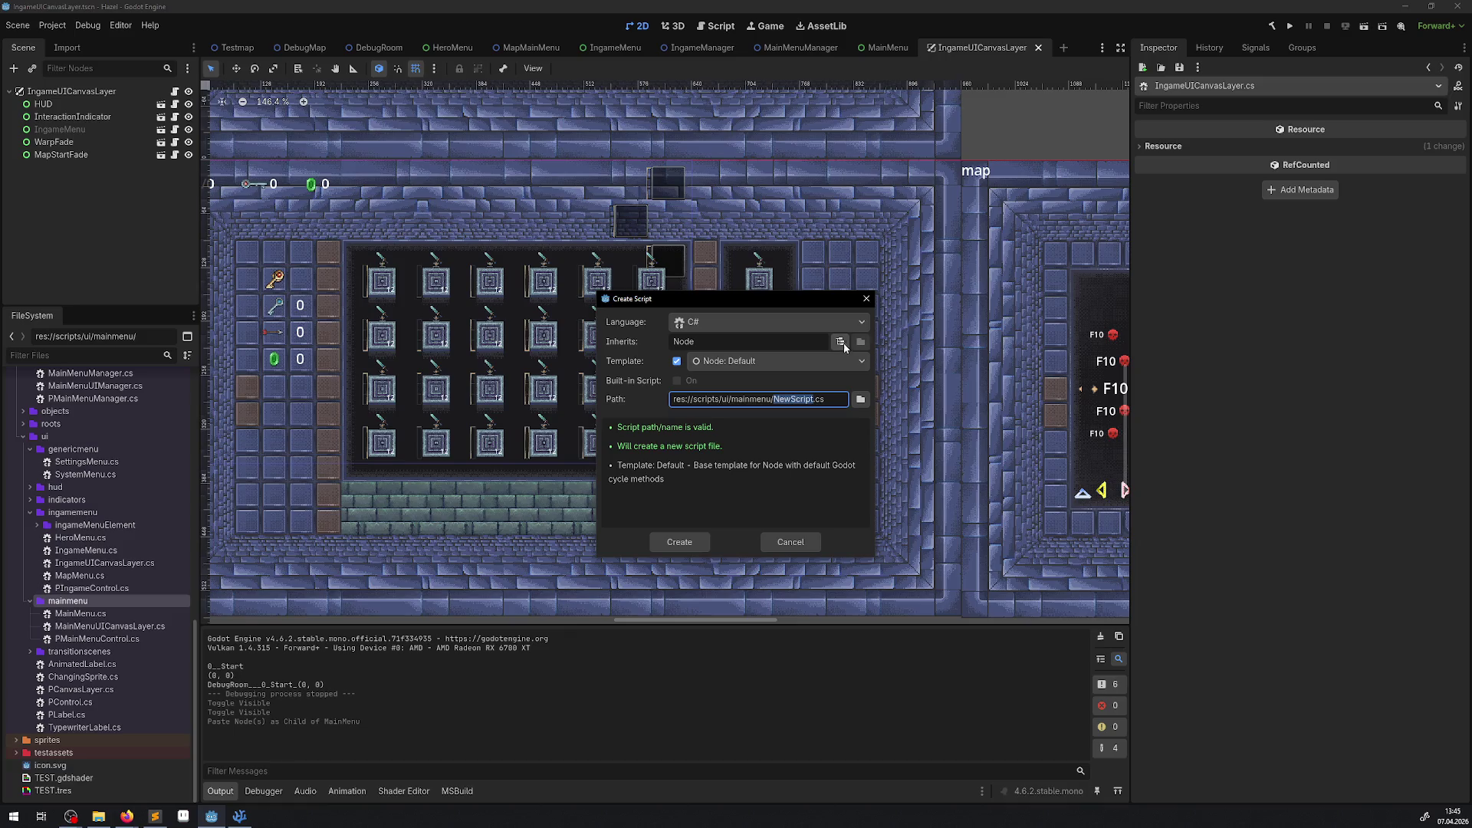
click(866, 298)
click(240, 816)
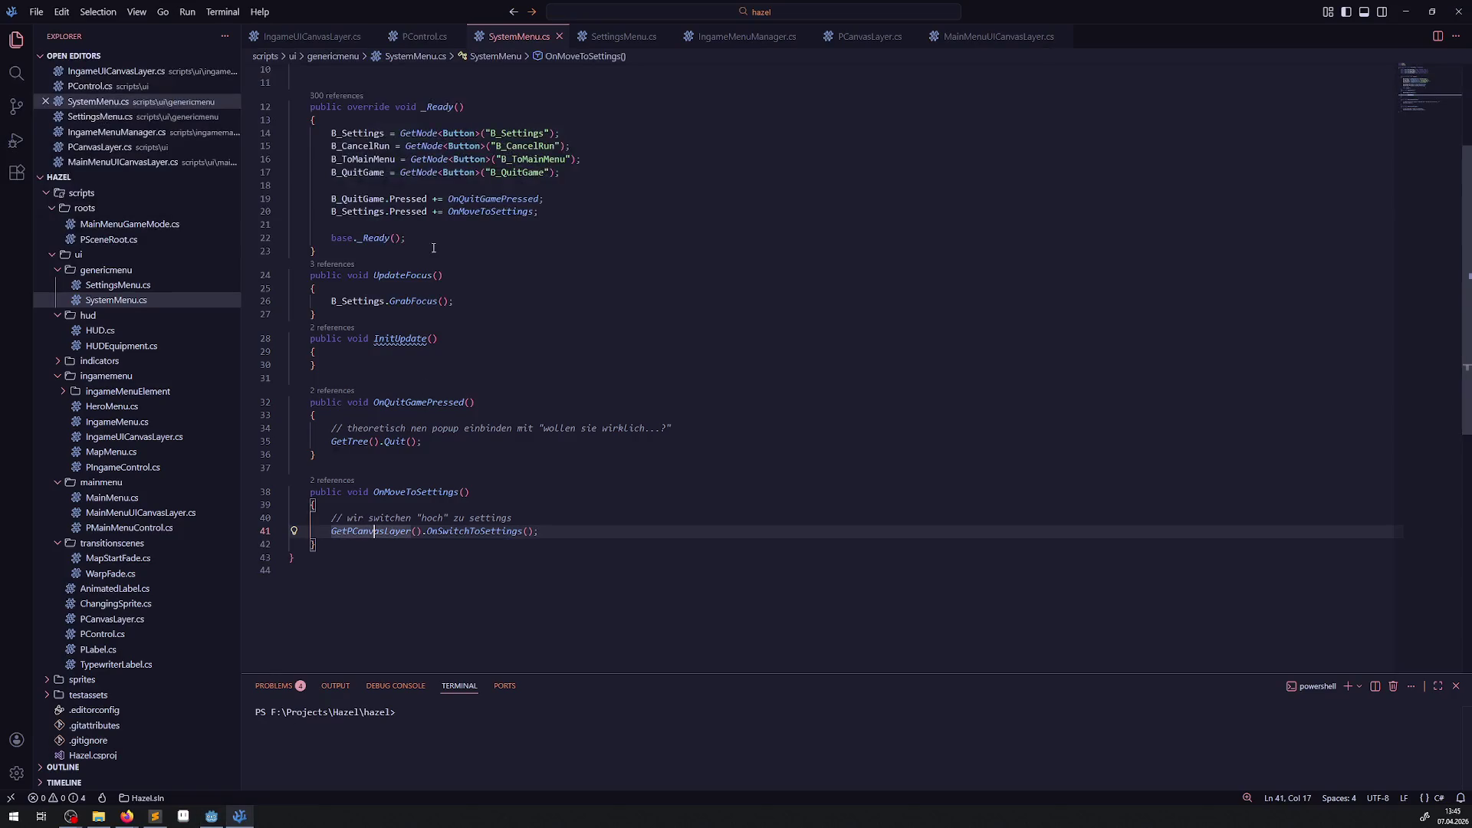
Step: Add [GlobalClass] above the PIngameControl class, copy the line, and save PIngameControl.cs
click(121, 467)
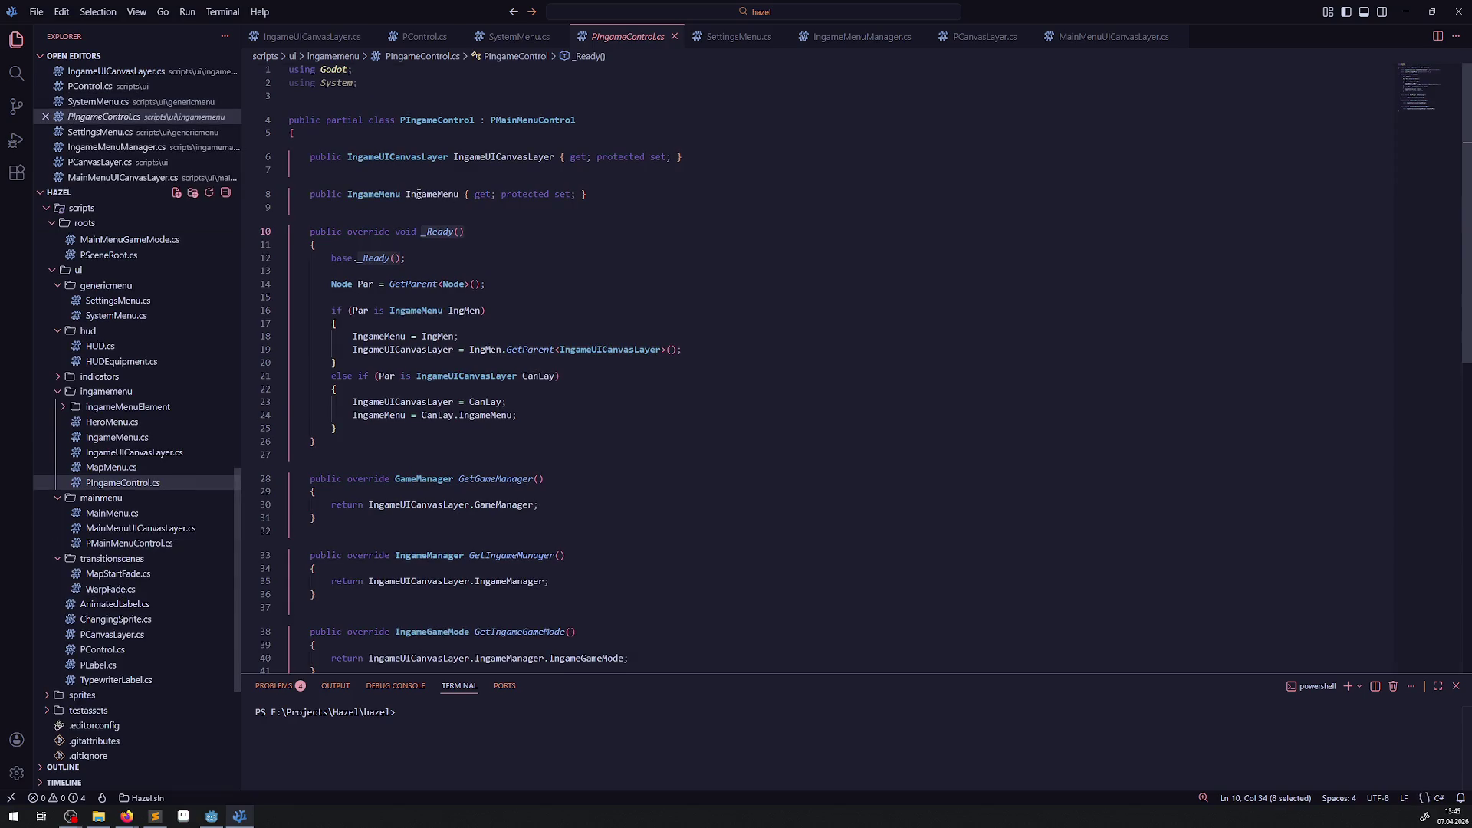
click(322, 97)
key(Return)
text([])
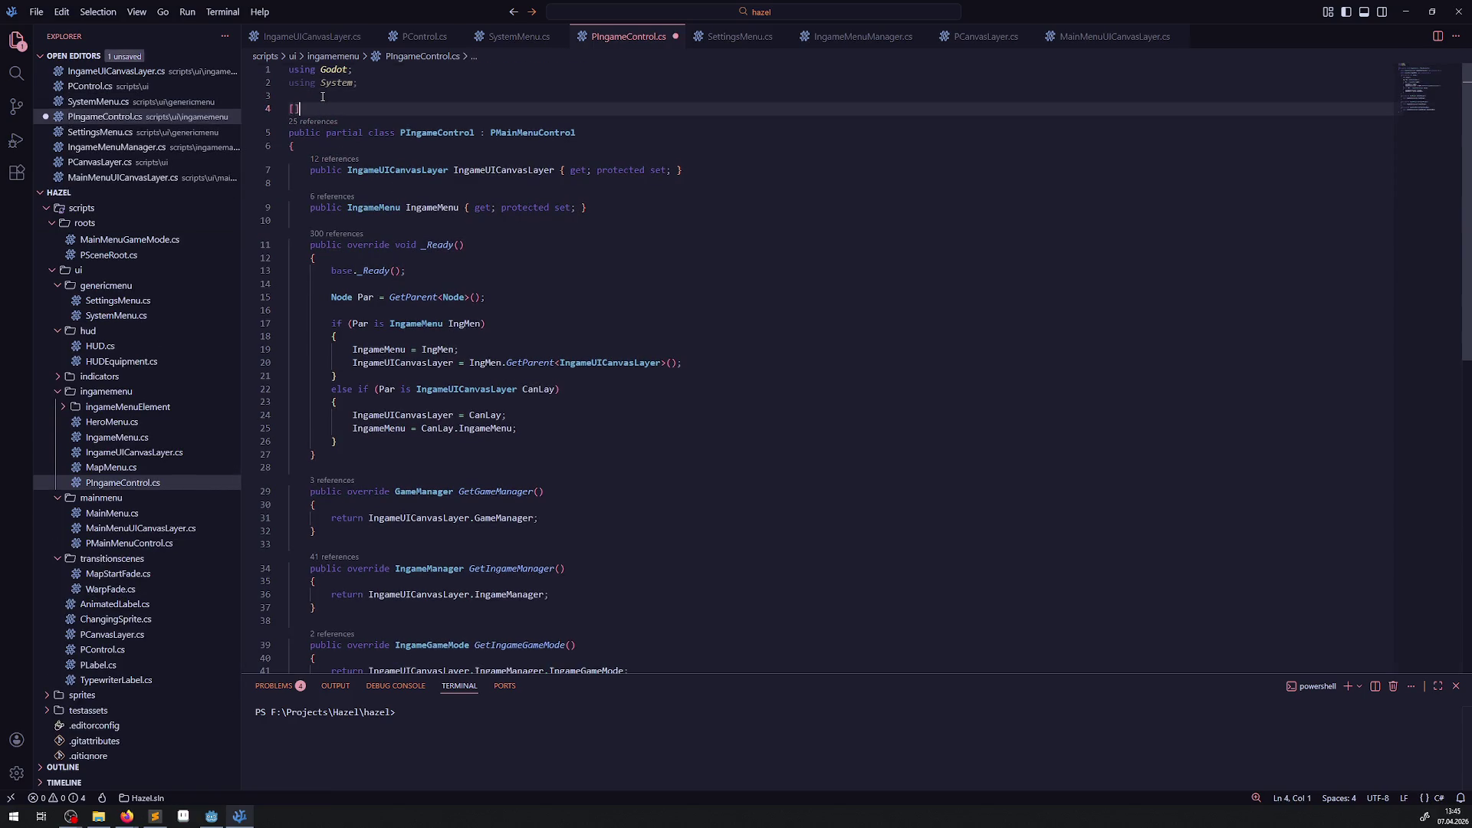
text(Global)
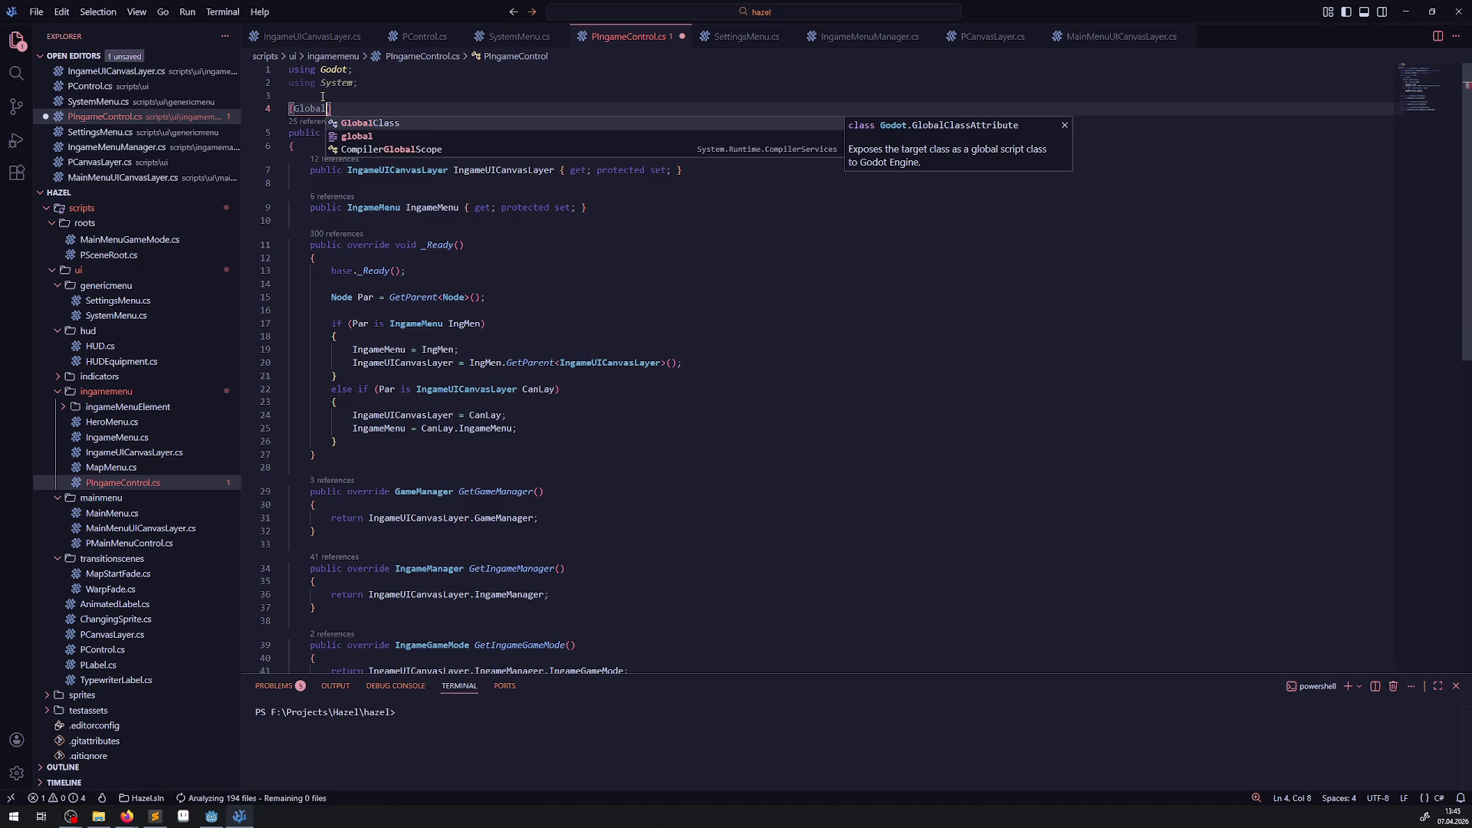
key(Tab)
key(shift+Home)
key(ctrl+c)
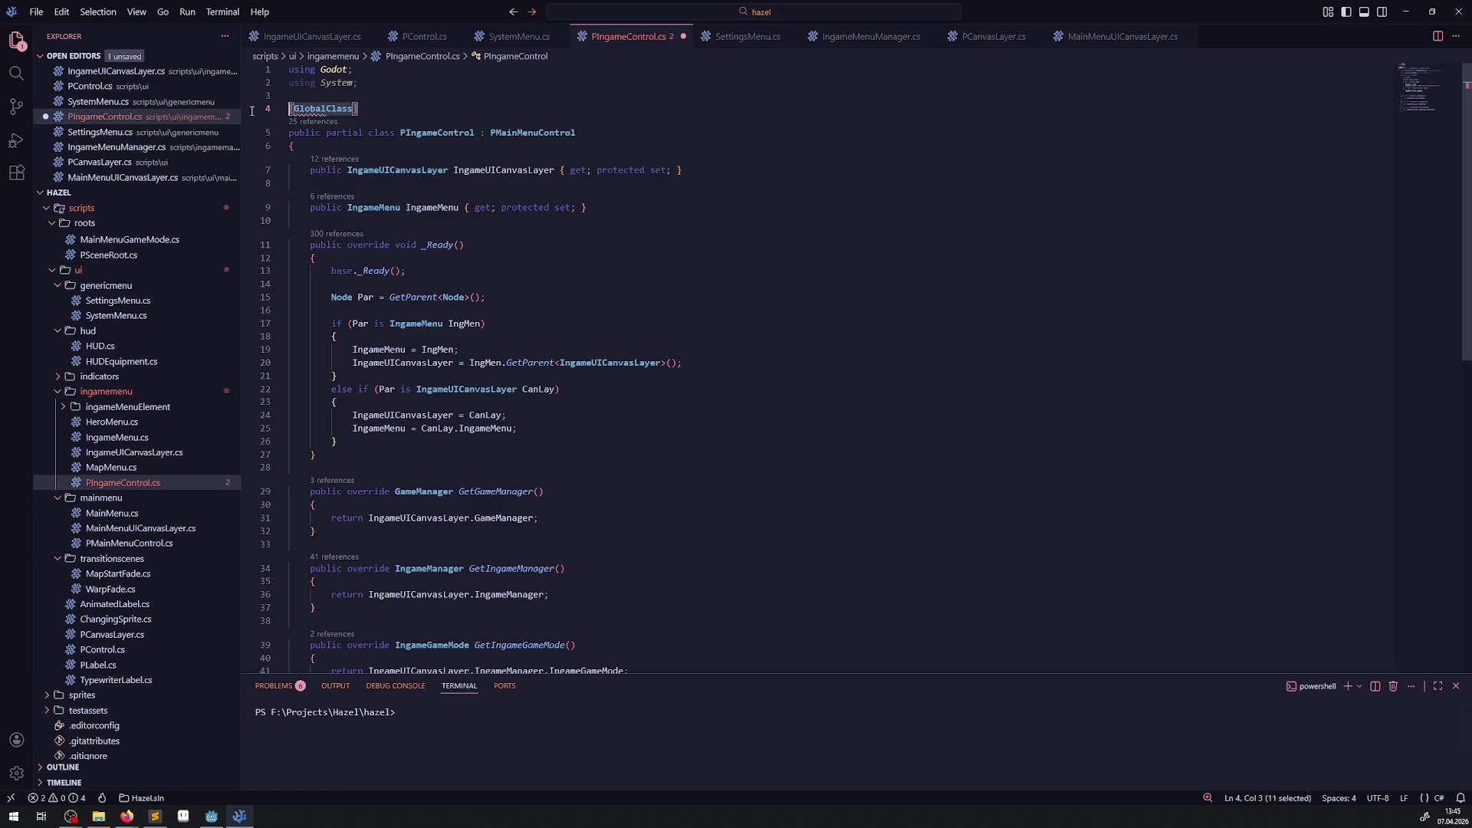
key(ctrl+s)
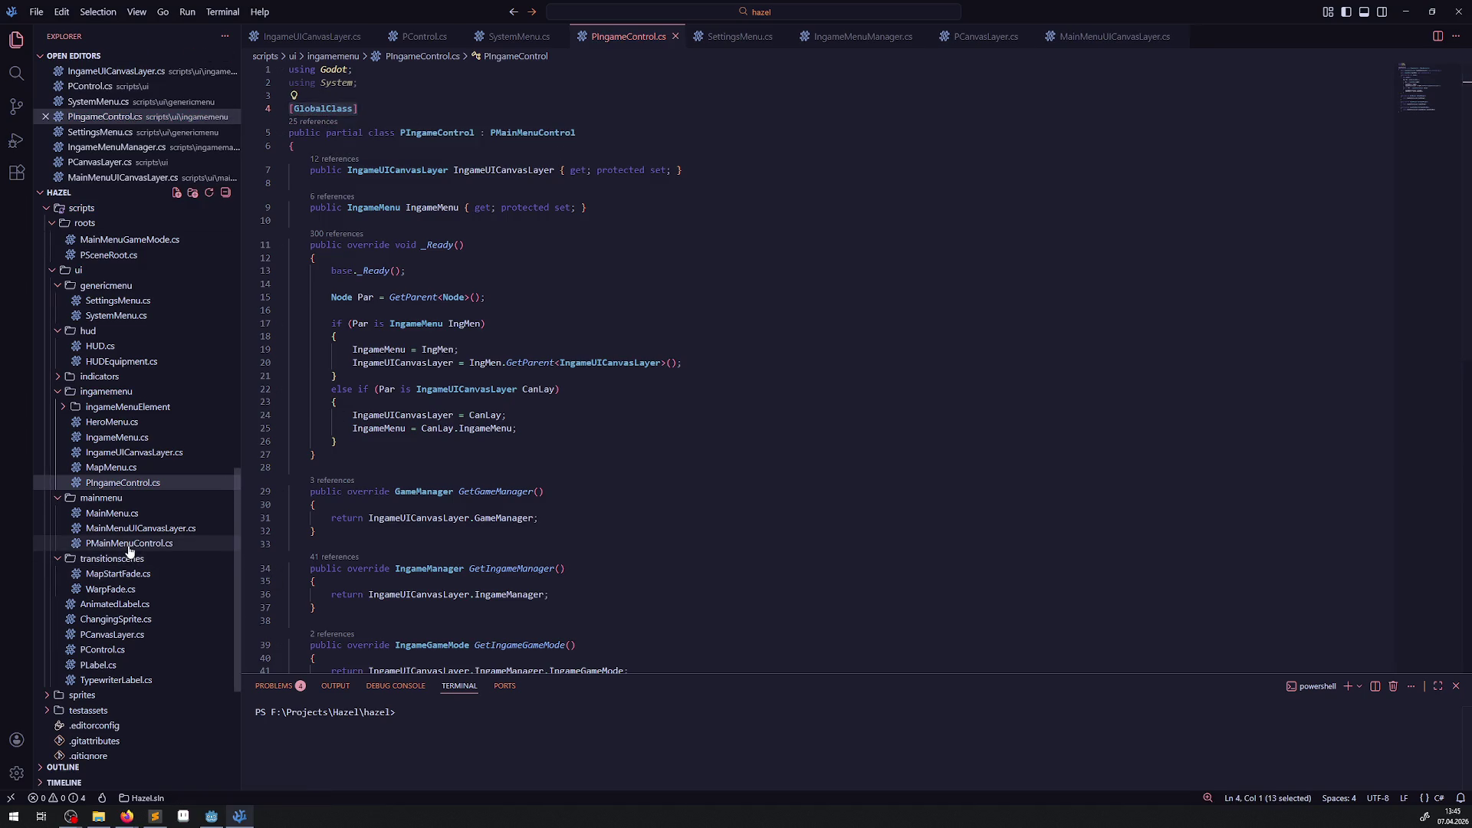
Step: Paste [GlobalClass] above the PMainMenuControl class, save it, and return to Godot
click(129, 543)
click(331, 107)
key(ctrl+v)
key(Home)
key(Return)
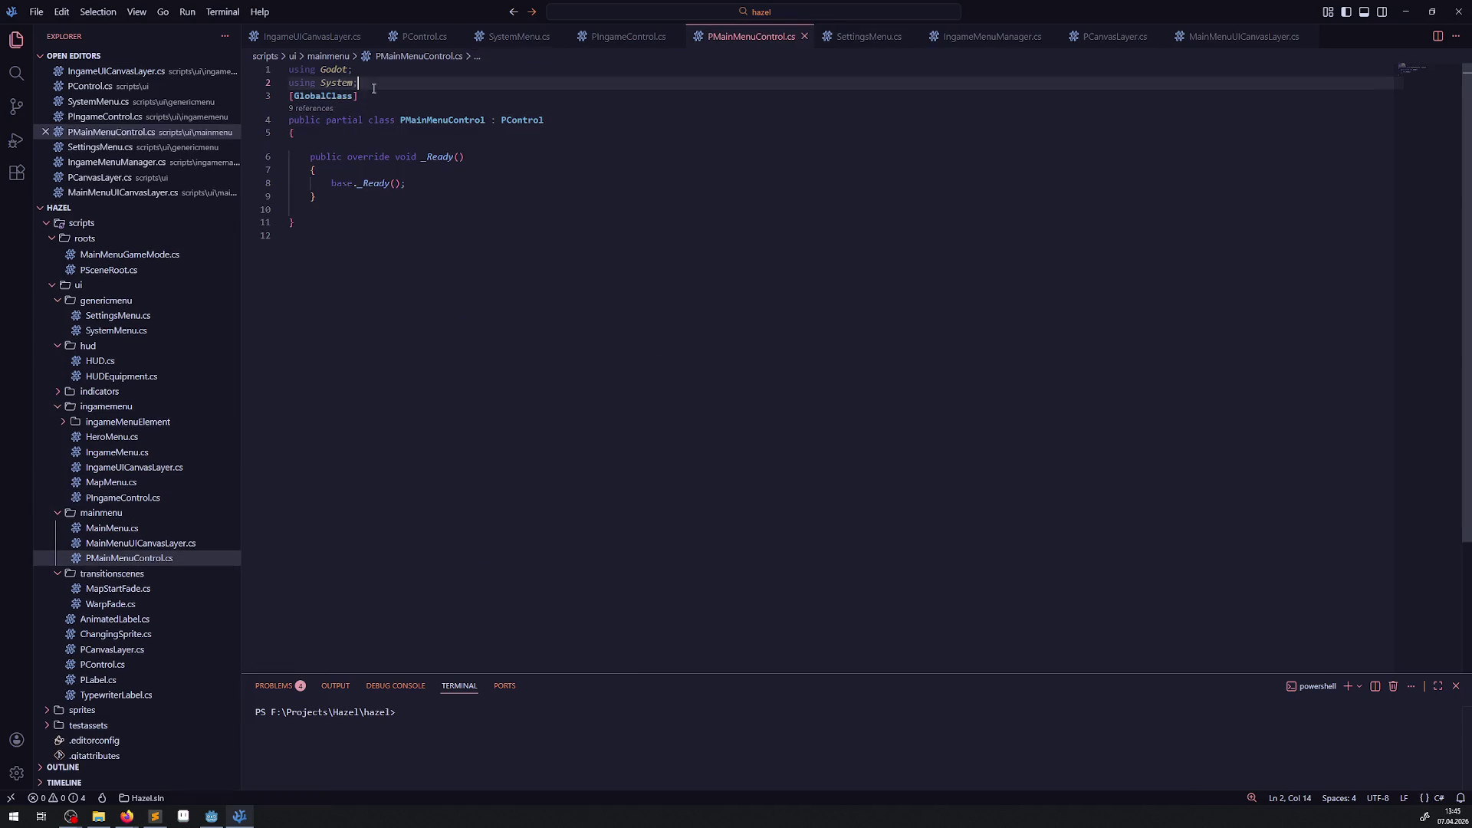
key(Up)
click(607, 298)
key(ctrl+s)
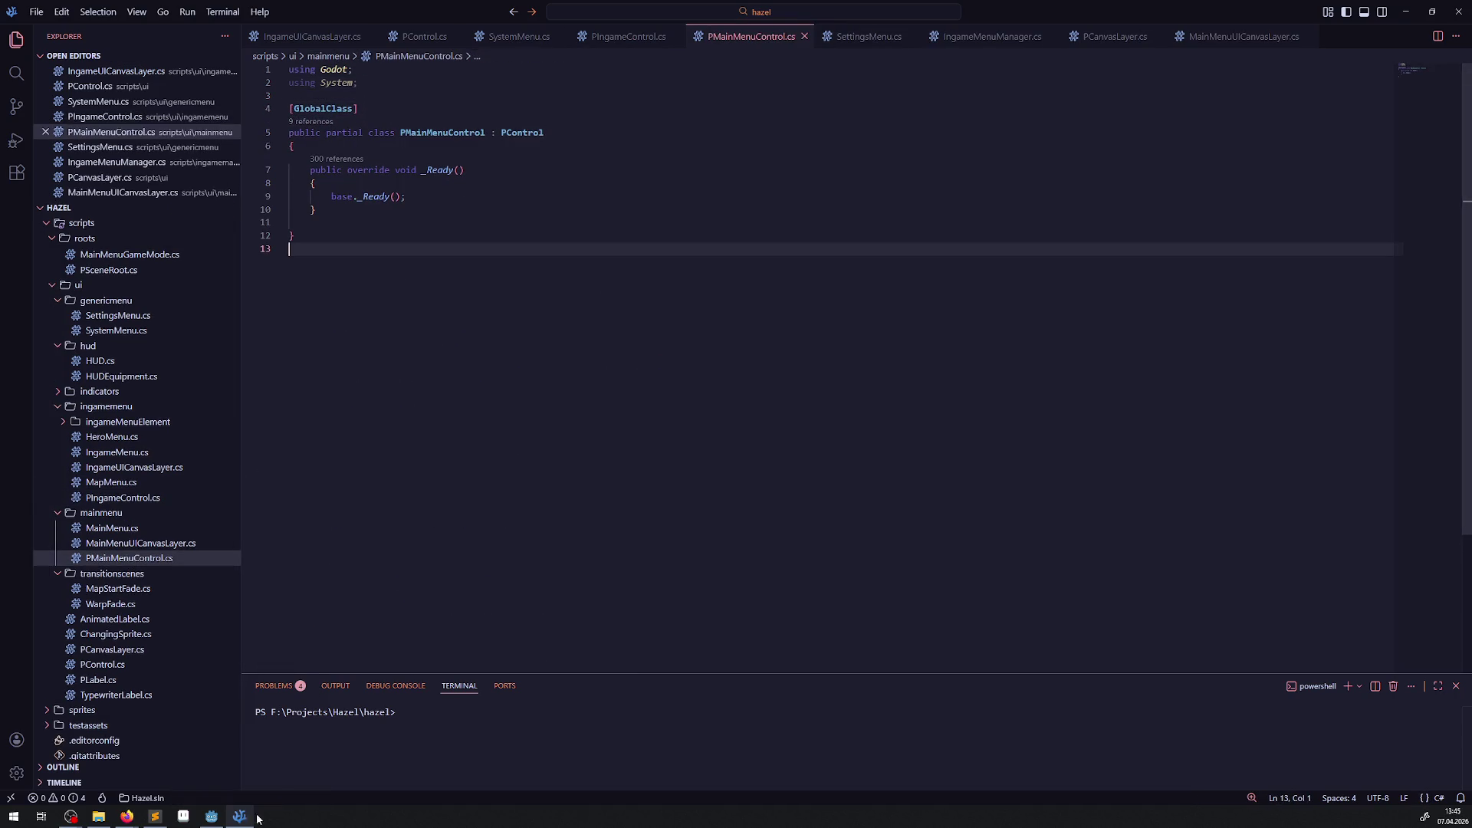
click(215, 817)
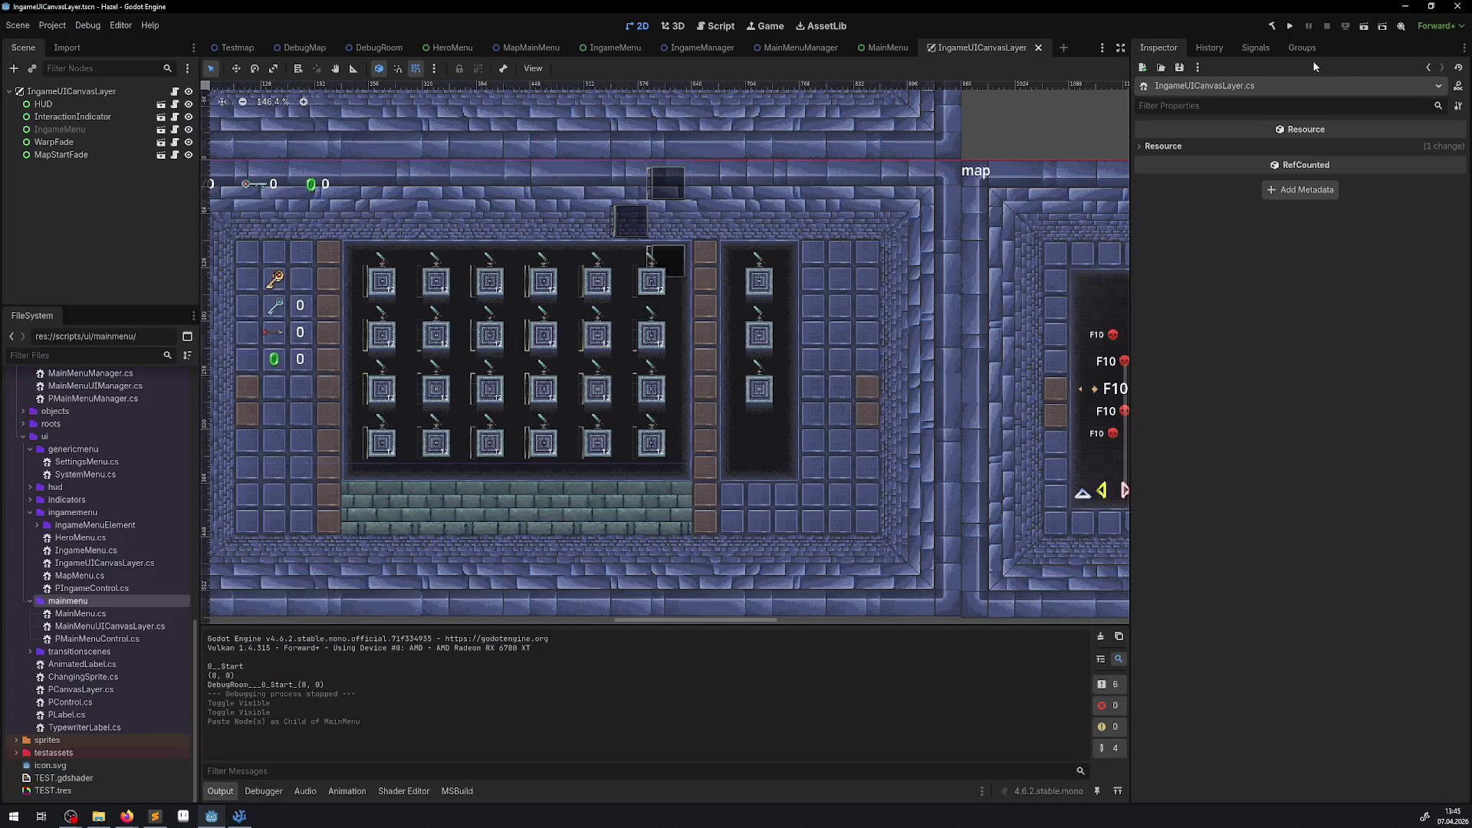
Step: Build the .NET project with the hammer button so the [GlobalClass] types register
click(1274, 27)
scroll(817, 580, down, 2)
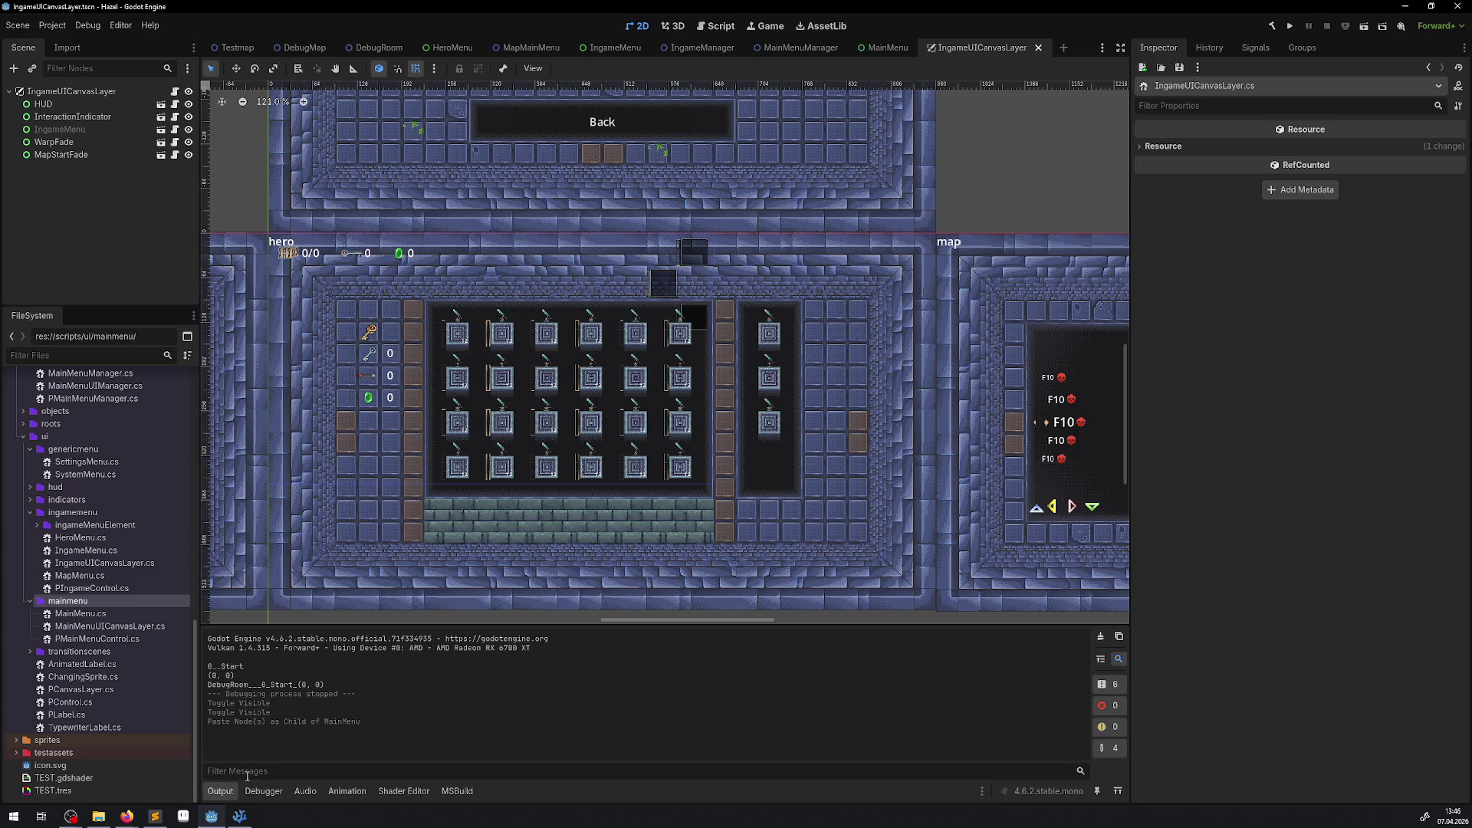
Step: Search 'PCont' in a new mainmenu script's Inherits picker to verify PControl classes appear, then cancel
right_click(63, 602)
mouse_move(115, 601)
click(265, 627)
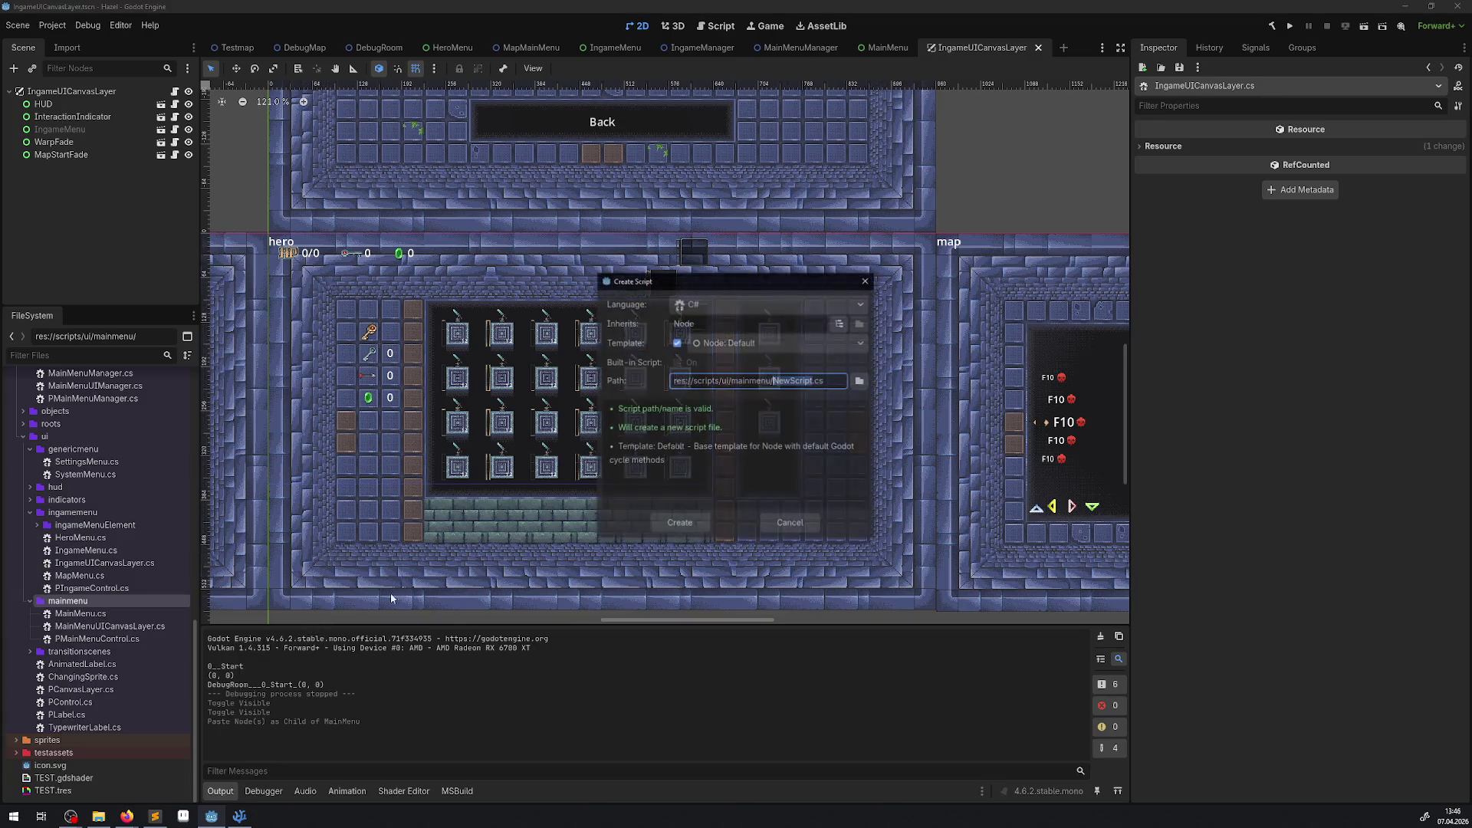
click(840, 323)
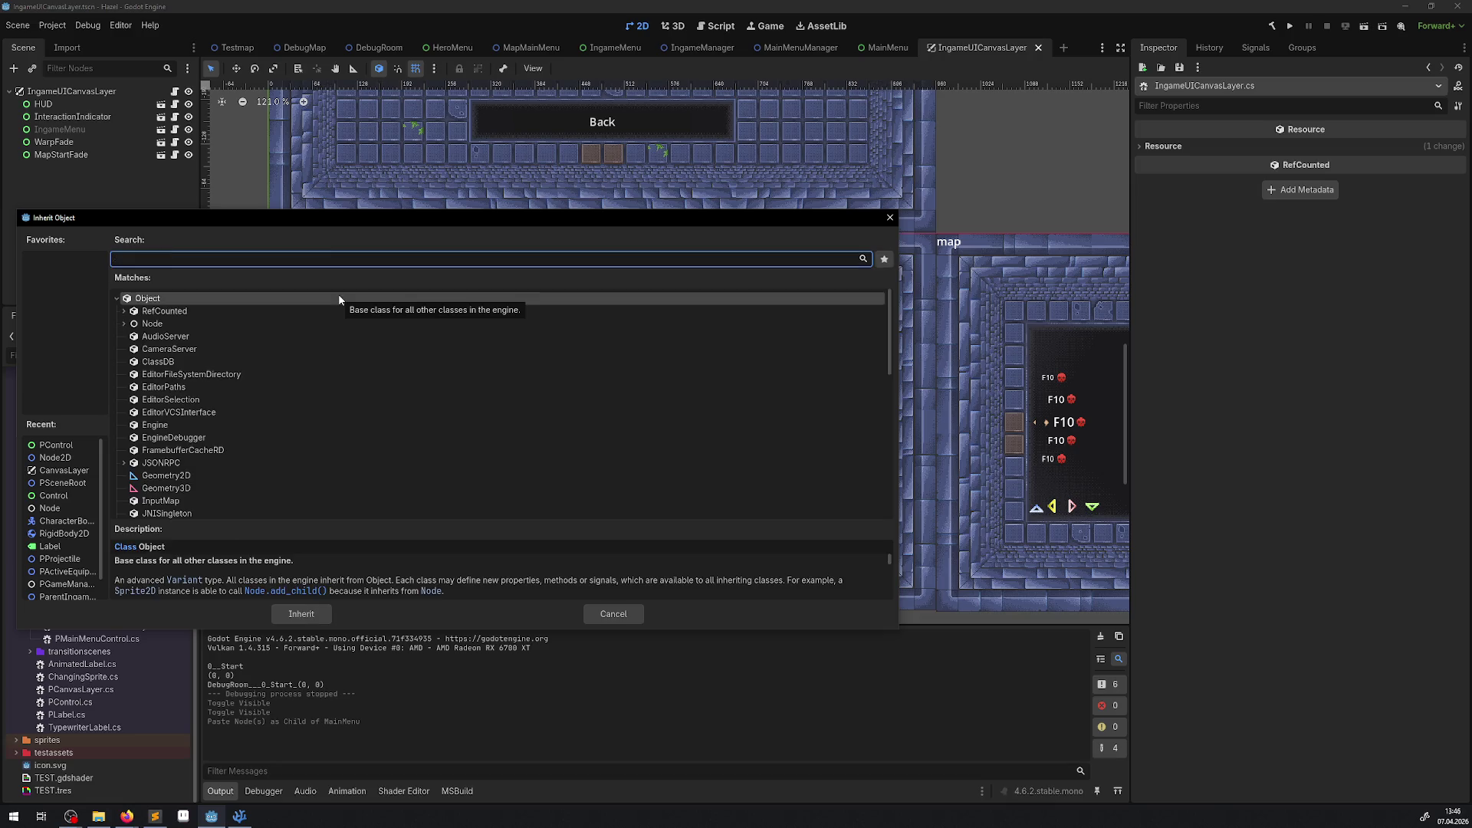
text(PCont)
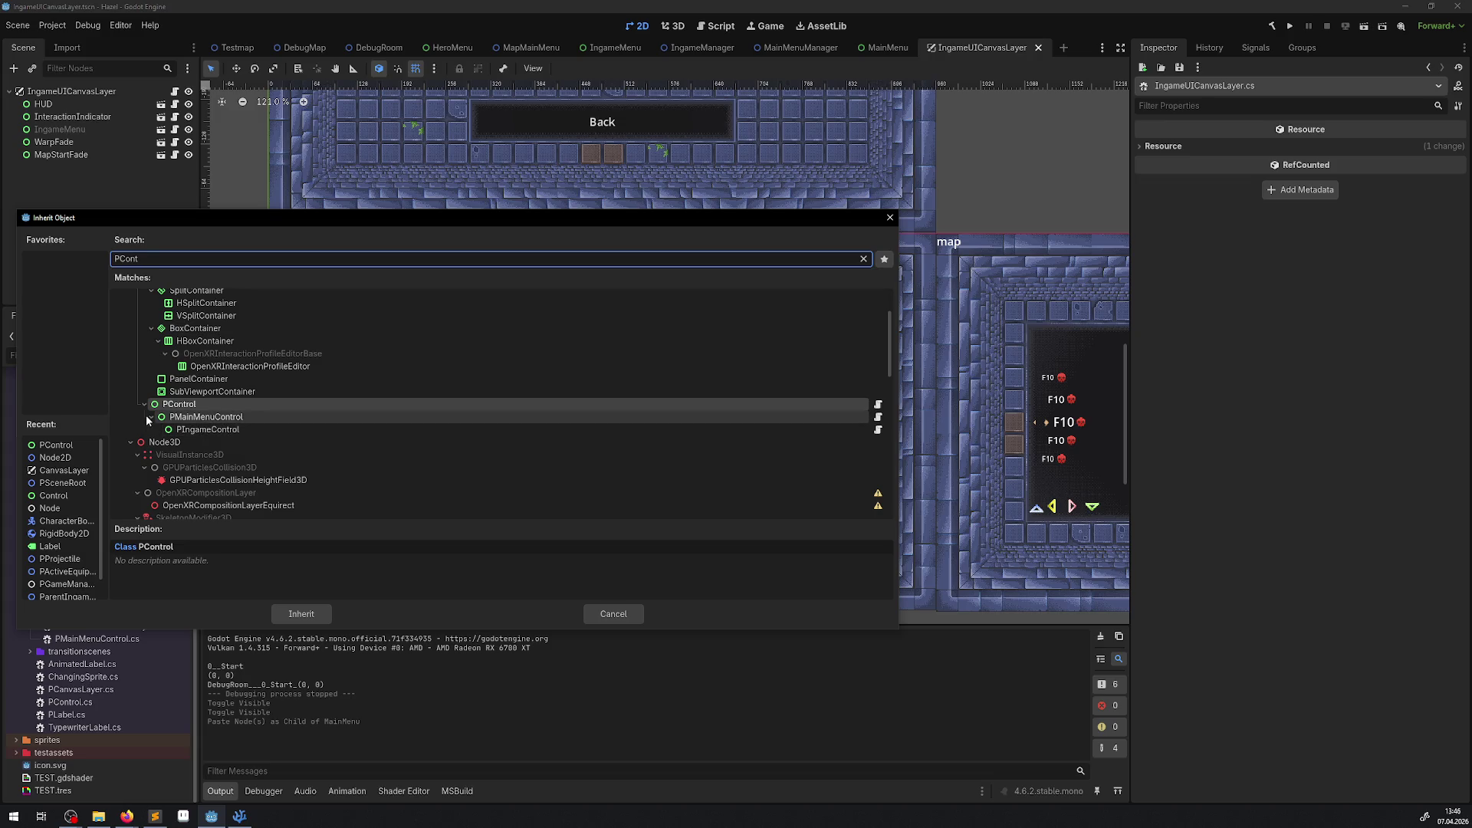
click(889, 217)
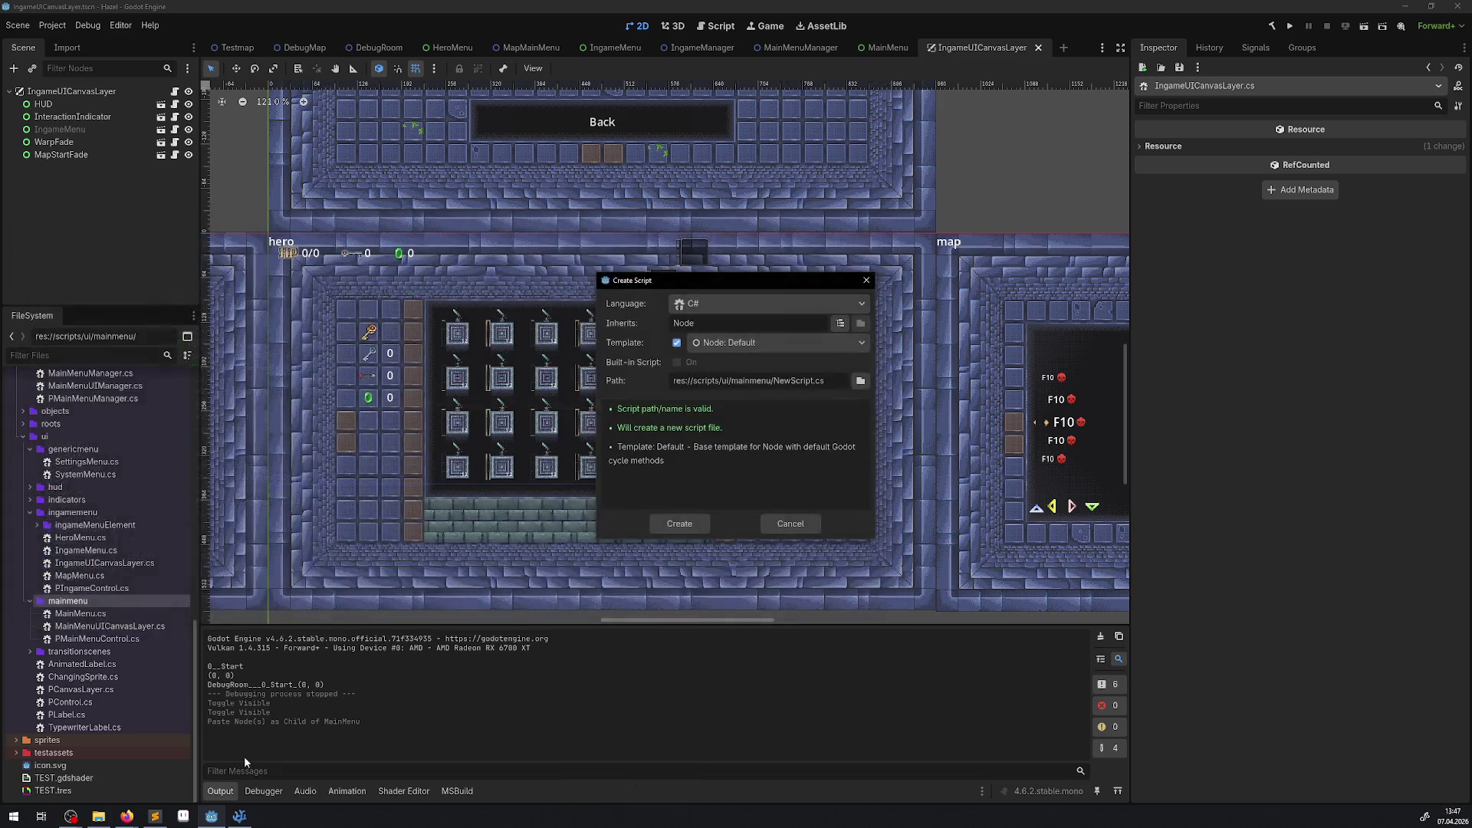
click(240, 816)
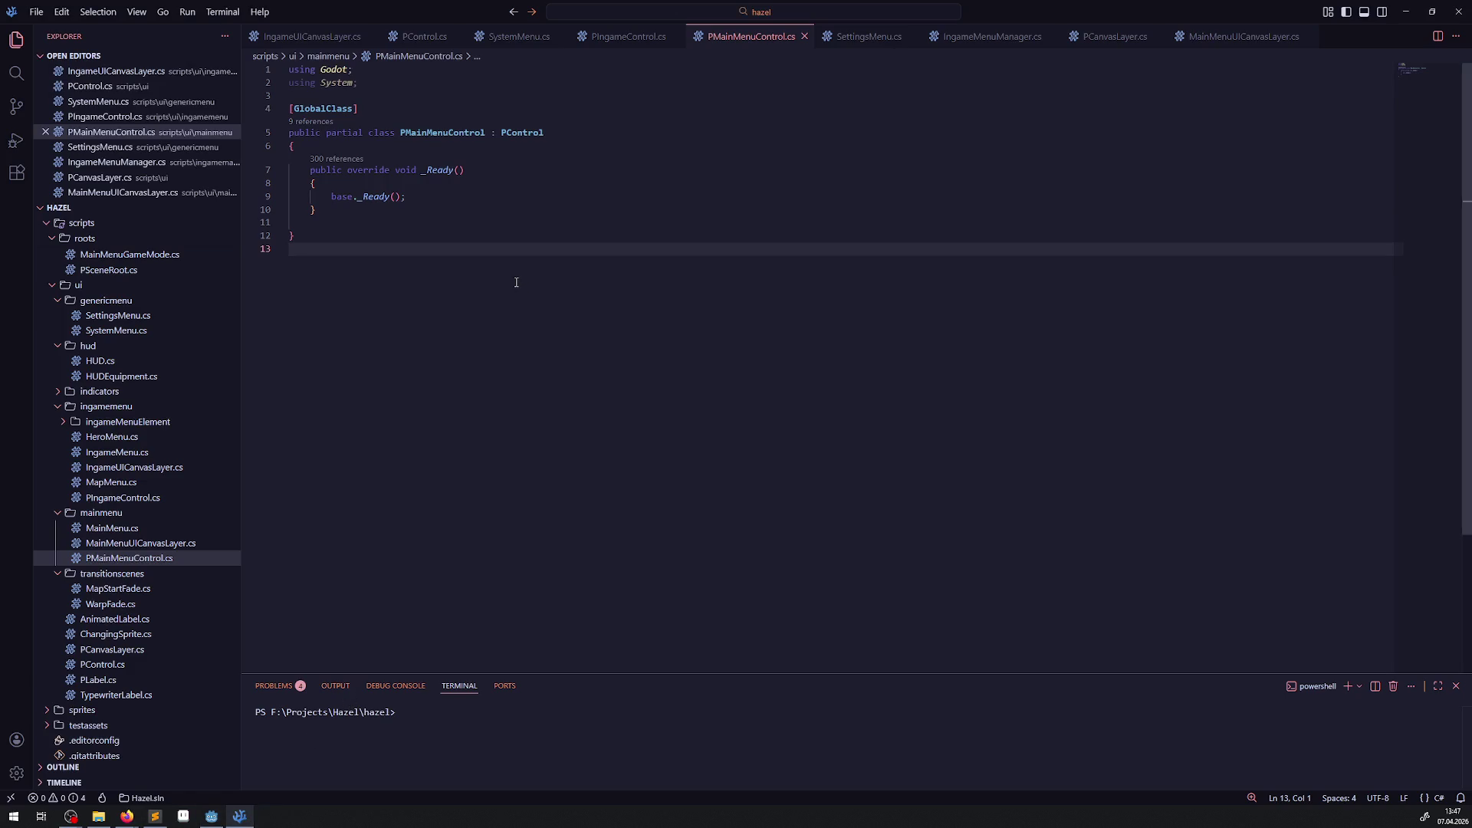
Step: Change PIngameControl.cs to inherit PControl instead of PMainMenuControl, then return to Godot
double_click(515, 134)
key(ctrl+c)
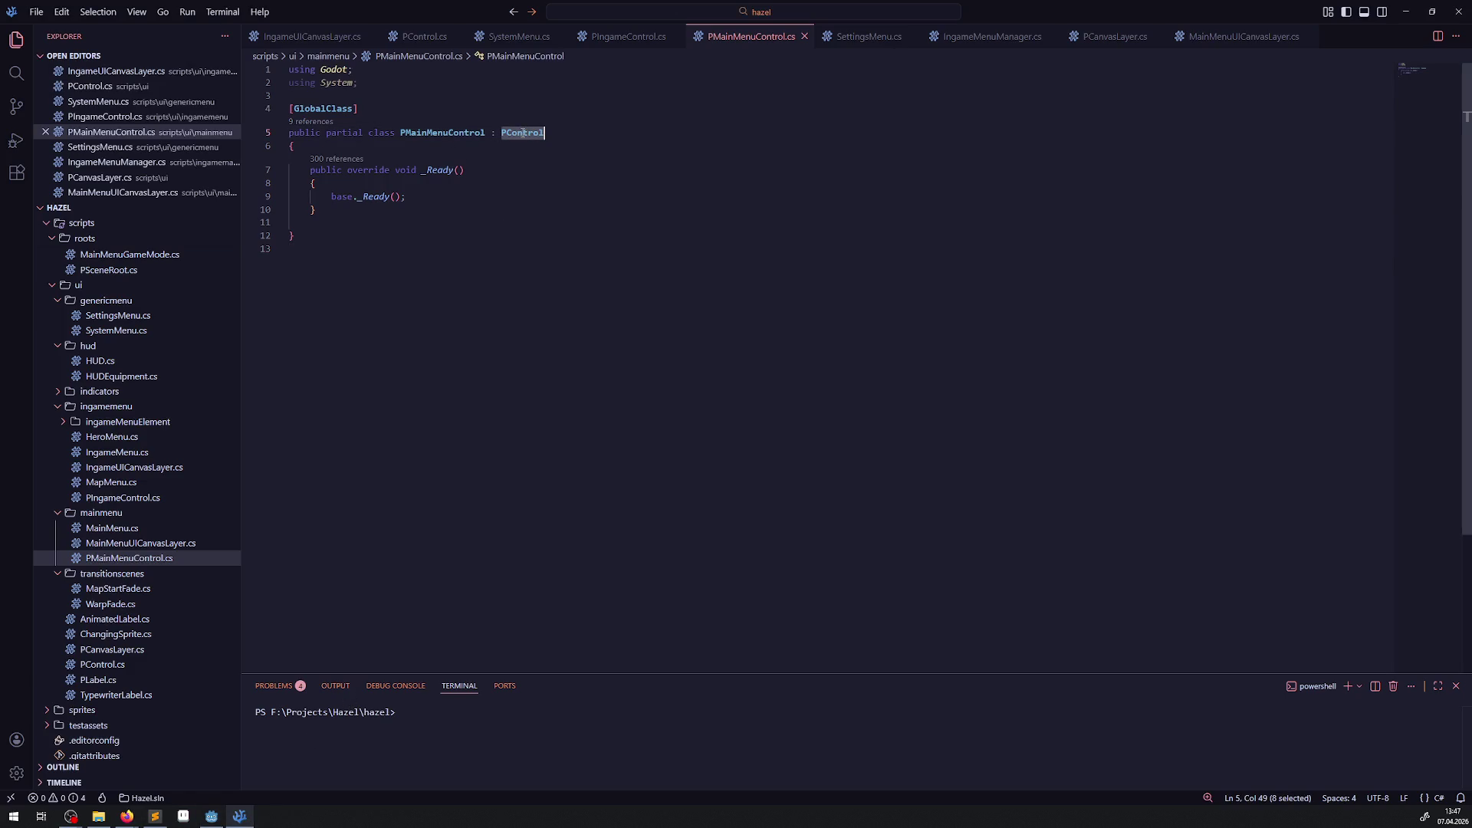
click(131, 500)
double_click(532, 133)
key(ctrl+v)
click(665, 307)
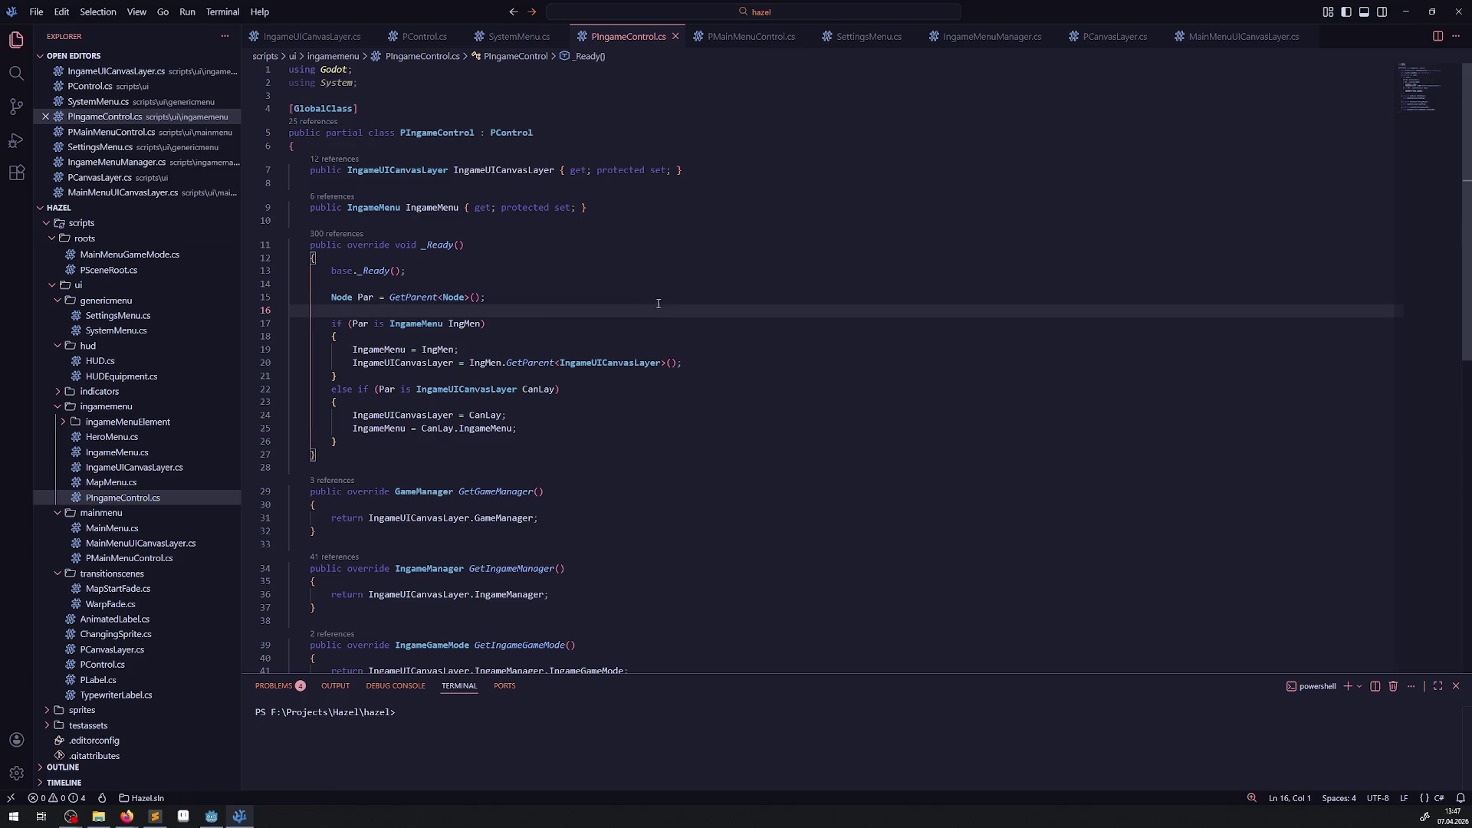
click(214, 817)
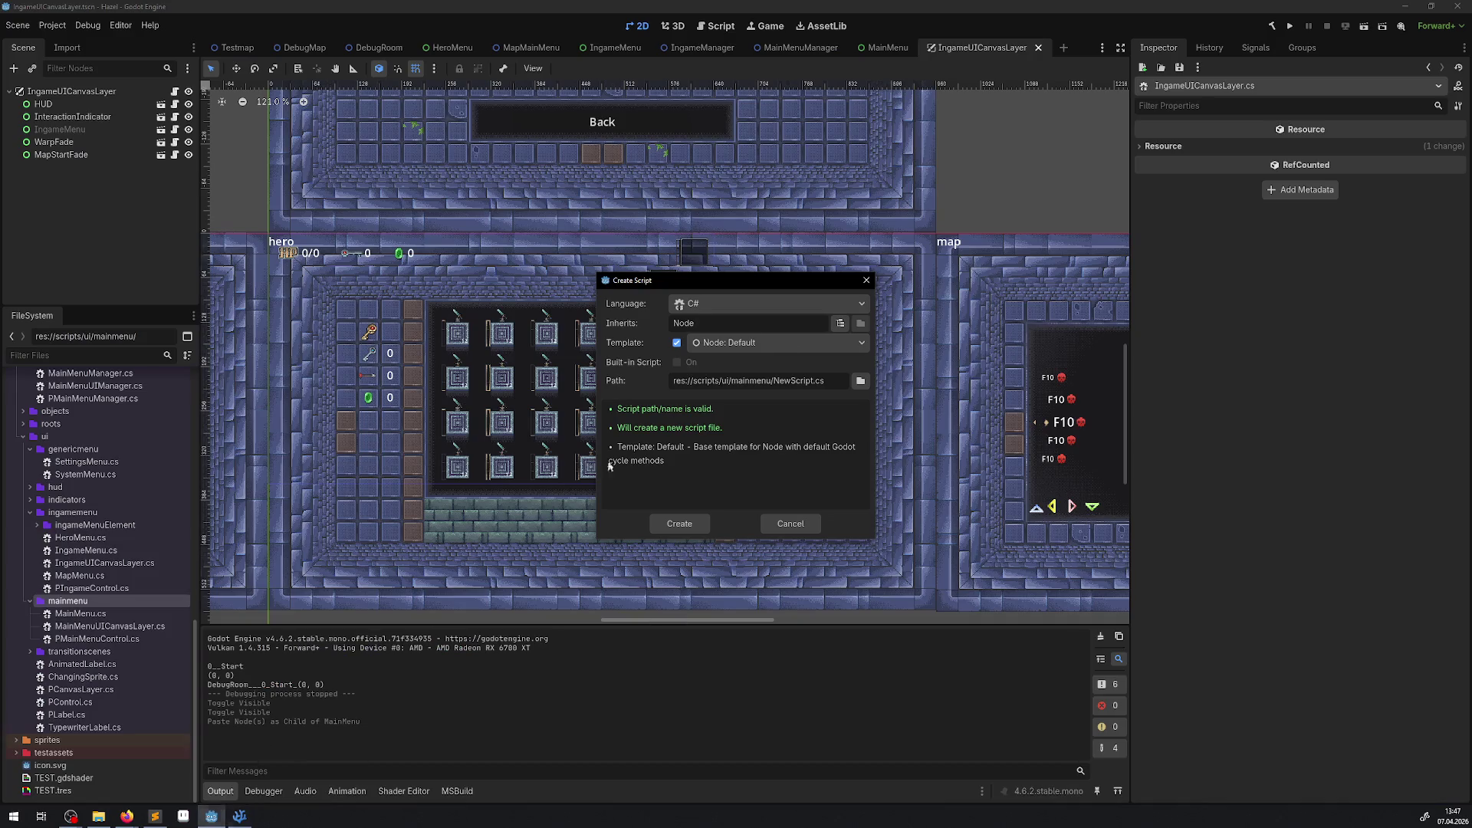
Step: Dismiss the Create Script dialog, rebuild the C# project, and test the in-game hero menu in a run
click(863, 280)
click(1269, 26)
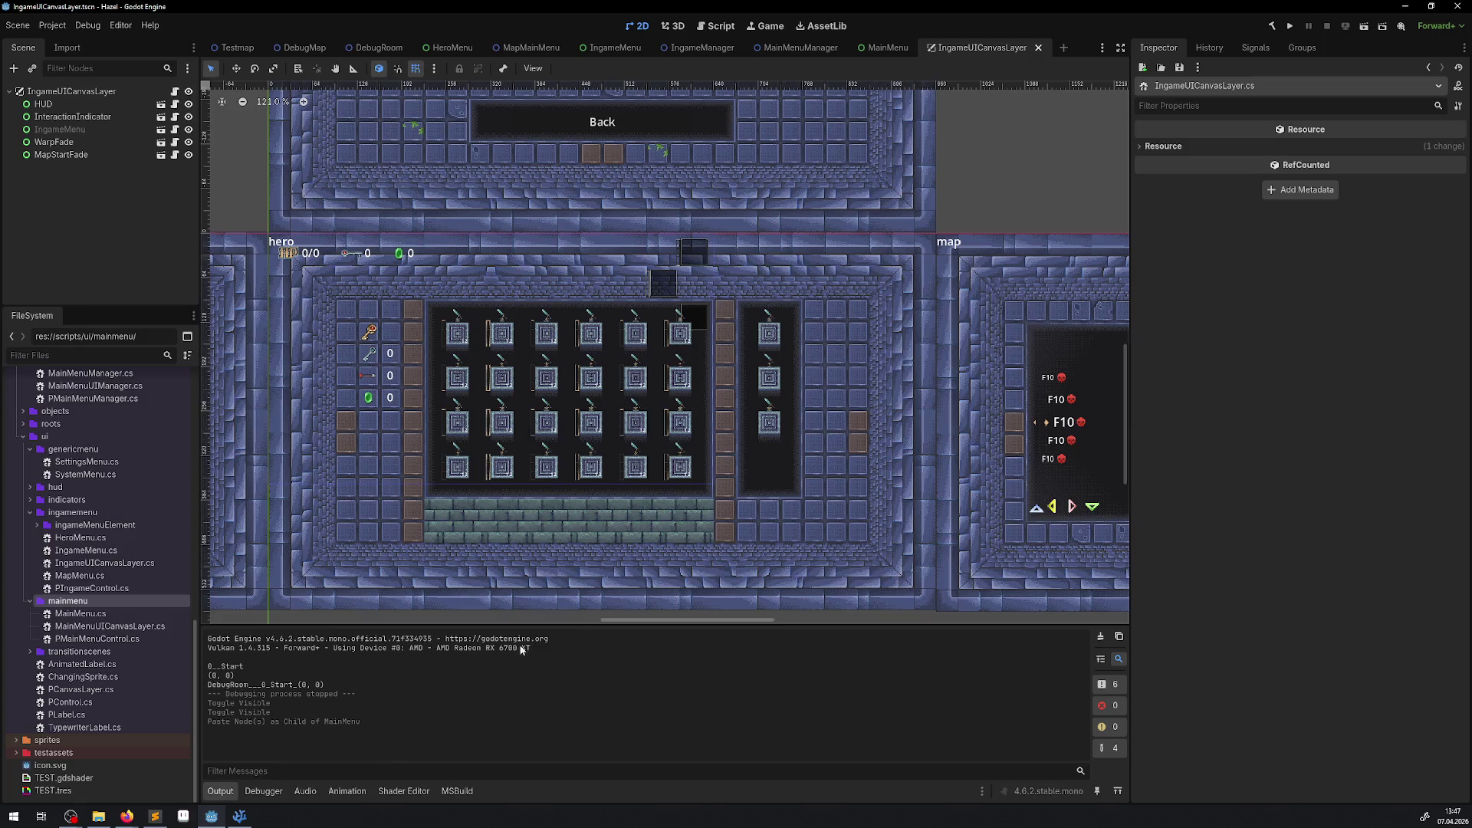
click(1292, 26)
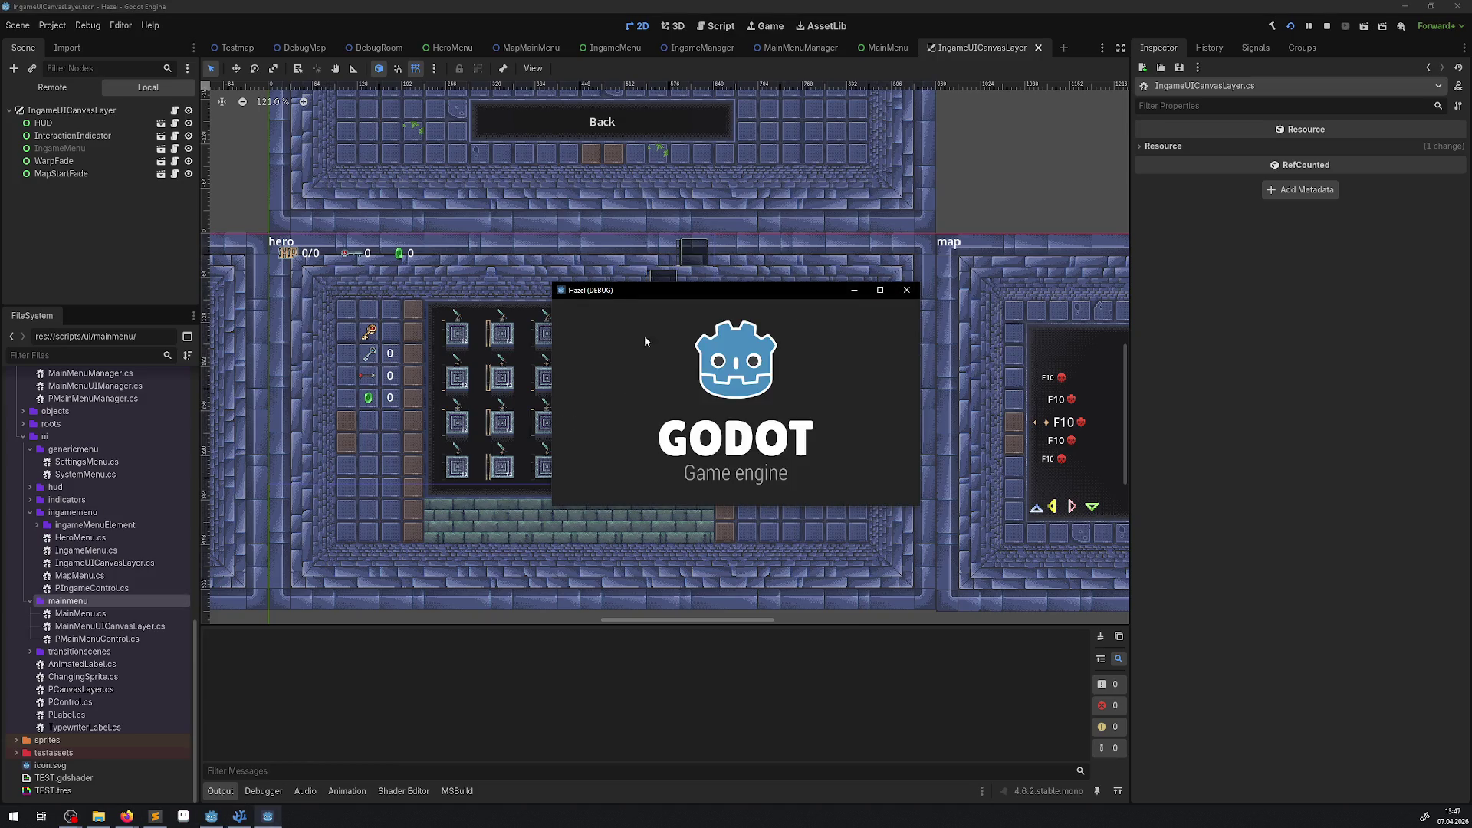
key(Escape)
key(Escape)
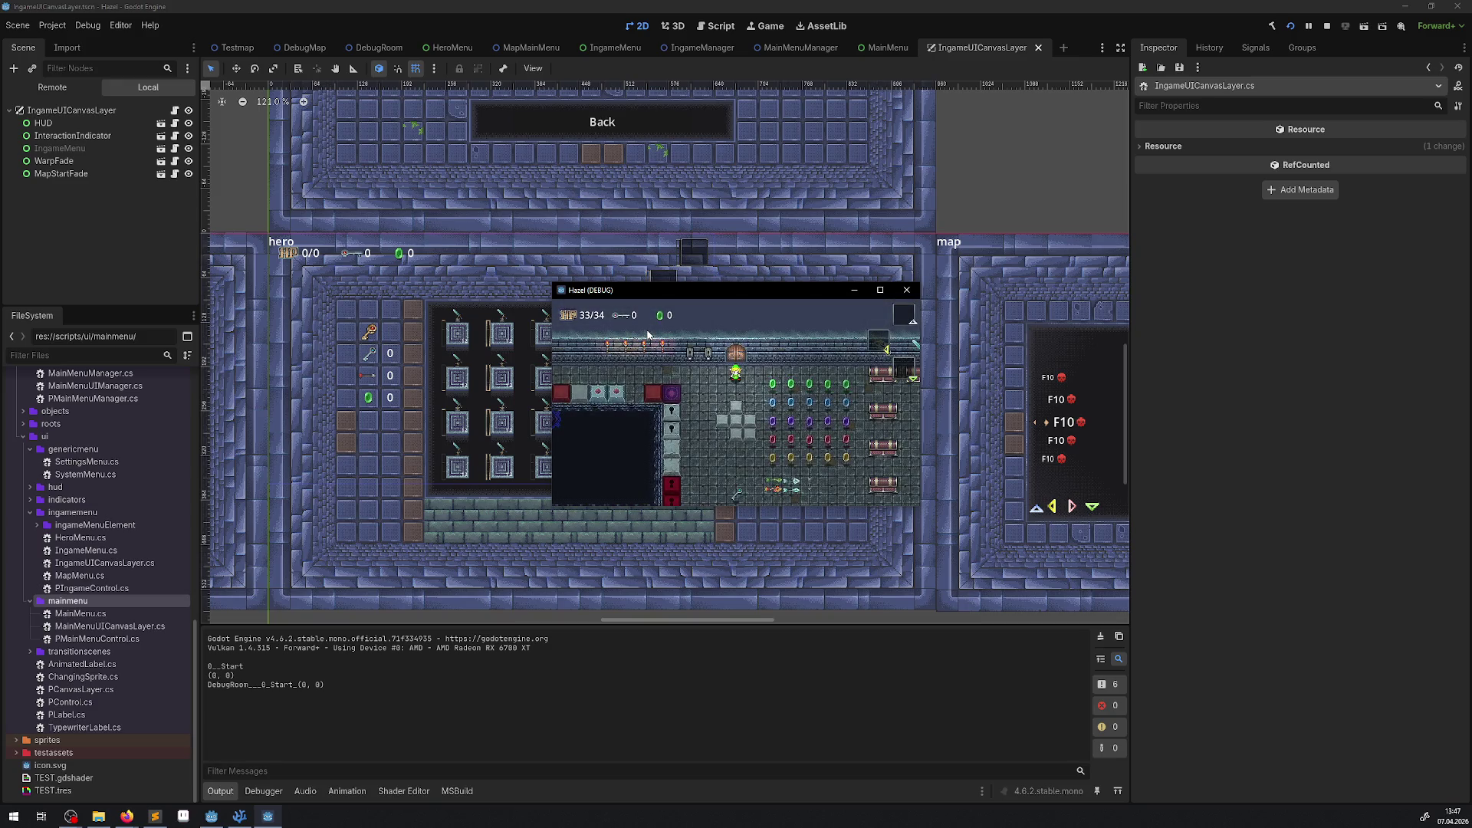
click(907, 290)
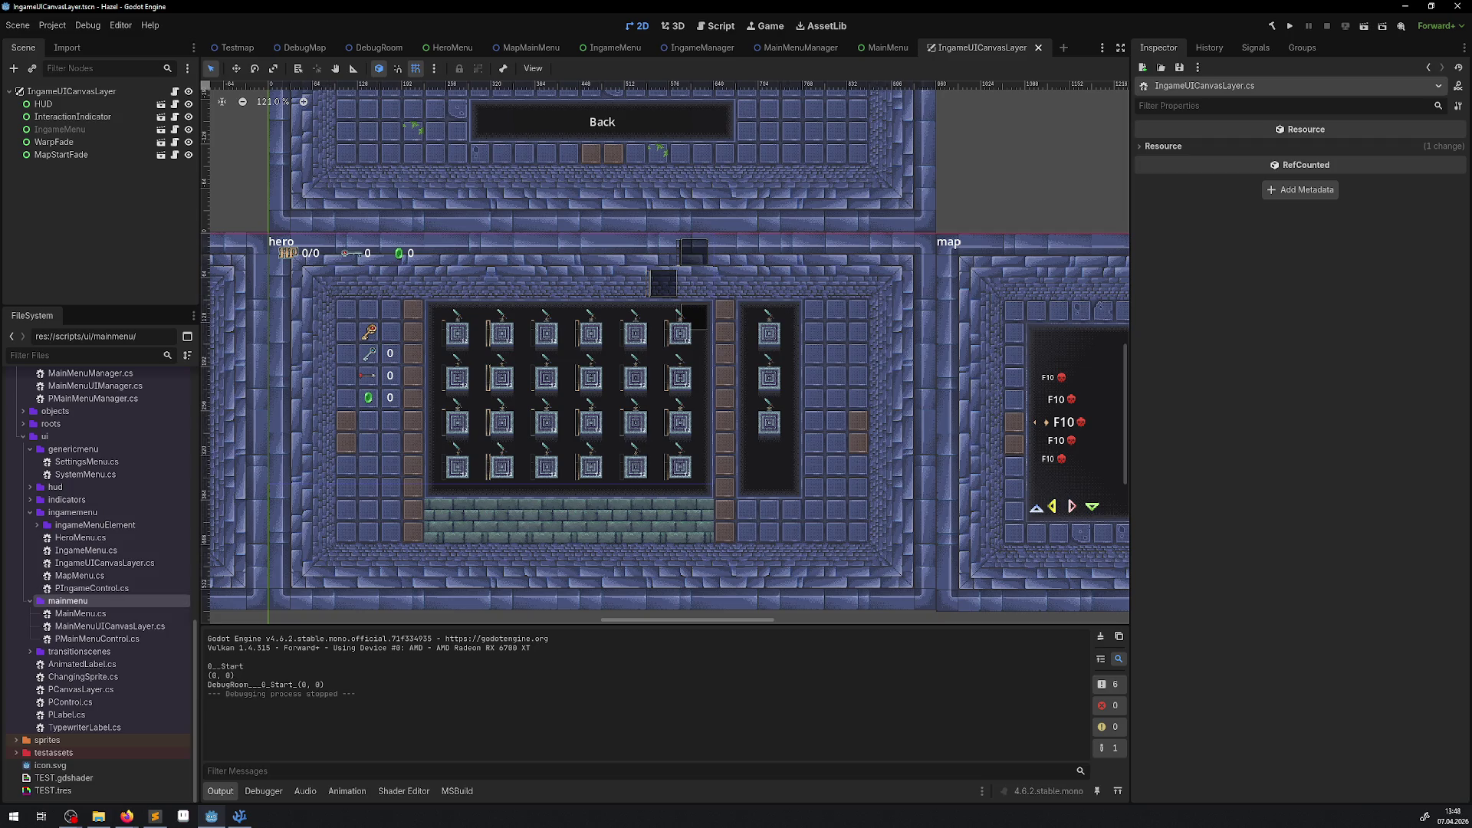
key(alt+Tab)
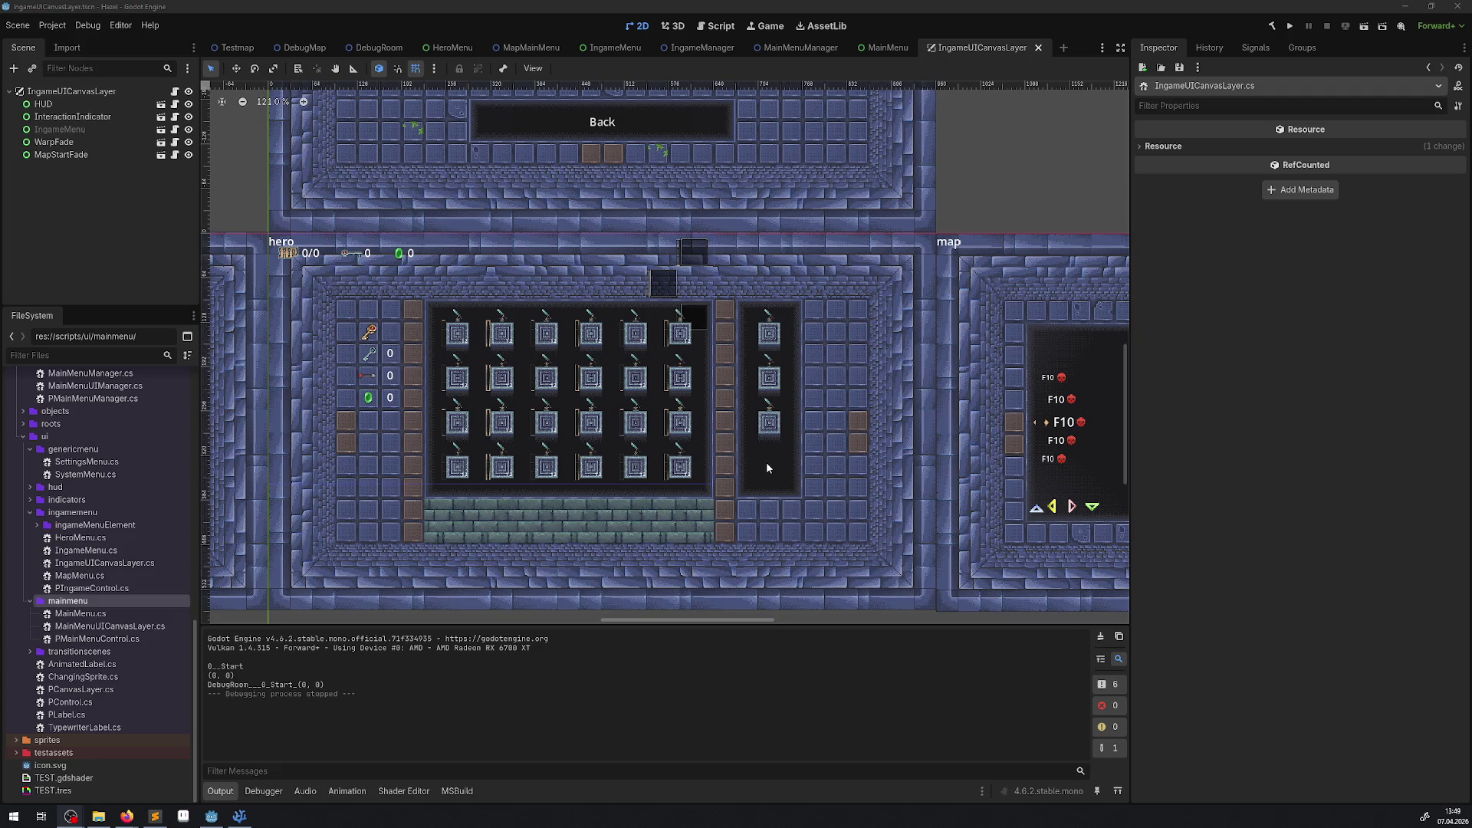
drag(609, 406, 592, 363)
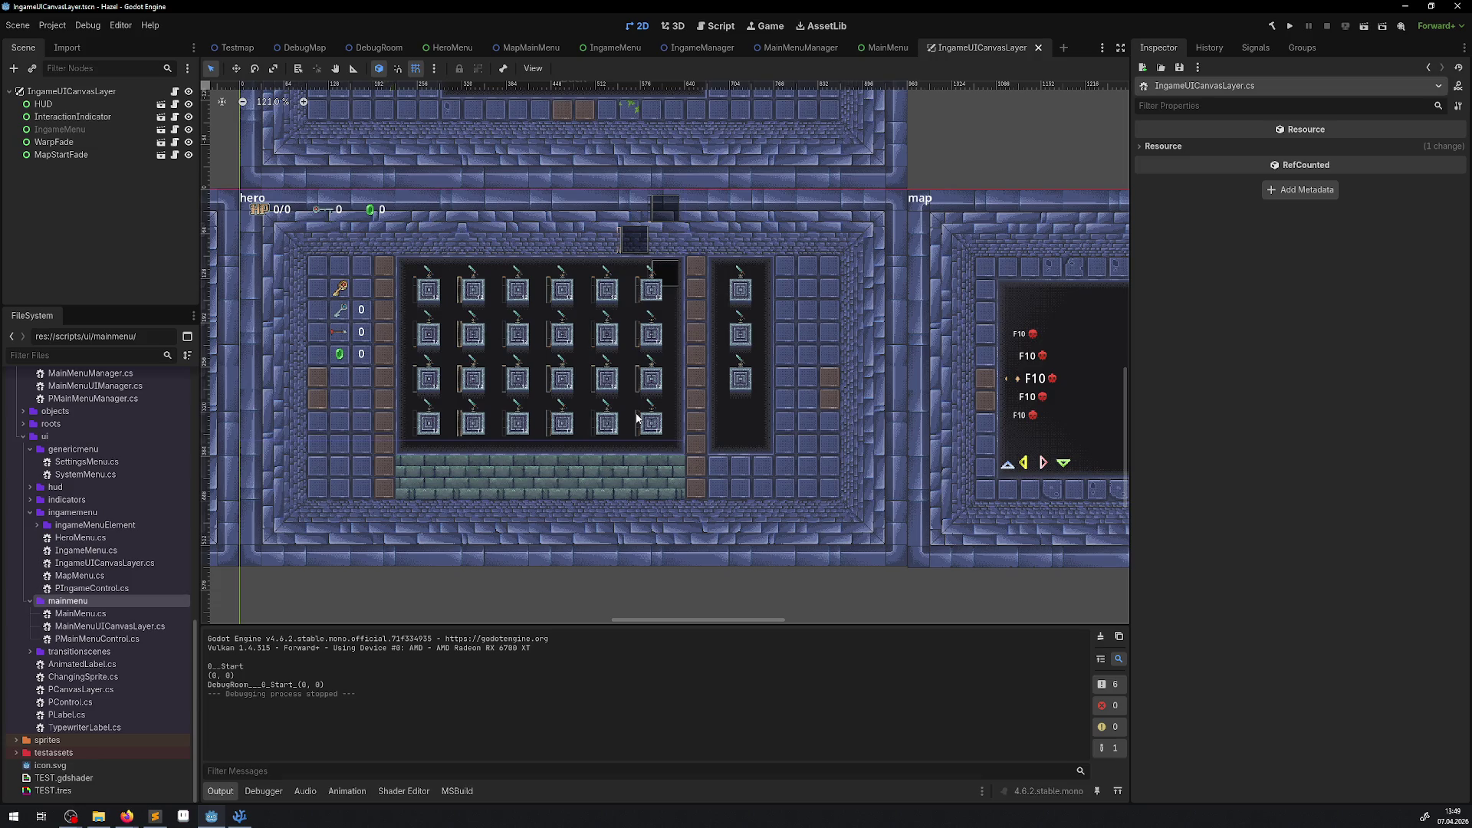
click(254, 820)
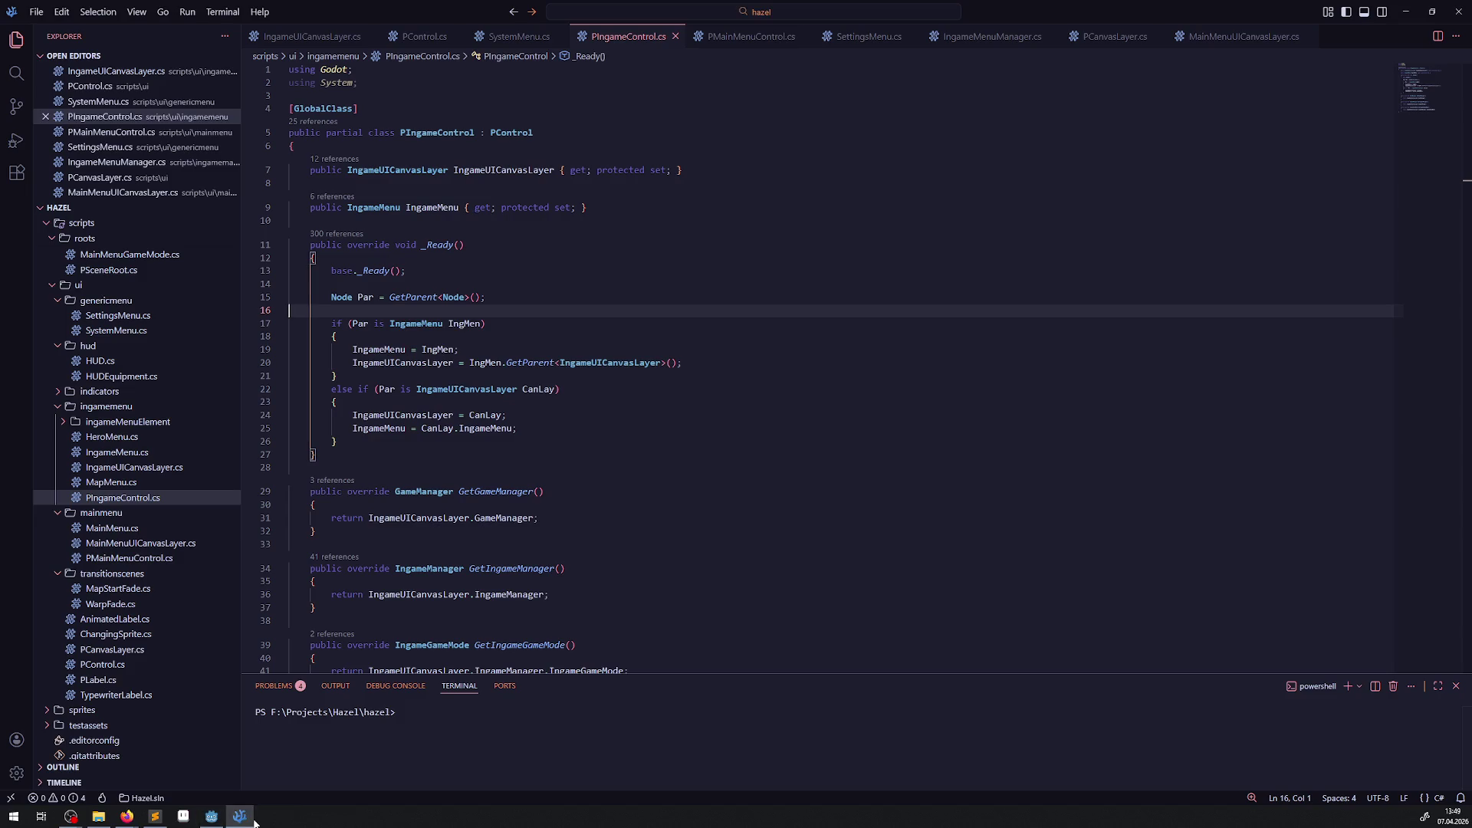
click(254, 819)
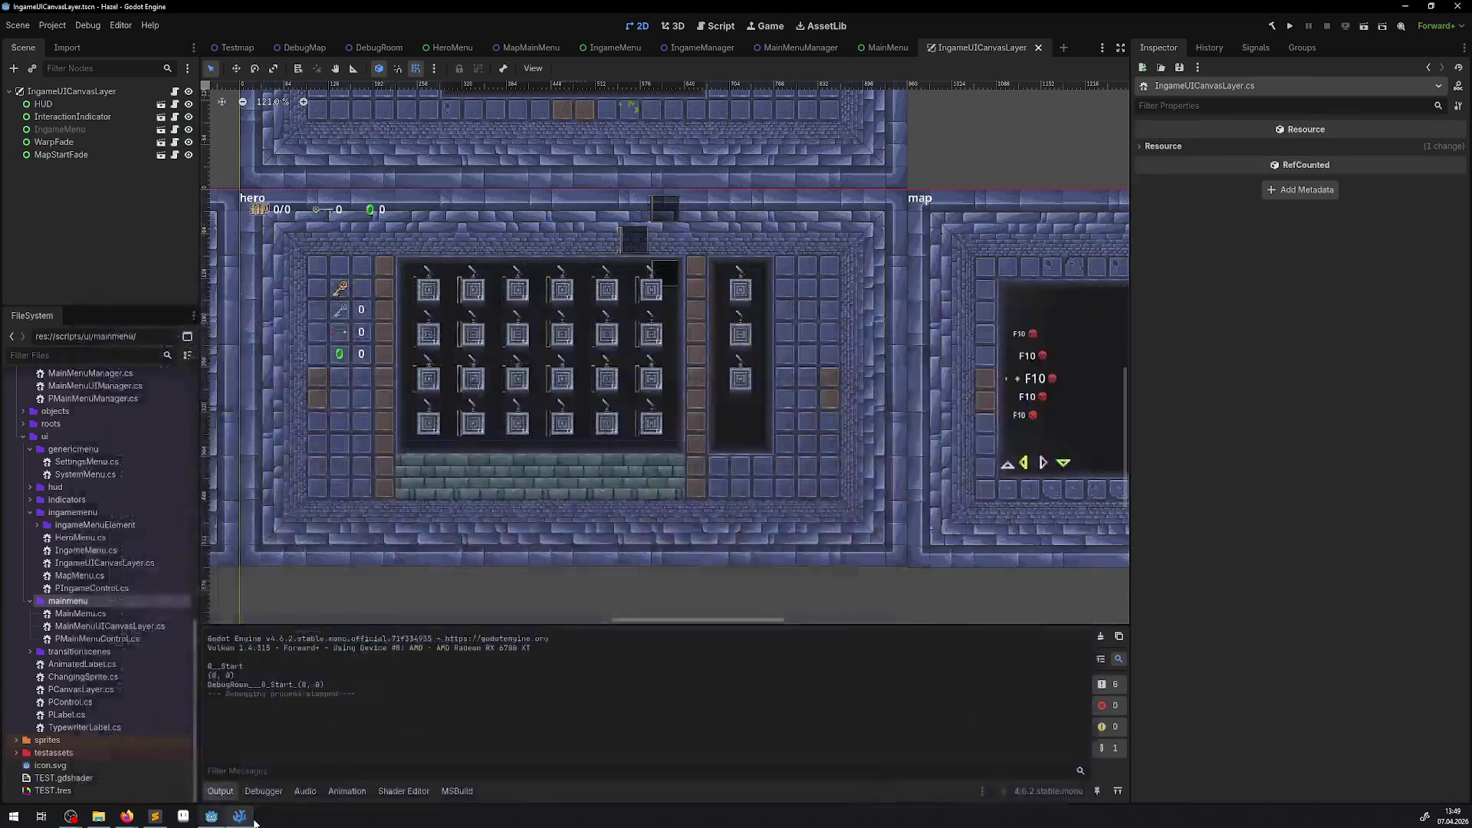
Step: Create MainSelectionMenu.cs in scripts/ui/mainmenu, inheriting PMainMenuControl
right_click(77, 601)
mouse_move(150, 601)
click(290, 625)
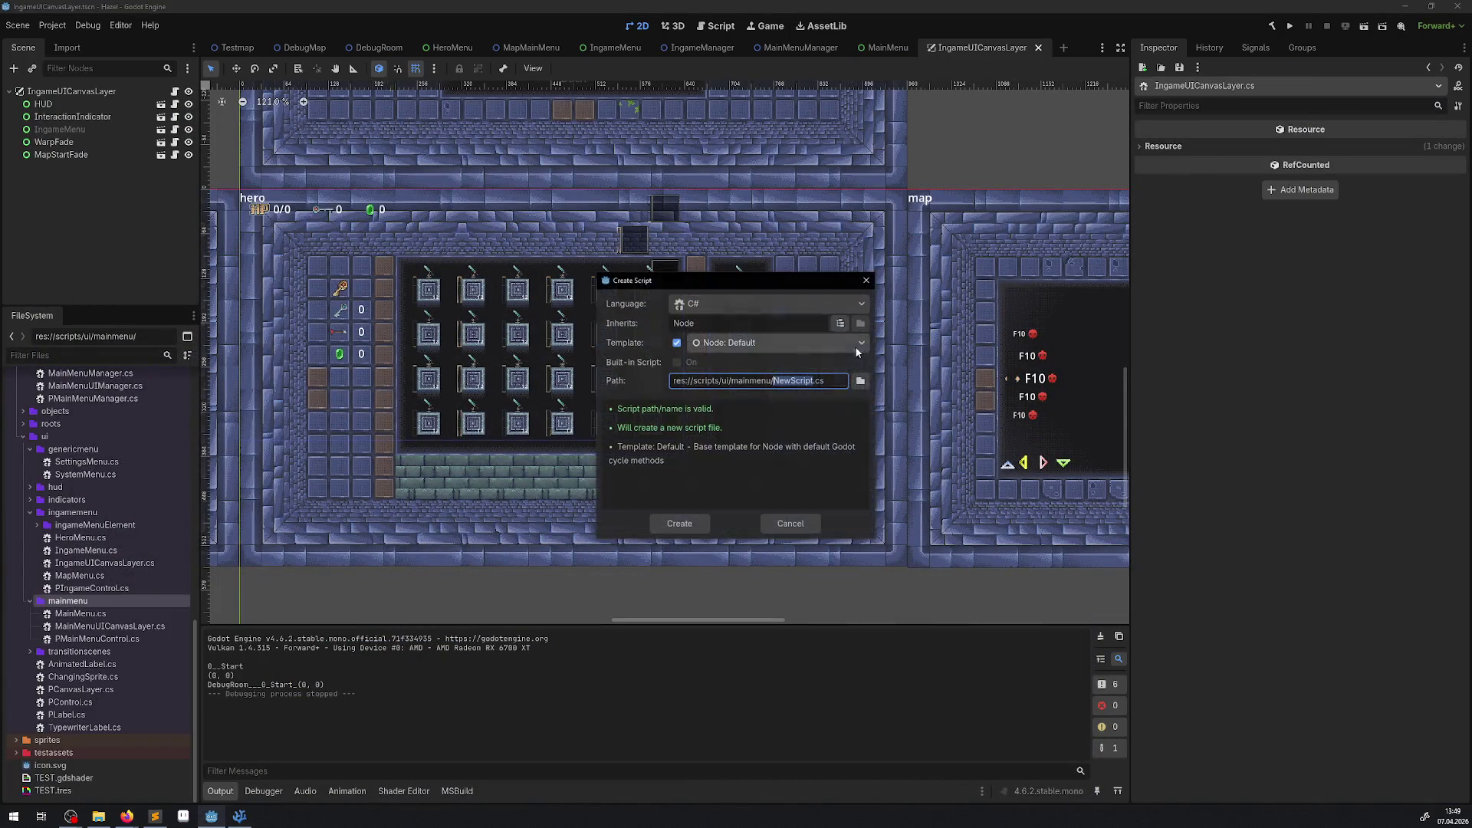
click(843, 323)
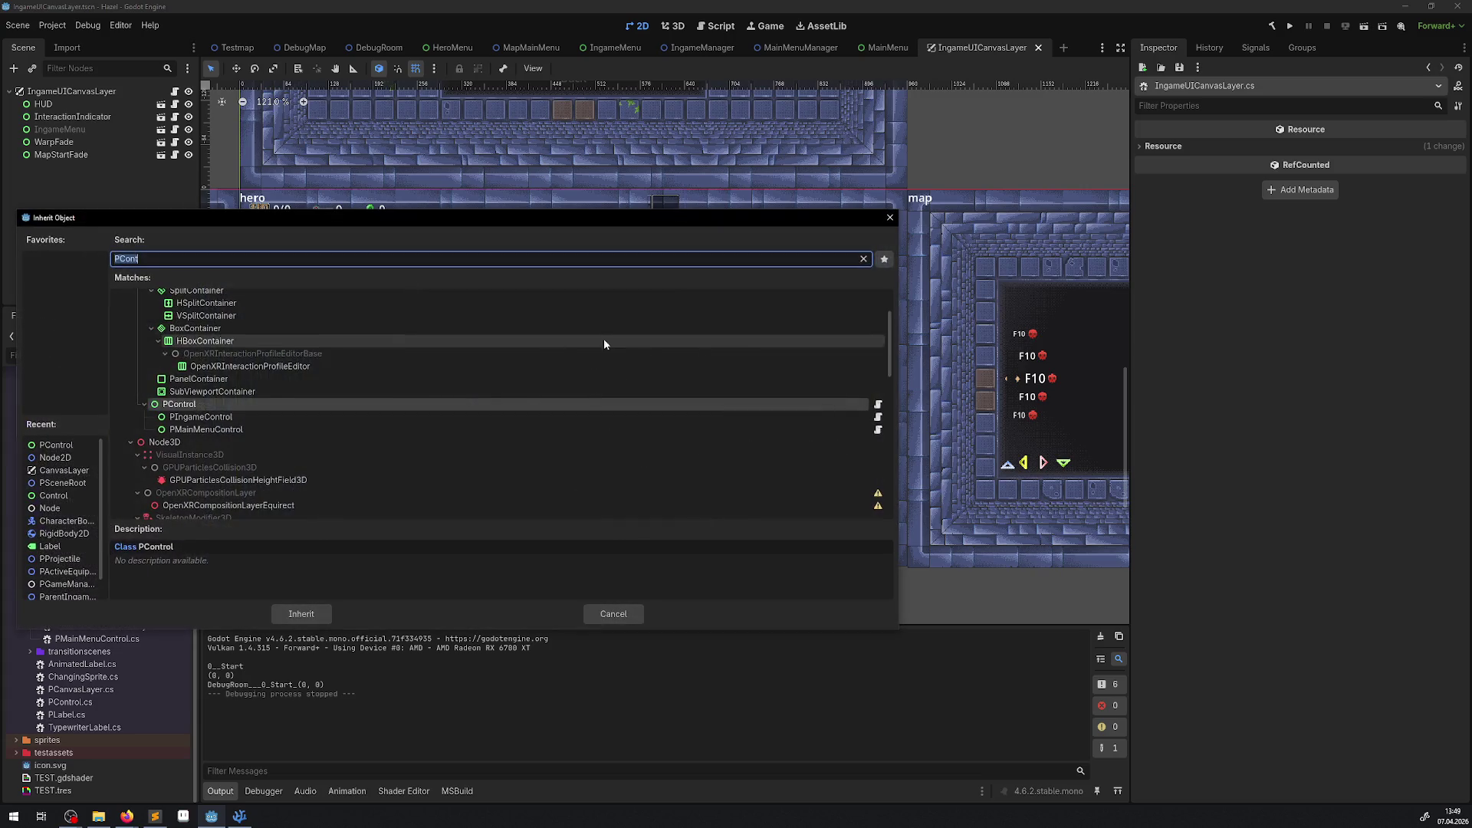
double_click(214, 430)
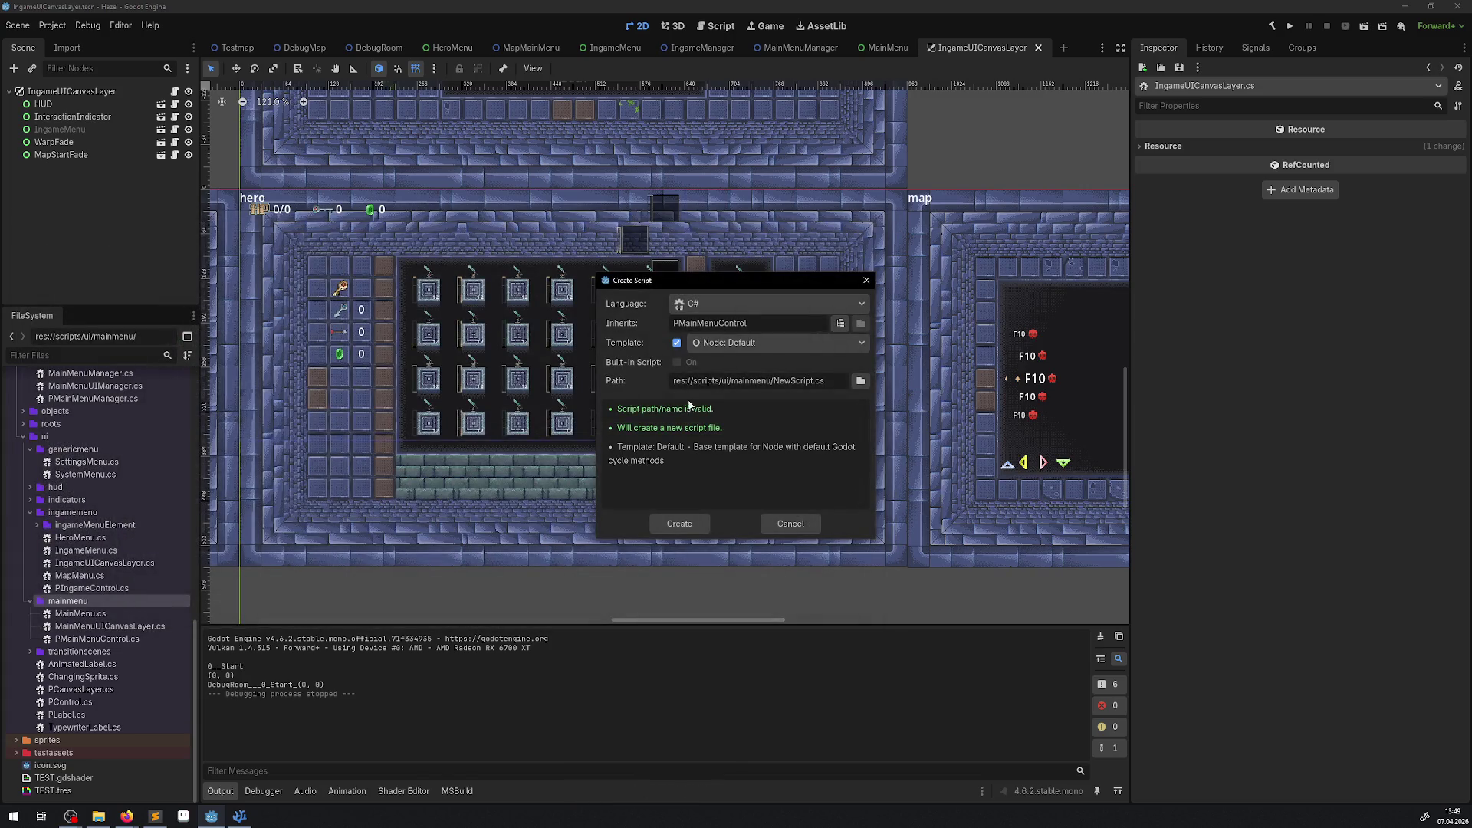
double_click(790, 380)
text(MainSelec)
text(tionMenu)
click(675, 525)
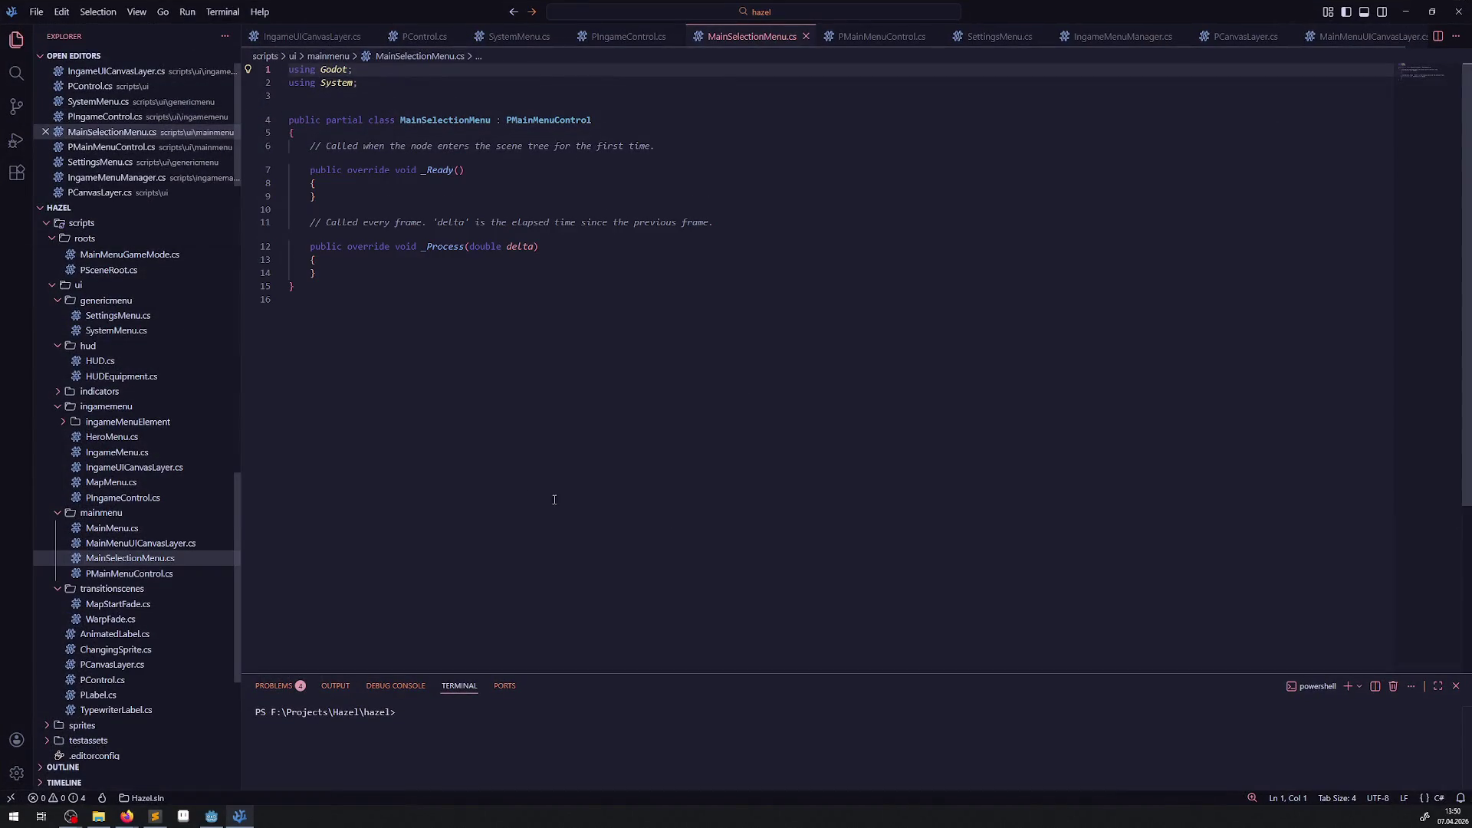
Step: Delete the _Process method and template comment from MainSelectionMenu.cs, keep an empty _Ready, and save
drag(355, 274, 290, 223)
key(BackSpace)
key(BackSpace)
drag(656, 146, 269, 136)
key(BackSpace)
text({)
key(ctrl+End)
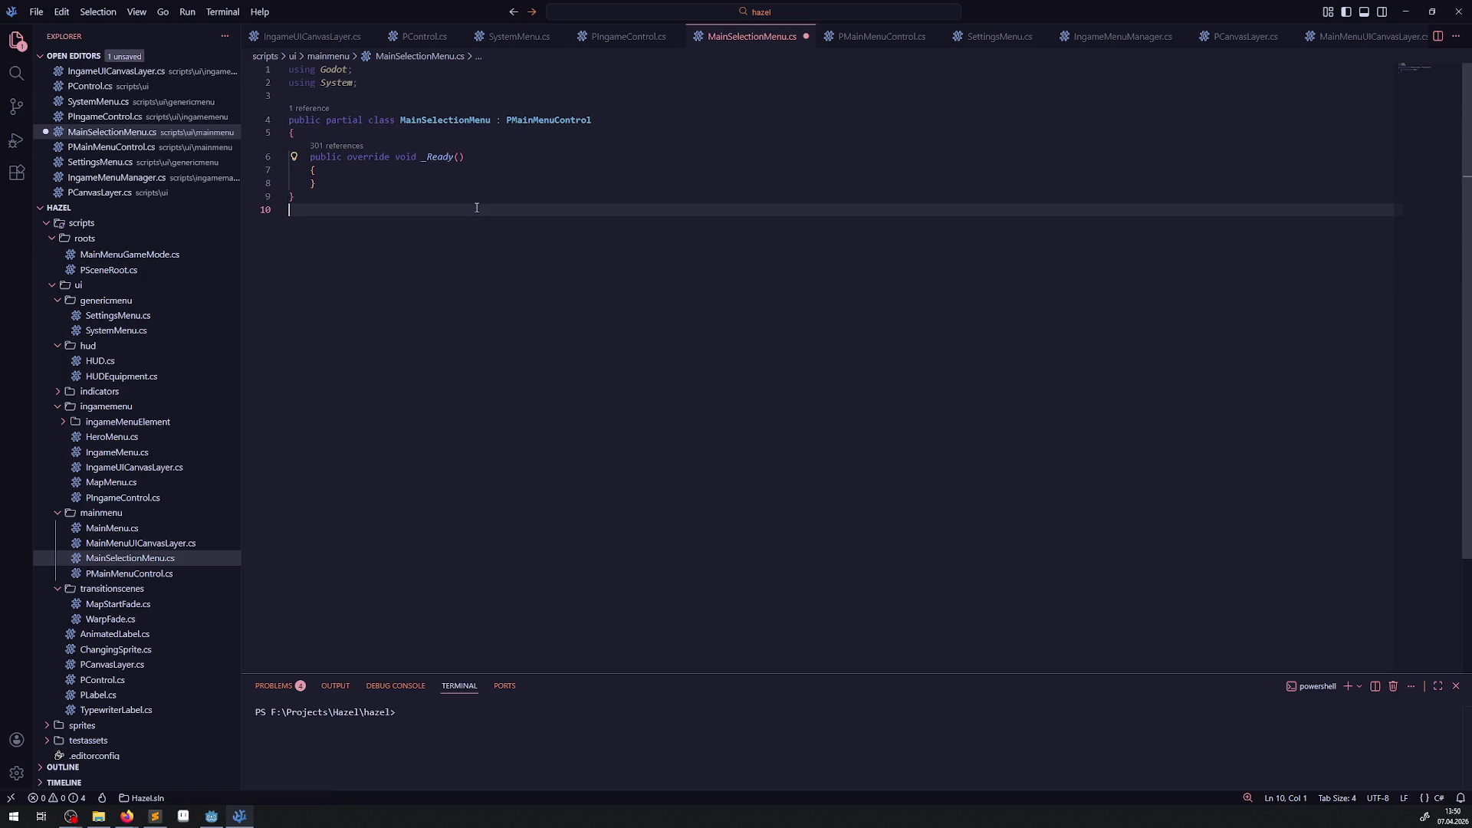
key(ctrl+s)
click(212, 815)
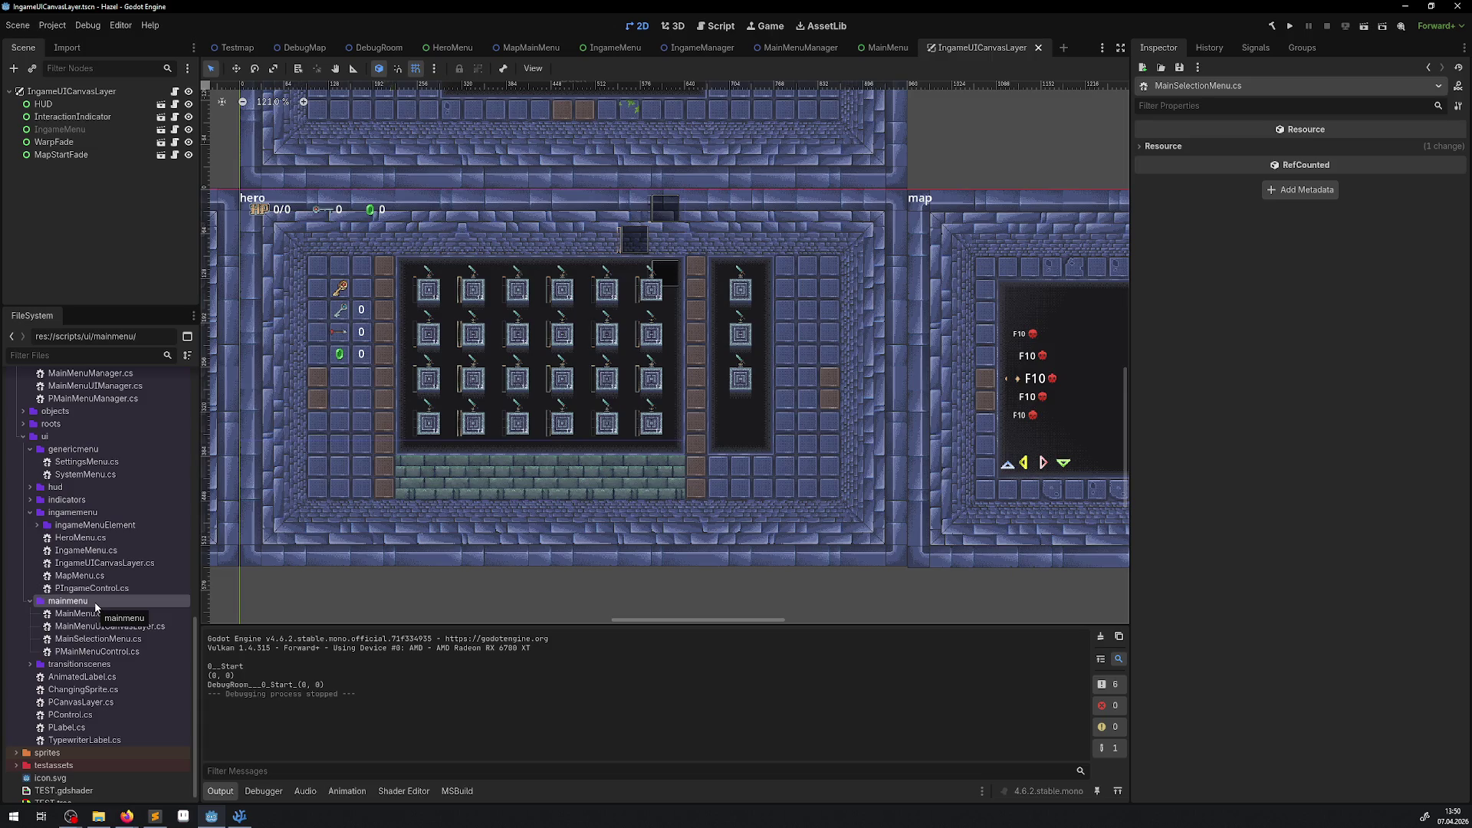
Step: Open the scenes/ui/mainmenu folder's context menu and copy the MainSelectionMenu class name from VS Code
scroll(95, 607, up, 10)
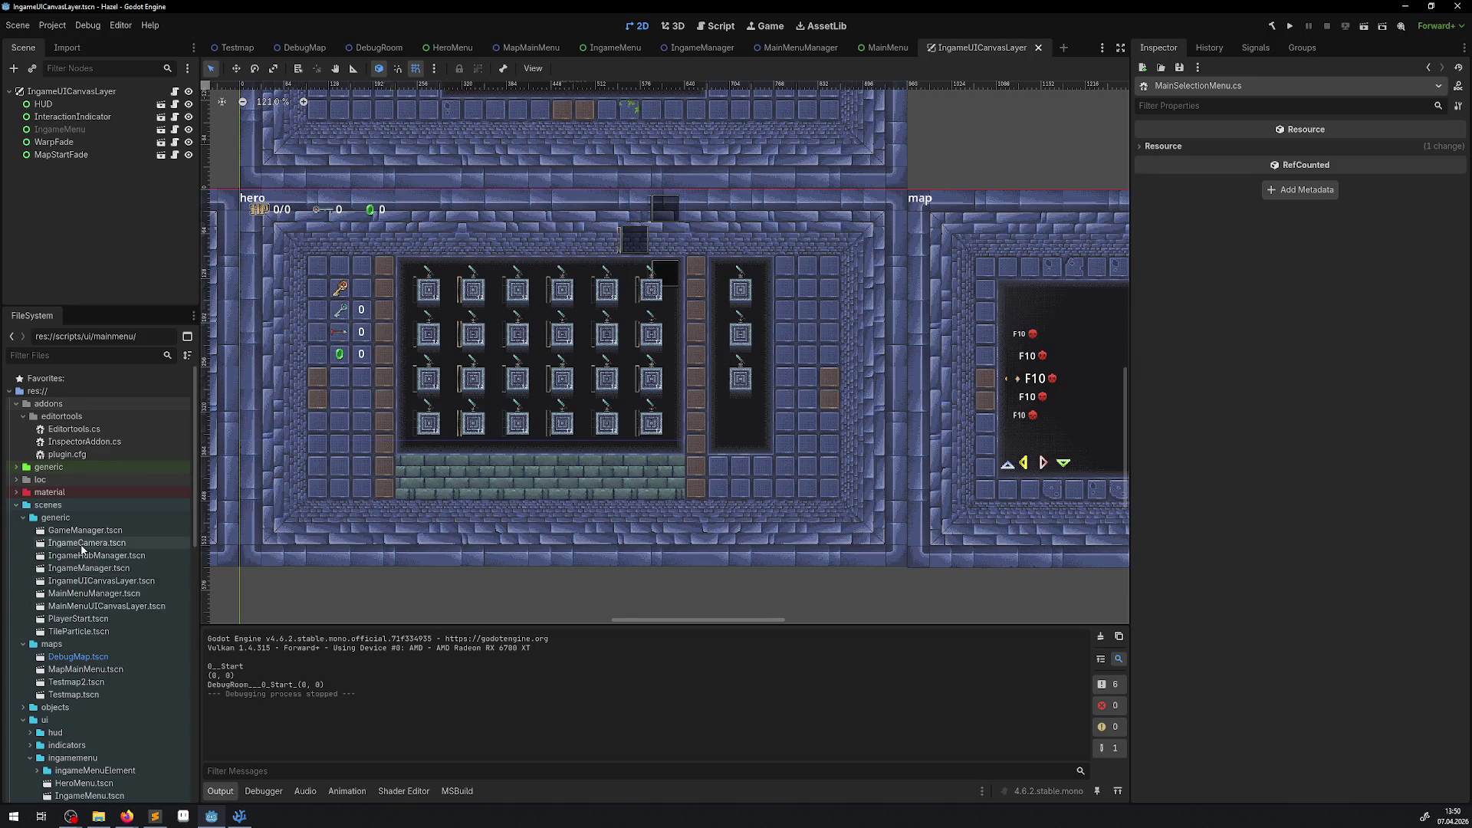
scroll(115, 577, down, 5)
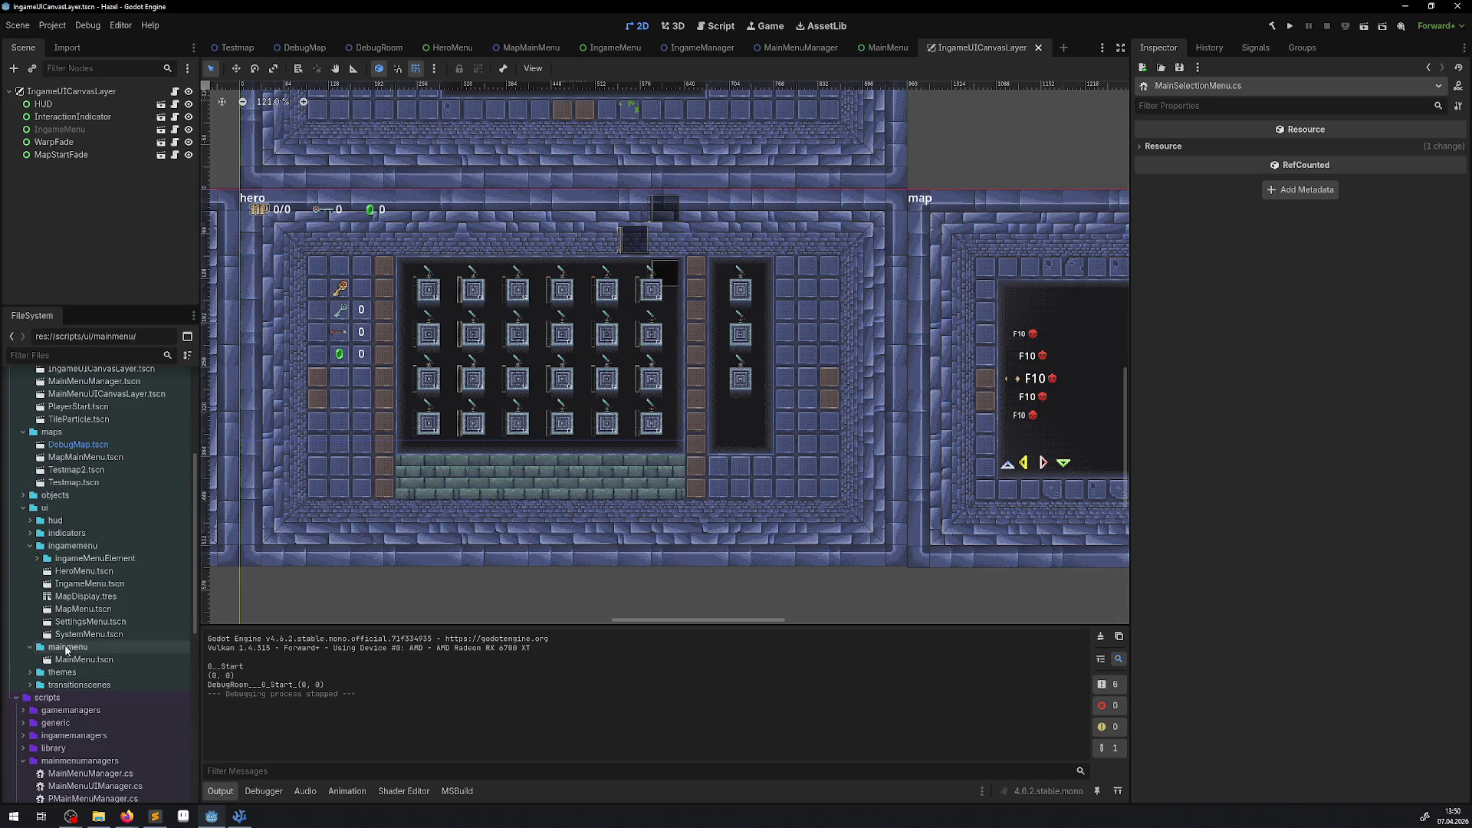
right_click(70, 647)
click(239, 816)
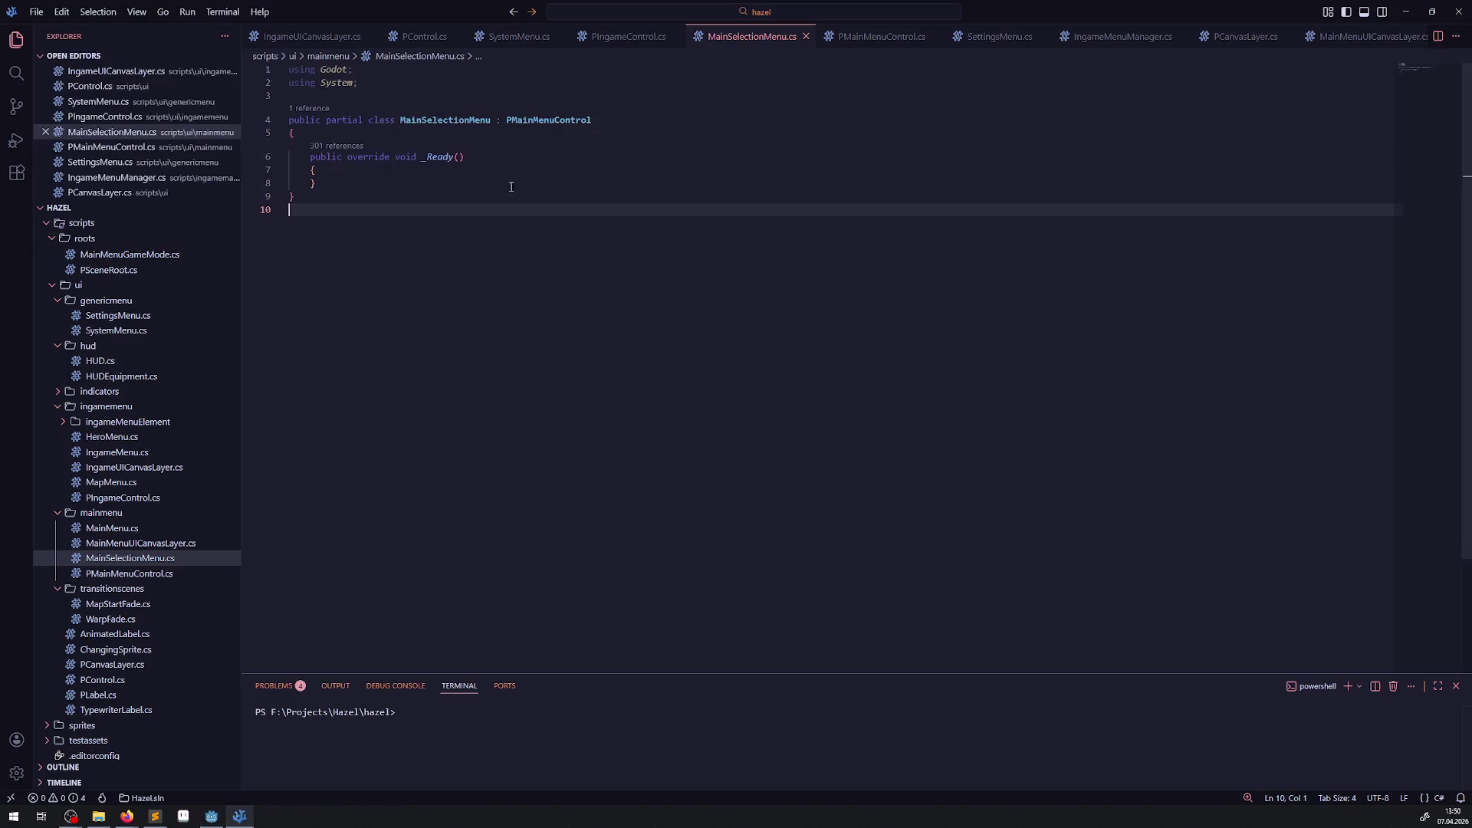
double_click(434, 121)
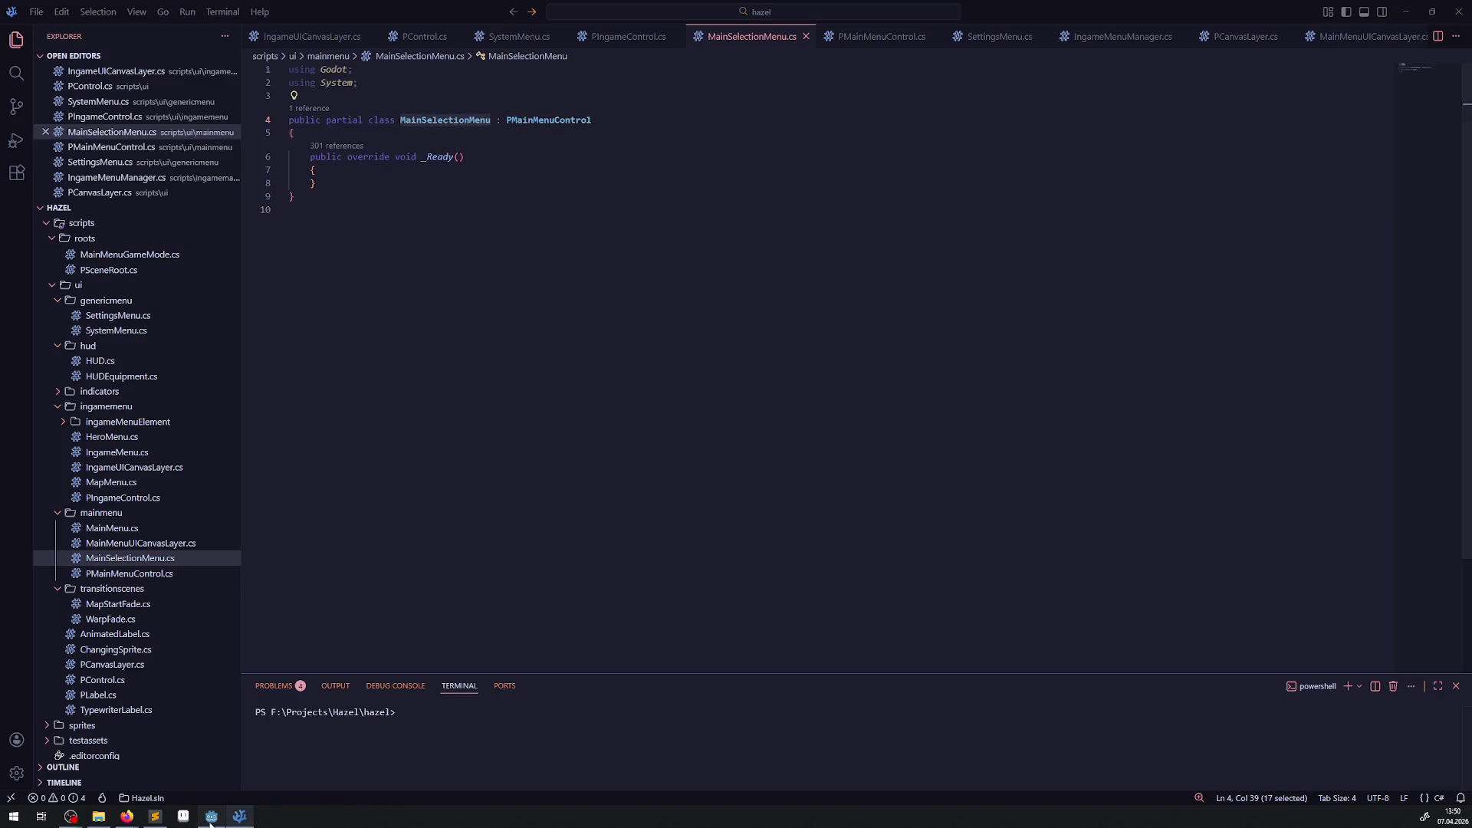
key(alt+Tab)
Step: Create MainSelectionMenu.tscn with a Control root node in scenes/ui/mainmenu and select its root
mouse_move(178, 599)
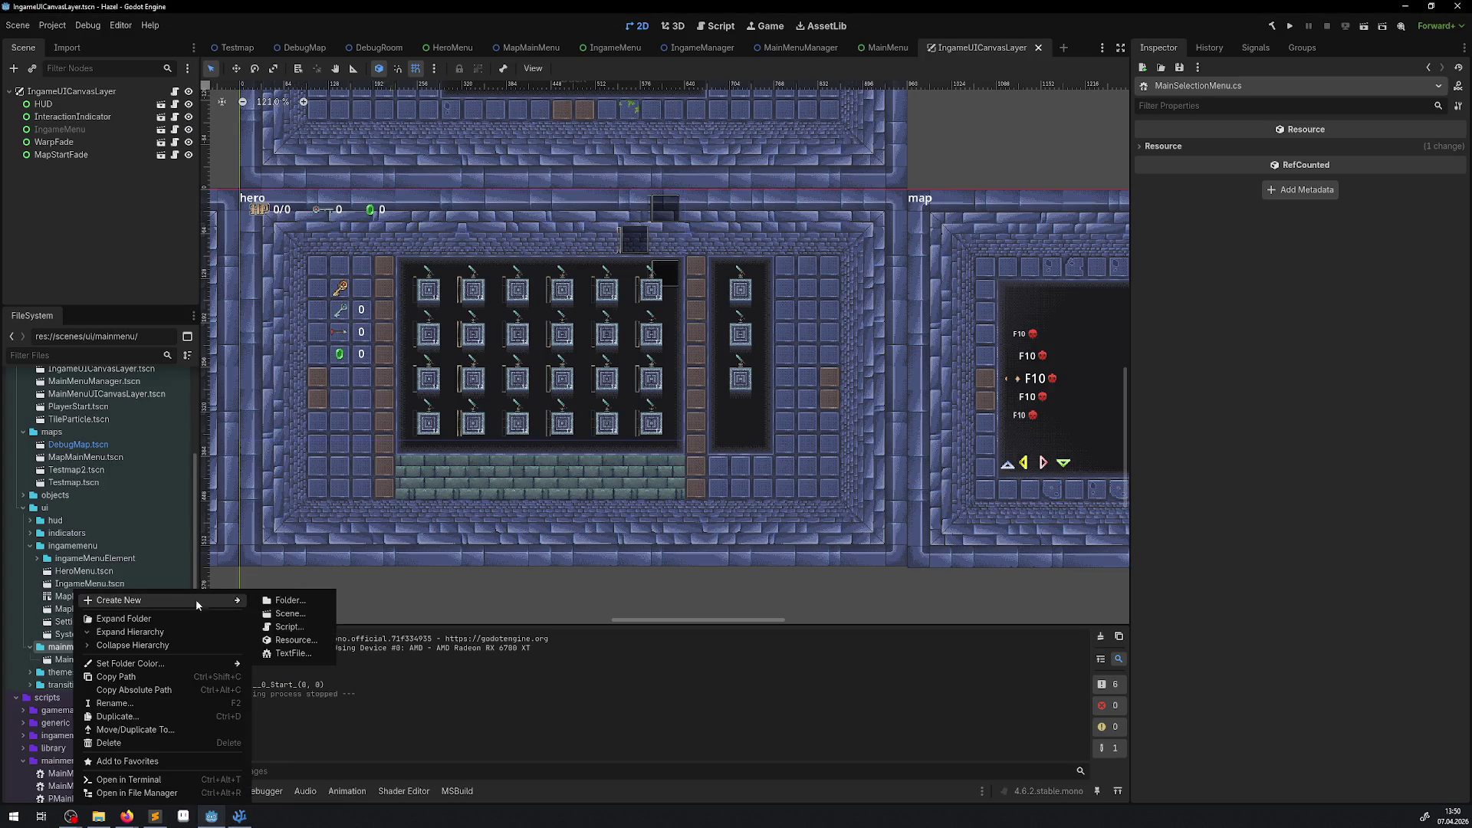
click(297, 614)
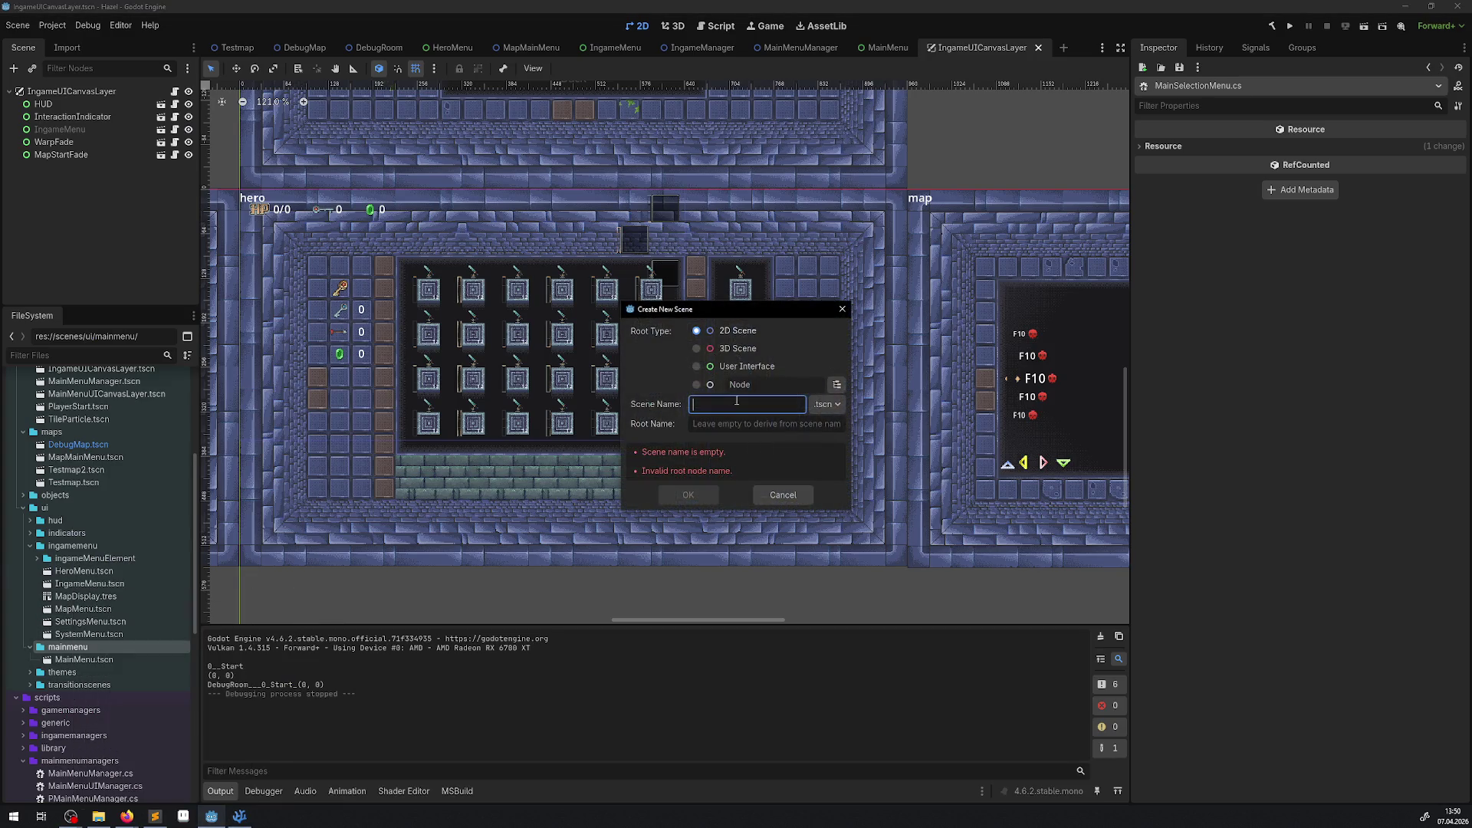
click(835, 386)
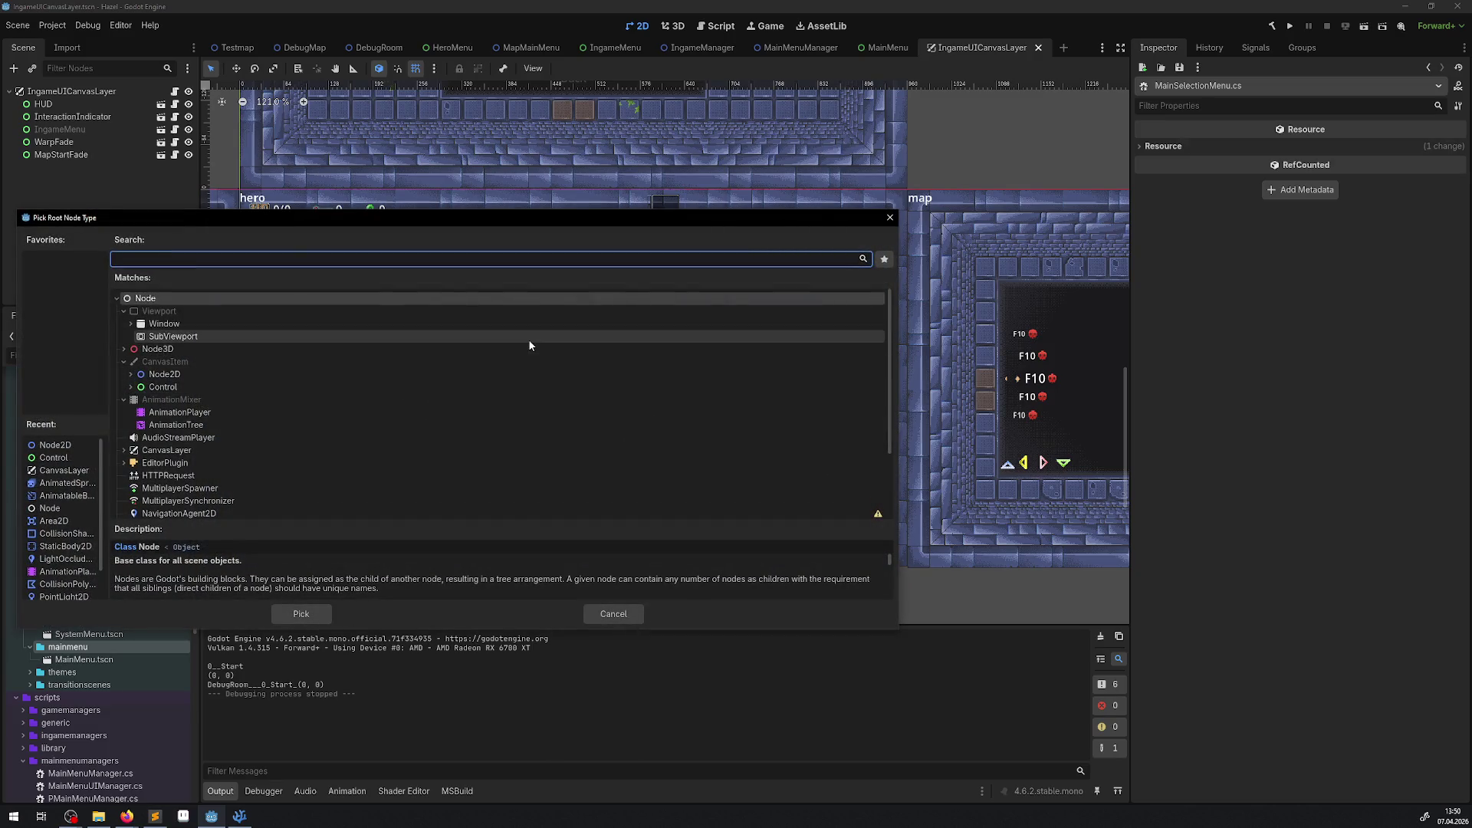
text(cont)
click(185, 327)
double_click(185, 327)
text(MainSelectionMenu)
click(689, 494)
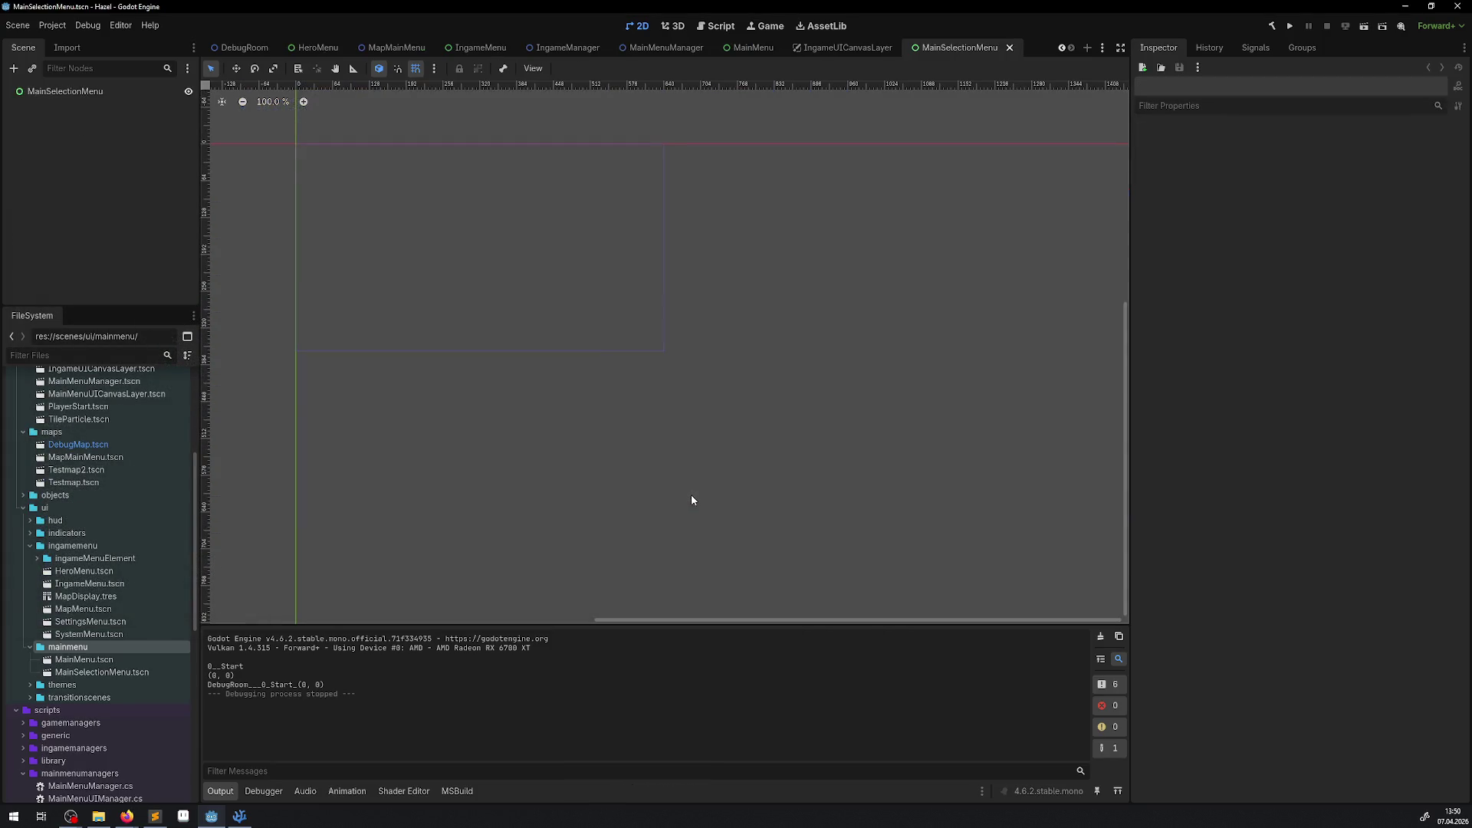
click(81, 92)
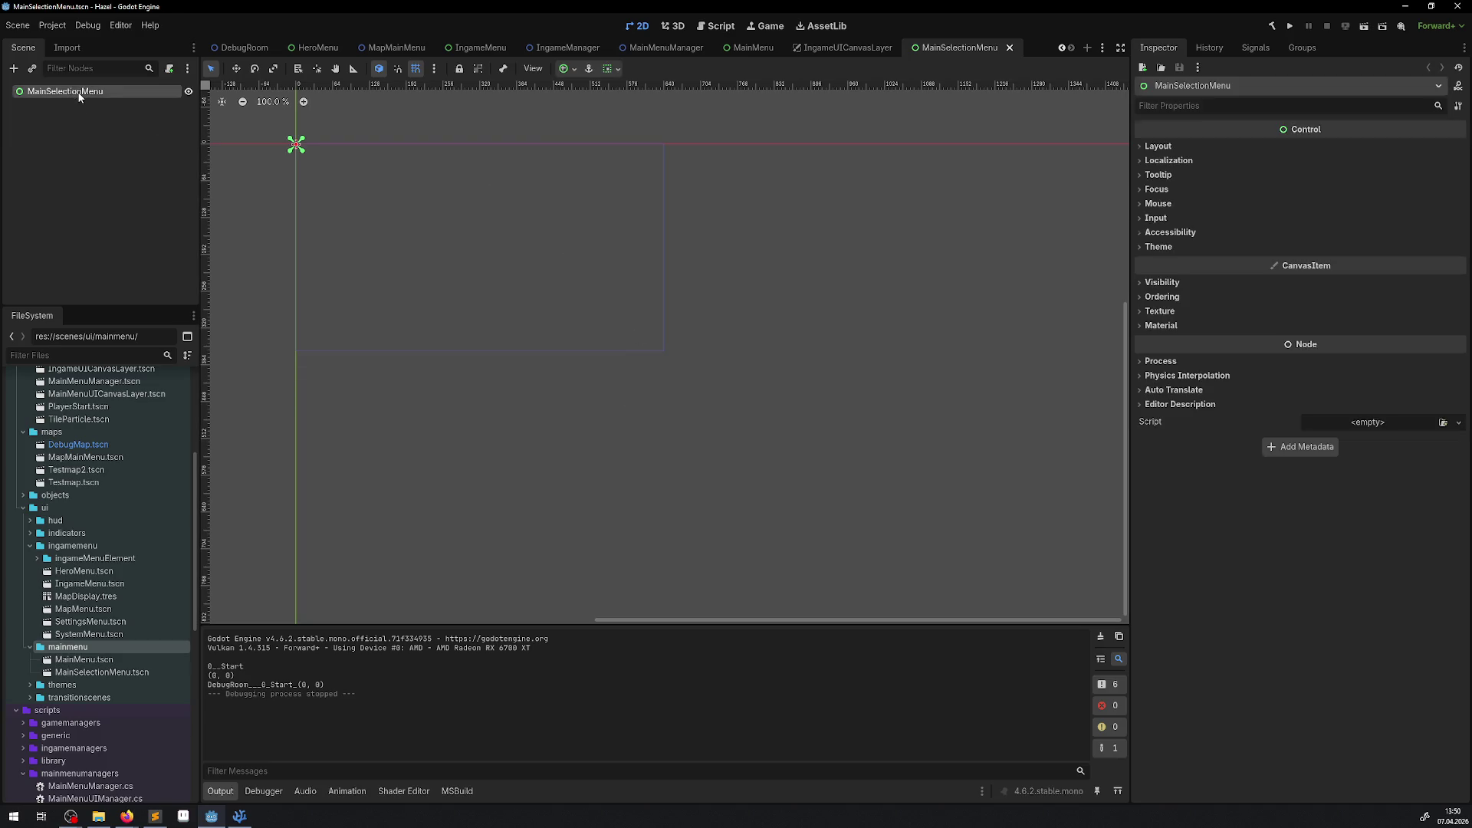
Step: Quick-load MainSelectionMenu.cs into the root node's Script property and save the scene
click(1458, 422)
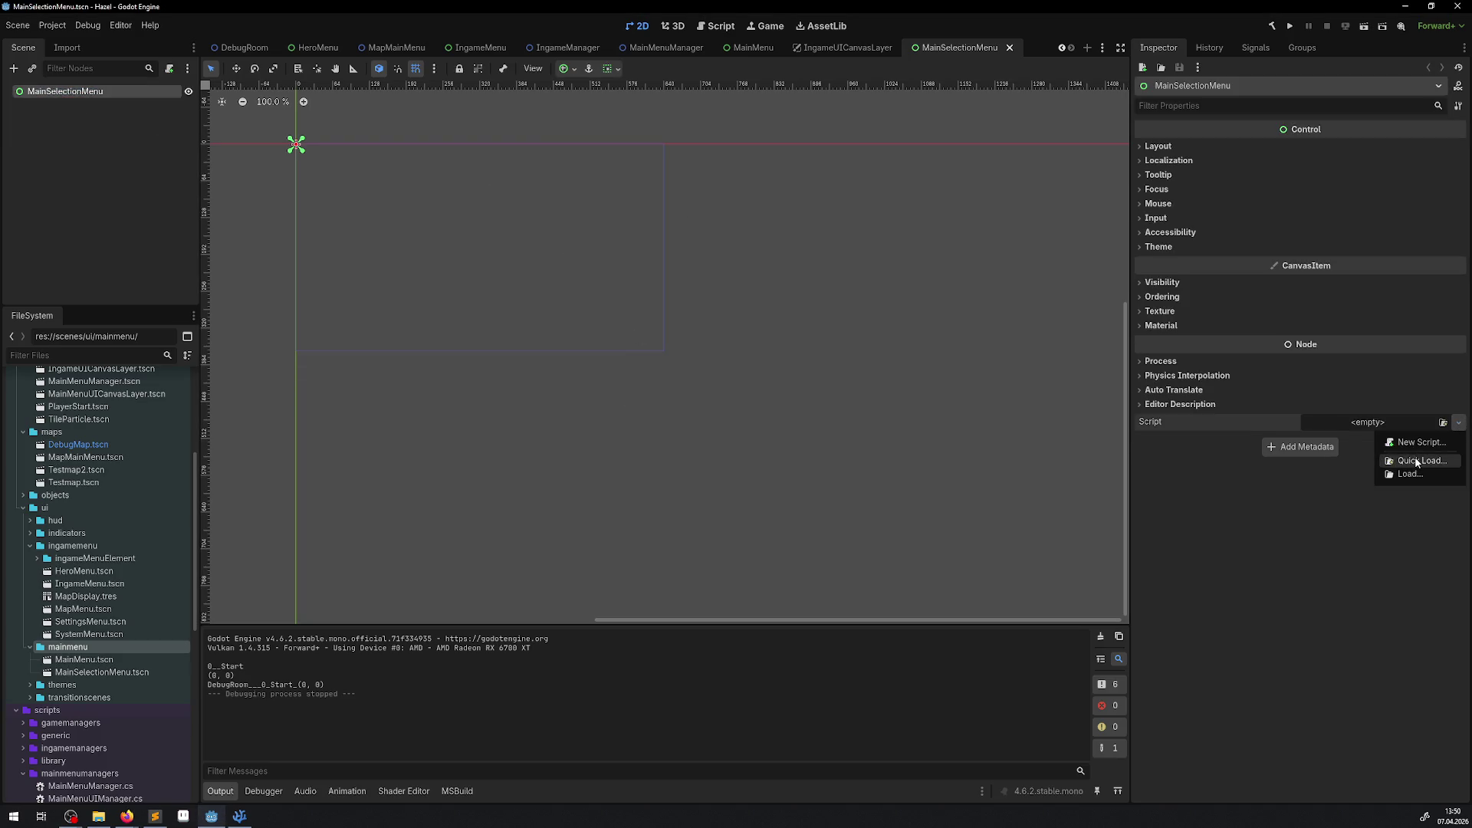
click(1393, 460)
text(mainselection)
click(647, 273)
key(ctrl+s)
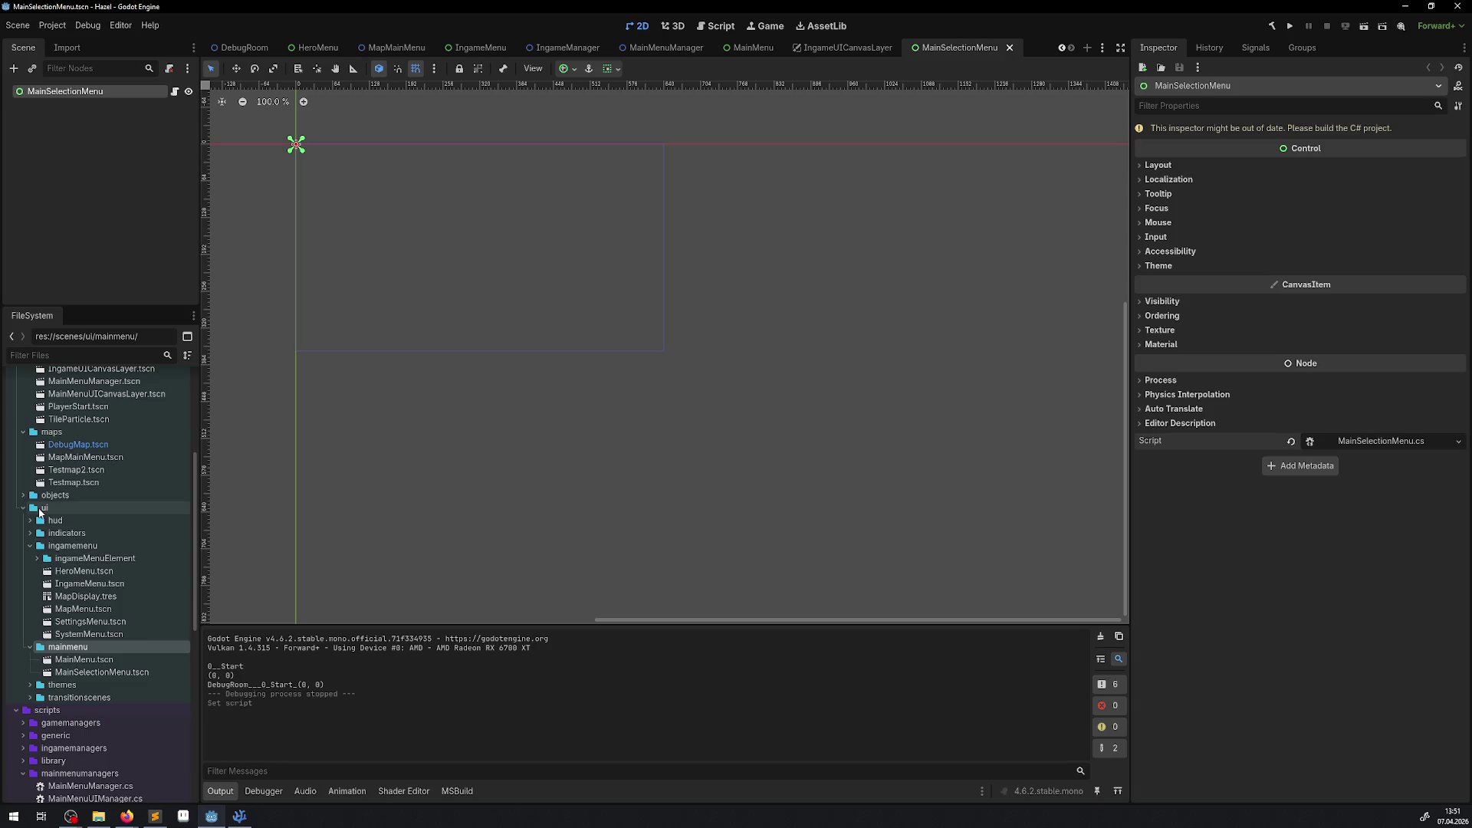
scroll(51, 523, down, 5)
Step: Create a new folder named genericmenu inside scenes/ui
scroll(91, 548, up, 3)
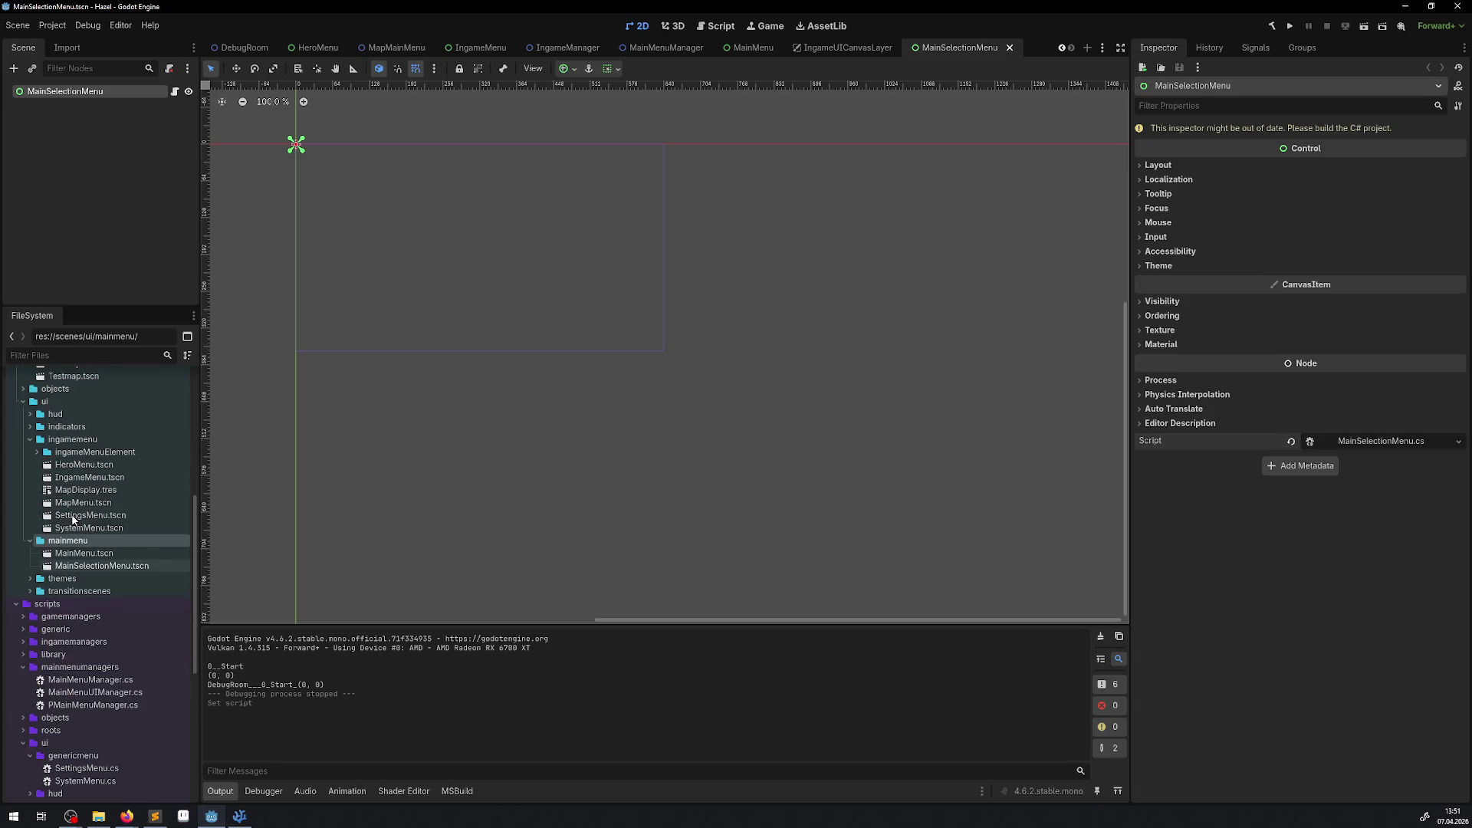
click(23, 721)
scroll(72, 747, down, 3)
scroll(112, 672, up, 3)
click(66, 493)
right_click(46, 455)
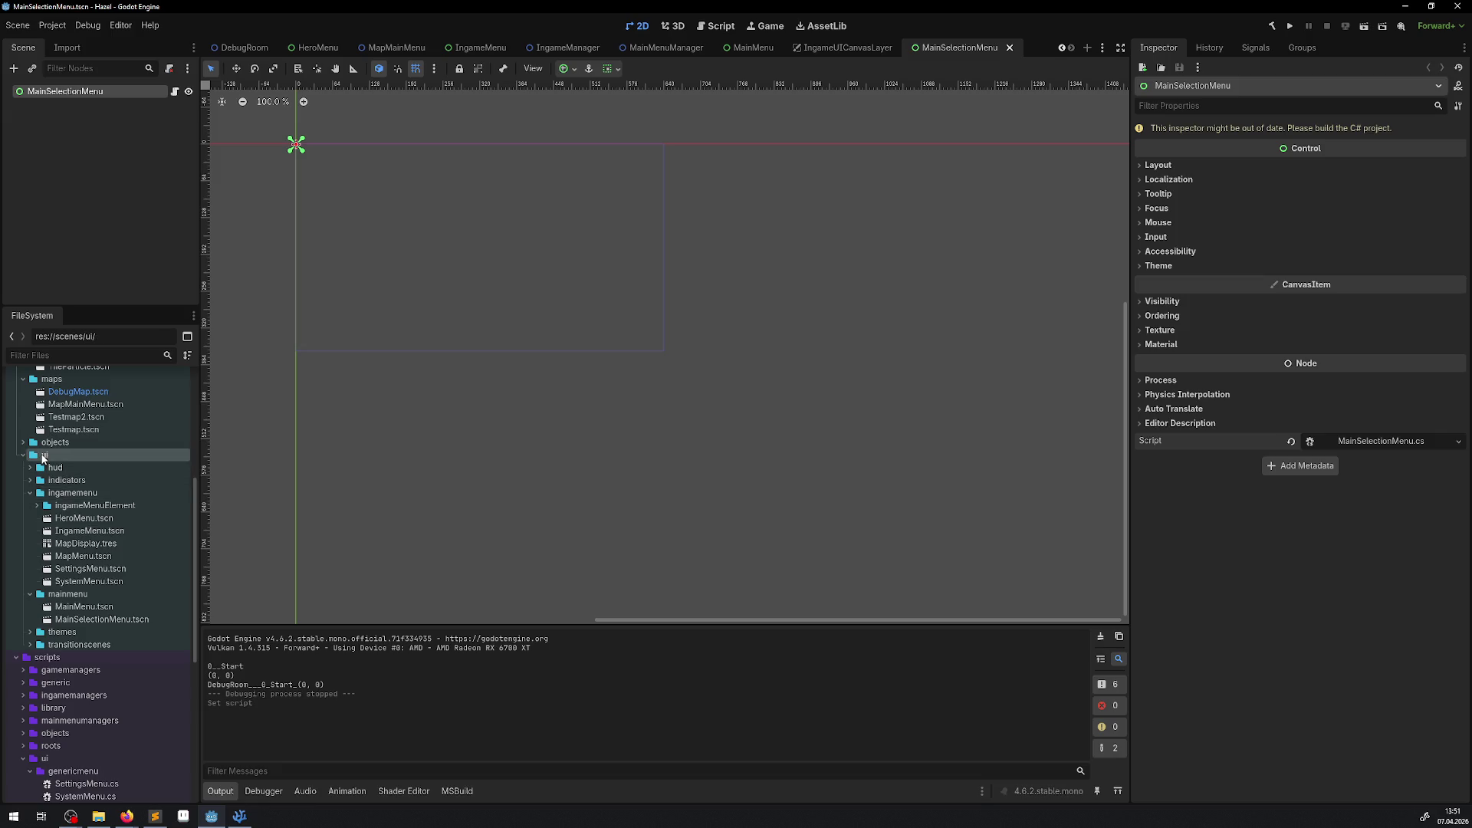
mouse_move(97, 467)
click(260, 466)
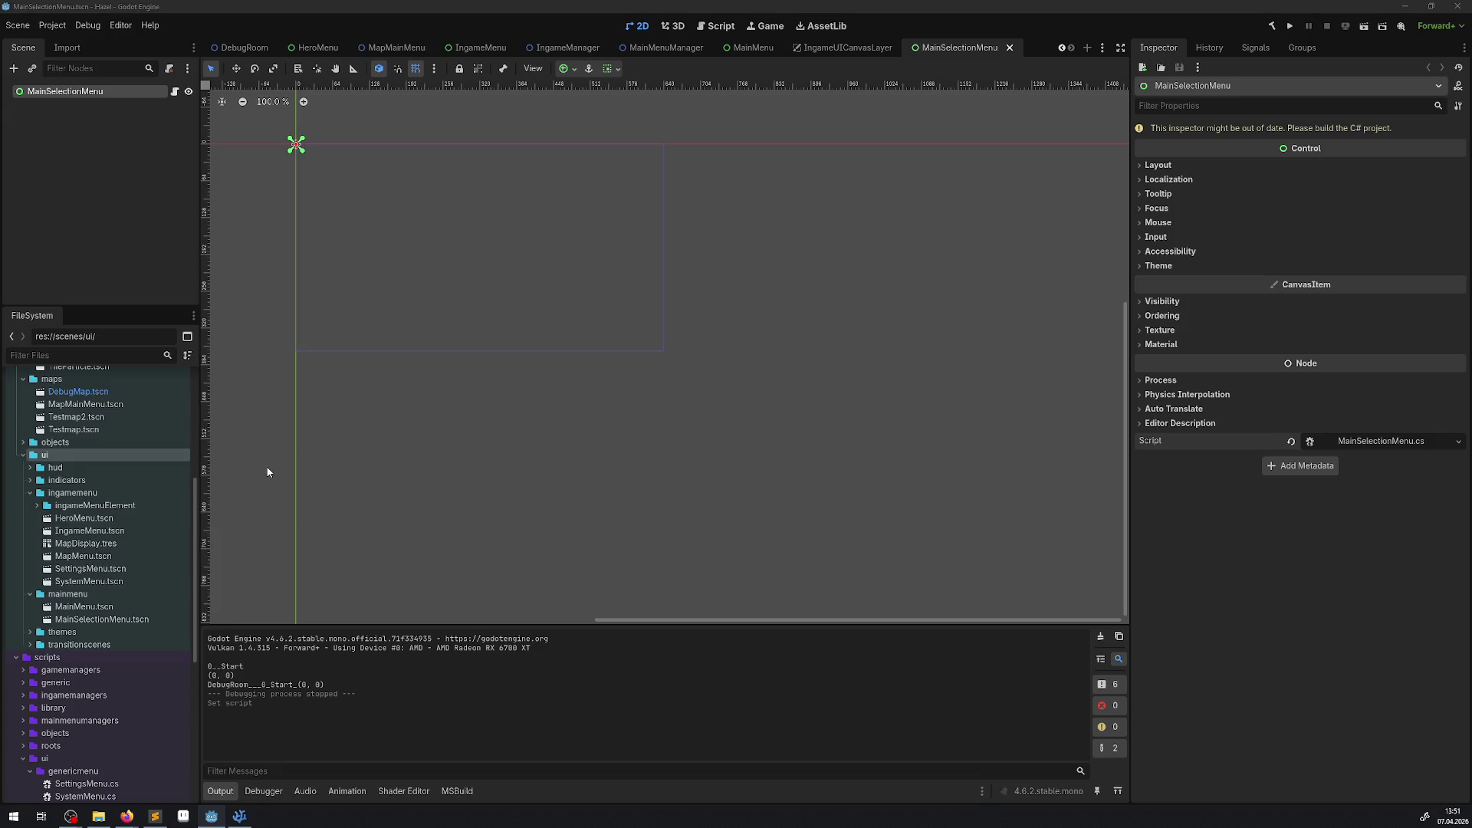
text(genericmenu)
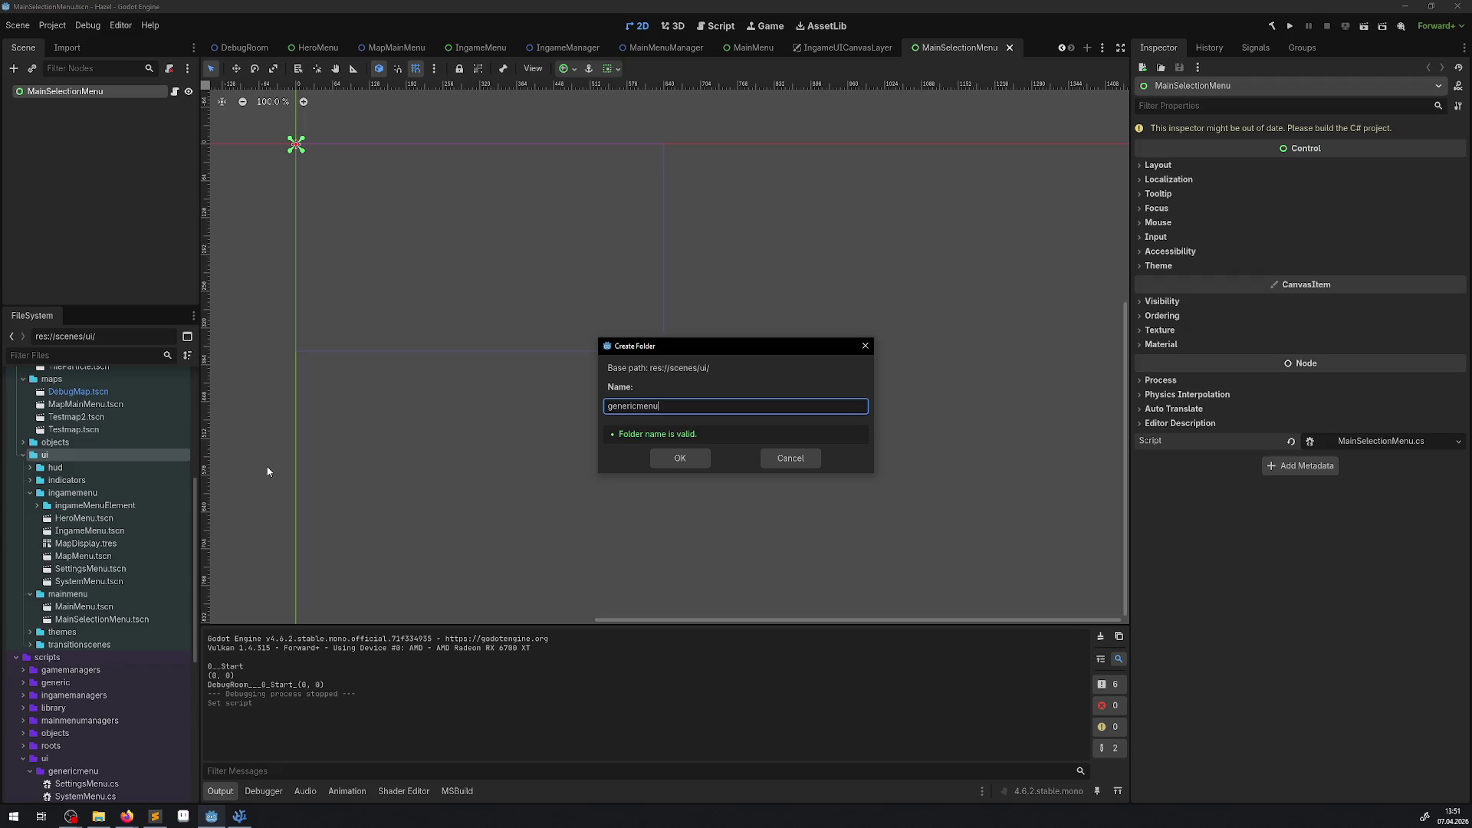
key(Return)
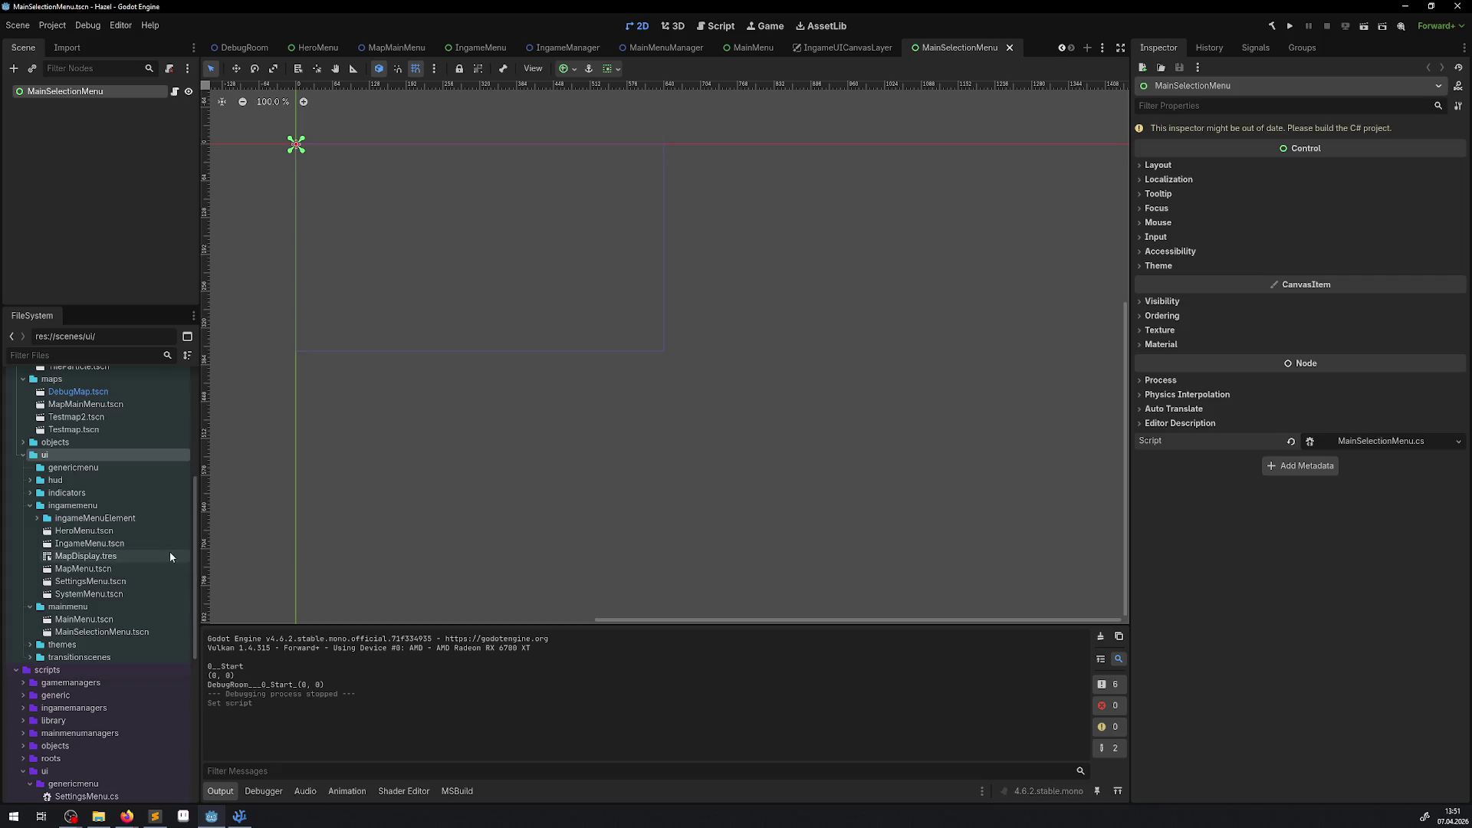
Step: Move SettingsMenu.tscn and SystemMenu.tscn into genericmenu and rebuild the C# project
click(107, 582)
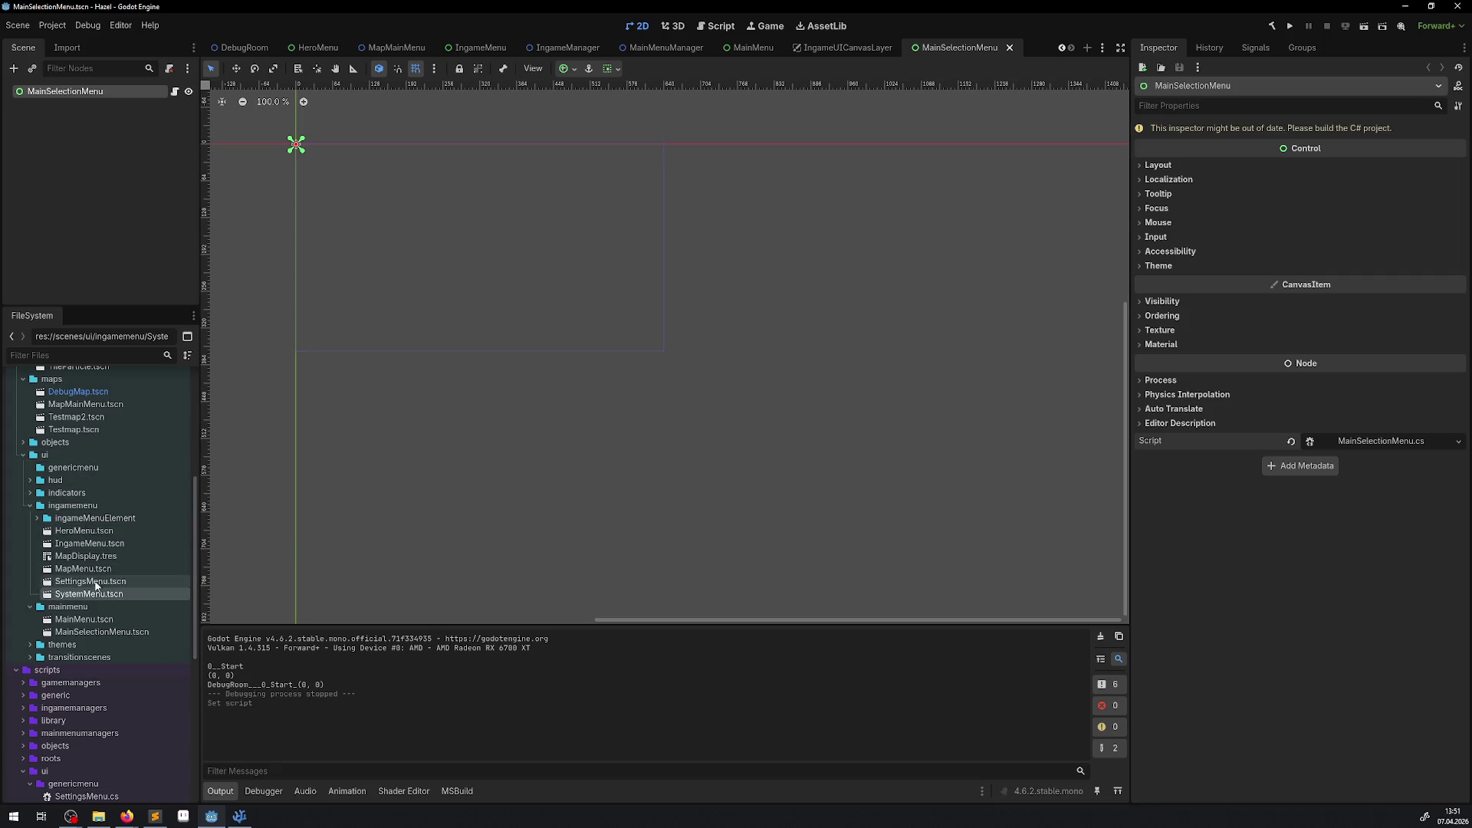
shift+click(92, 594)
drag(92, 594, 73, 467)
click(689, 436)
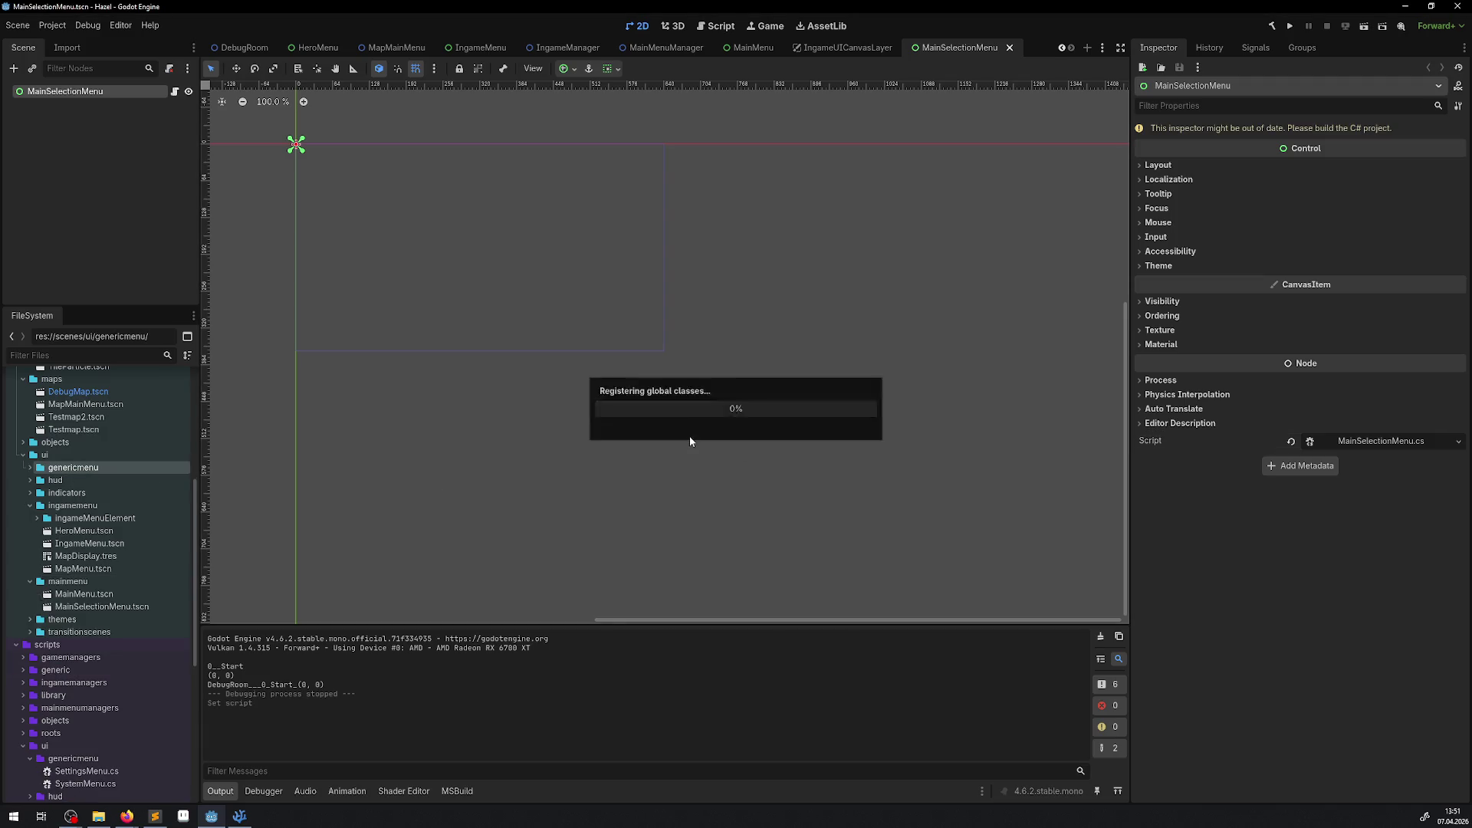
click(29, 468)
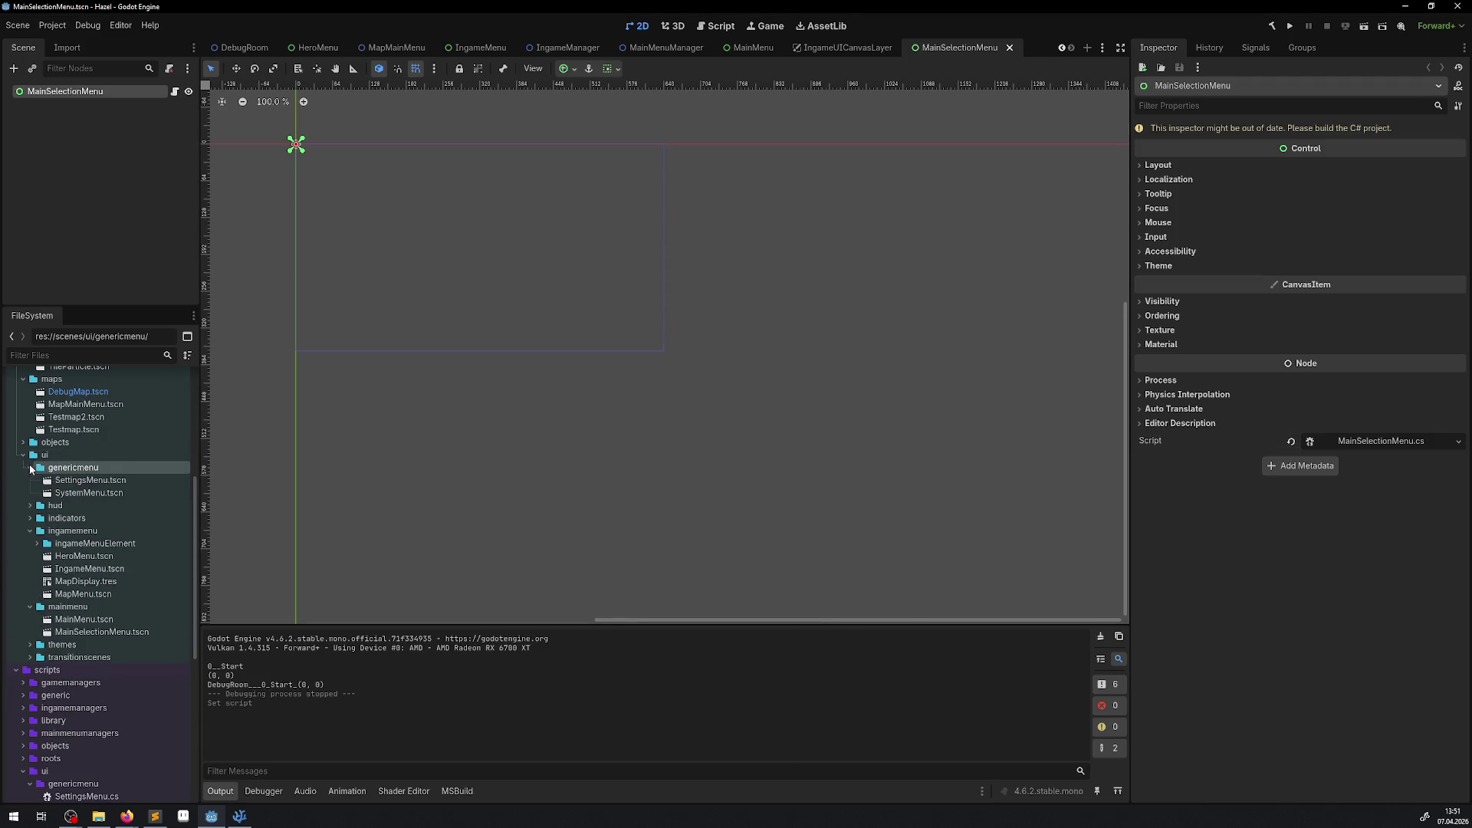
click(1274, 29)
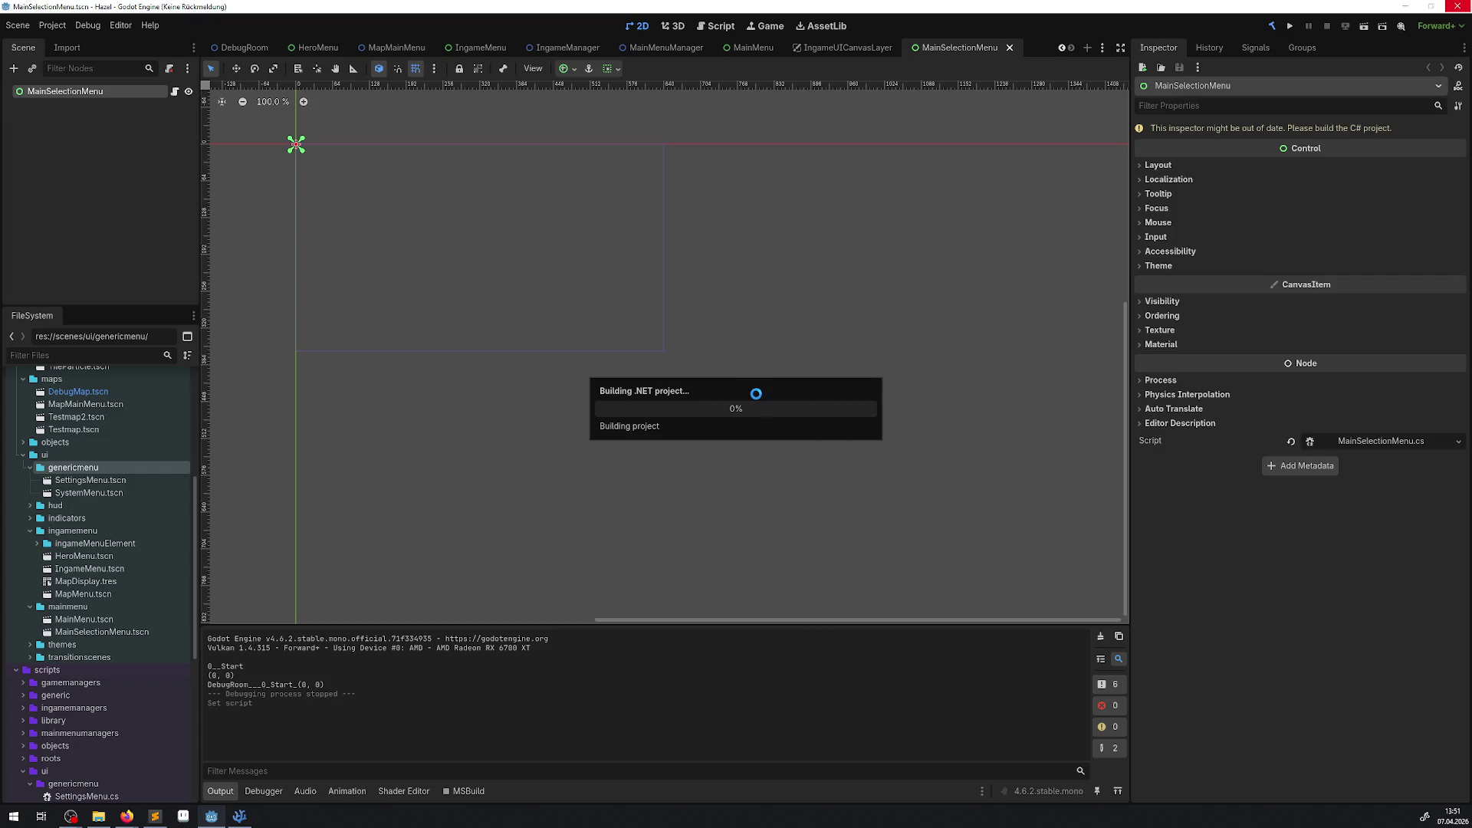
Step: Reload the current project, then play-test through the hero, settings and map menus and close the game
click(52, 25)
click(113, 168)
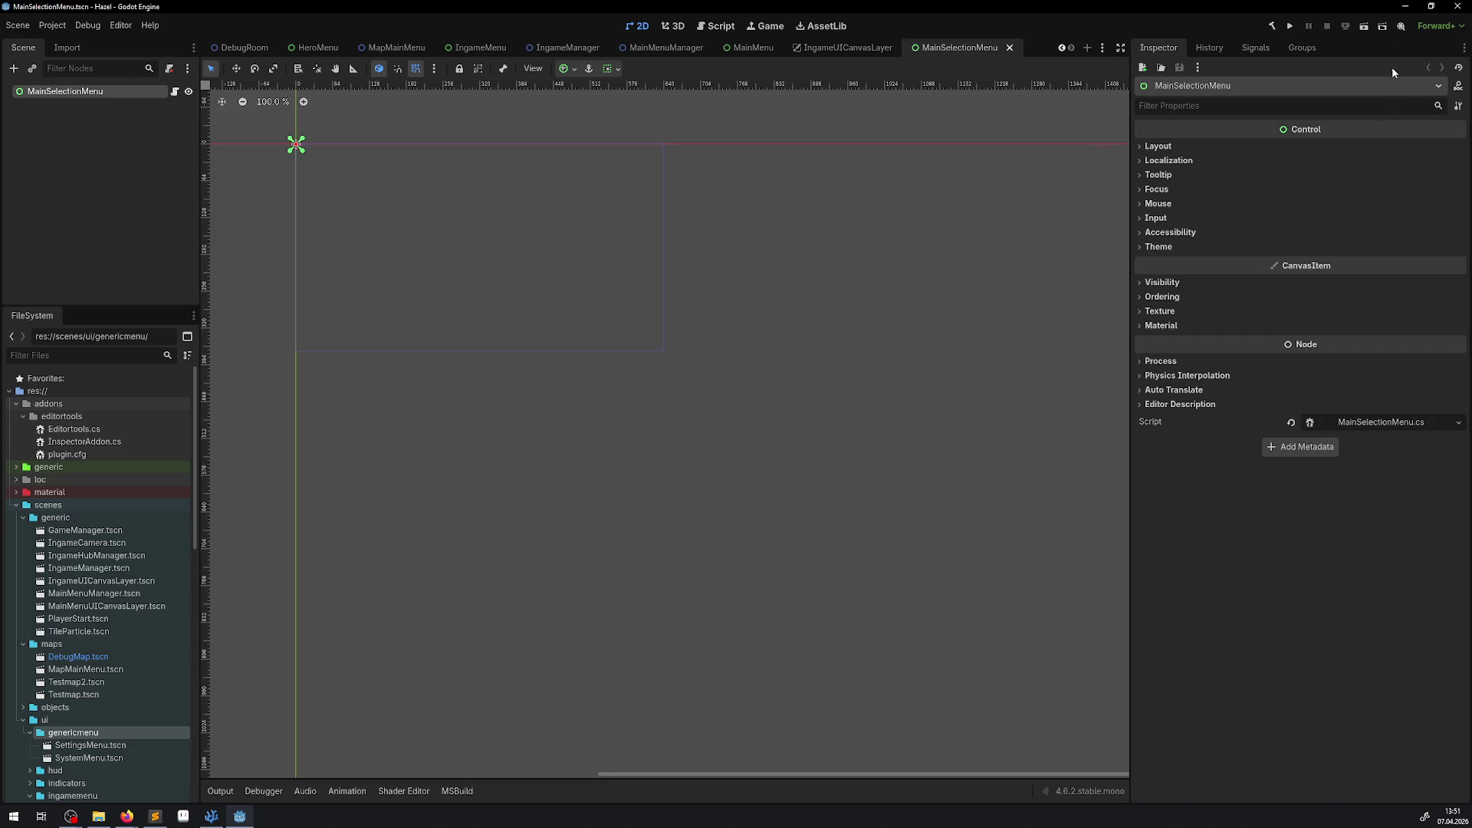
click(1290, 26)
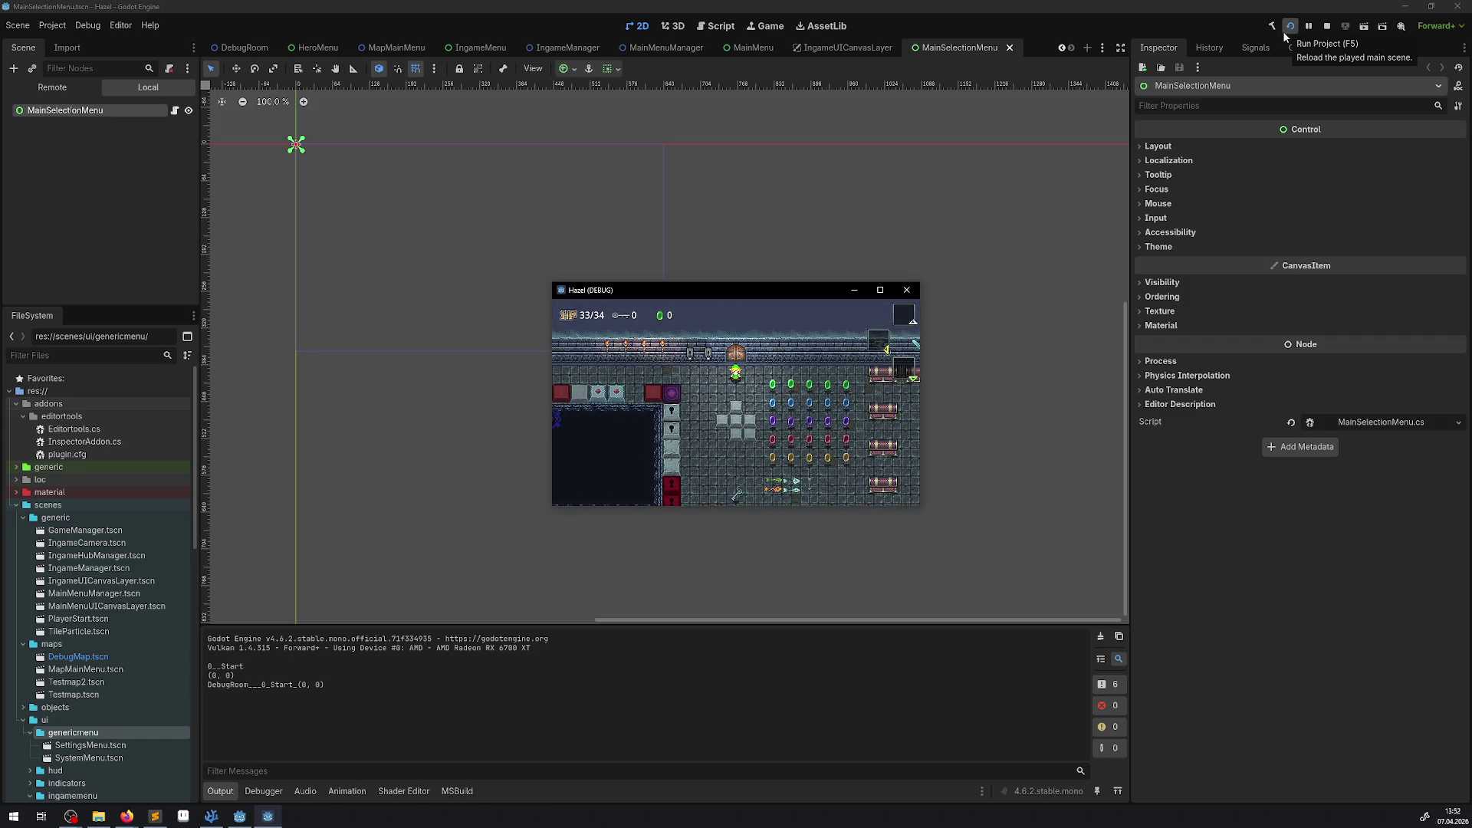
key(Tab)
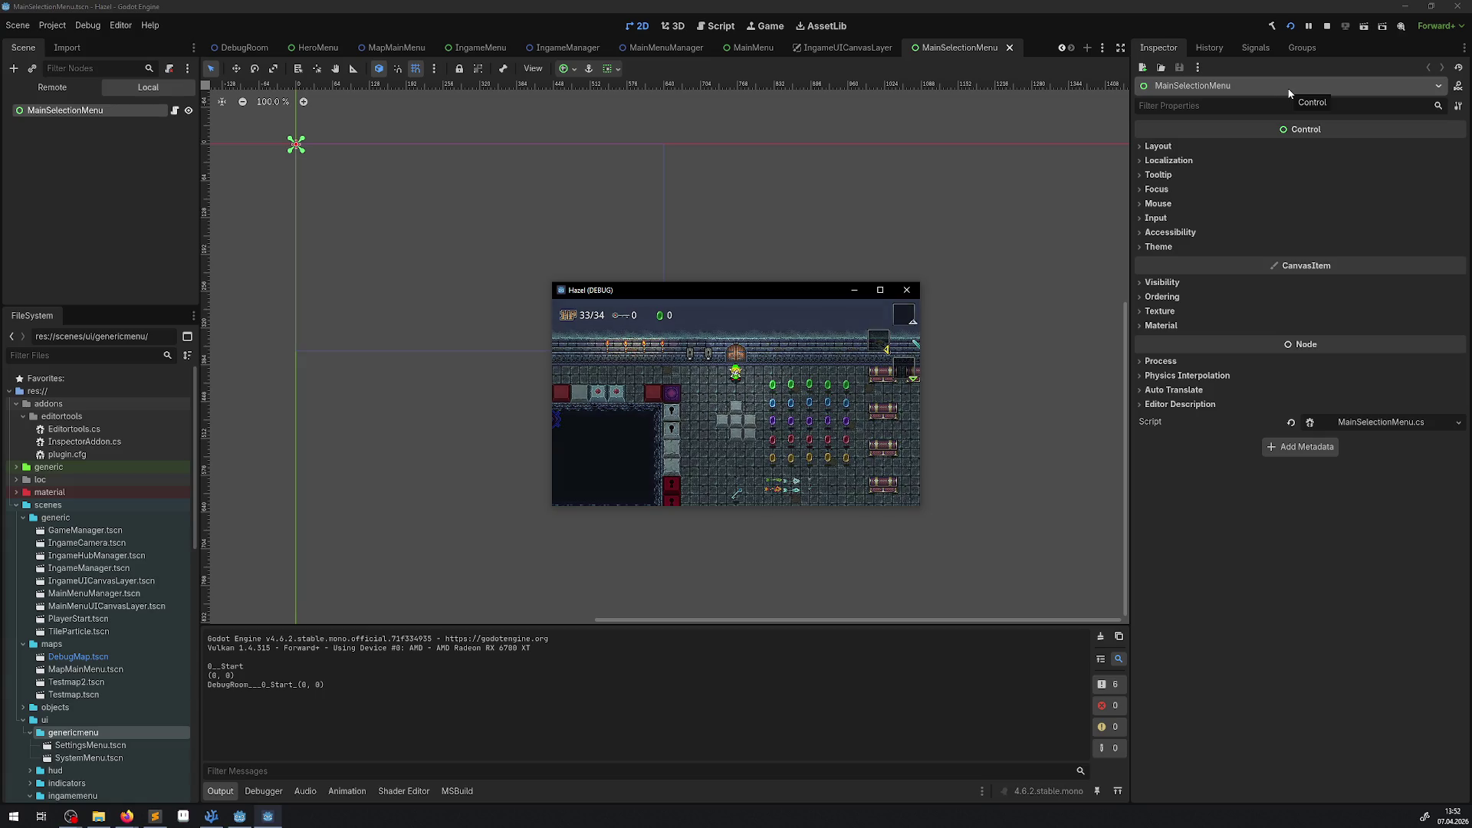
key(Tab)
key(Tab)
key(Tab)
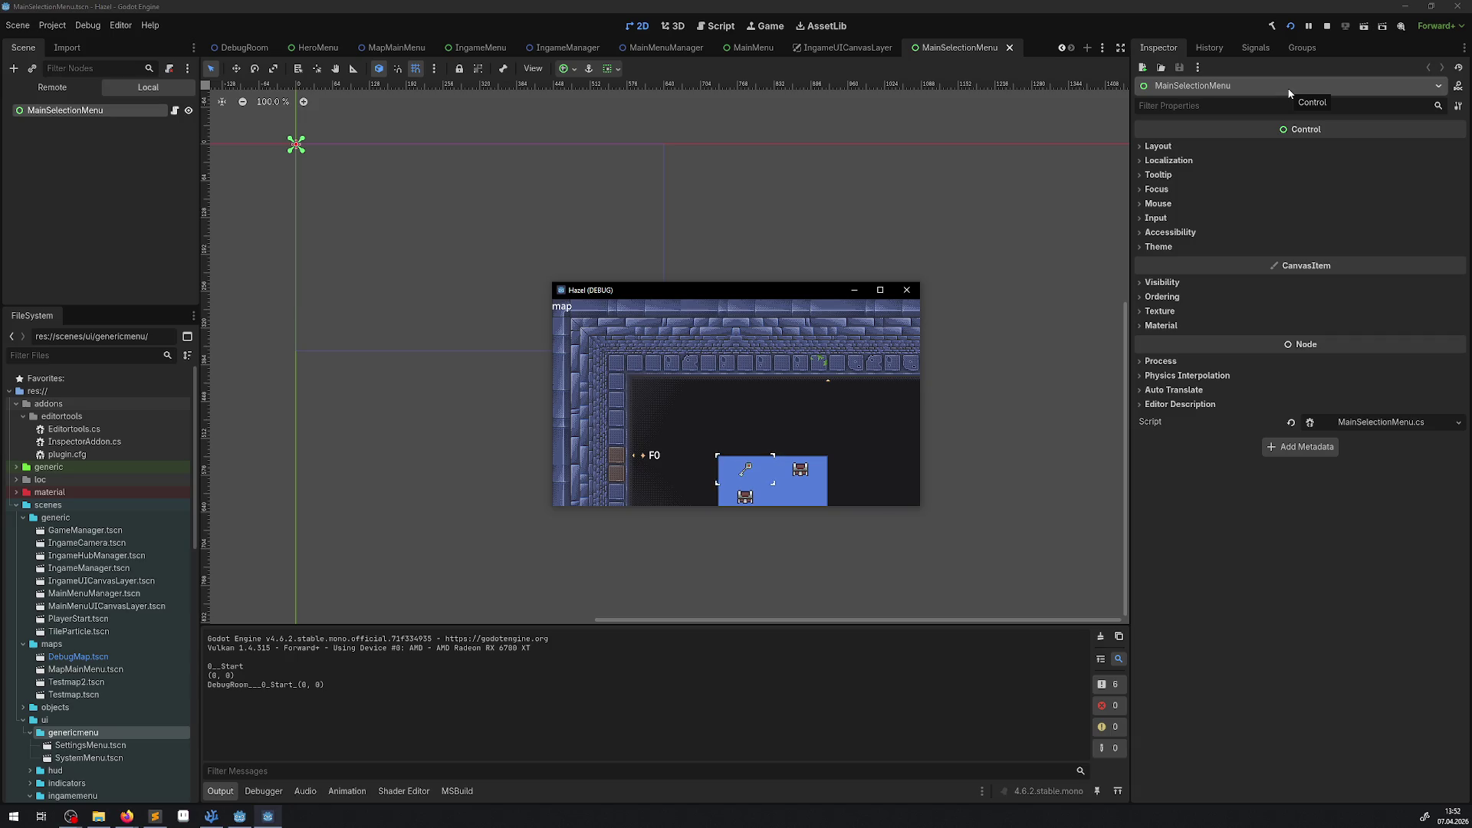
key(Return)
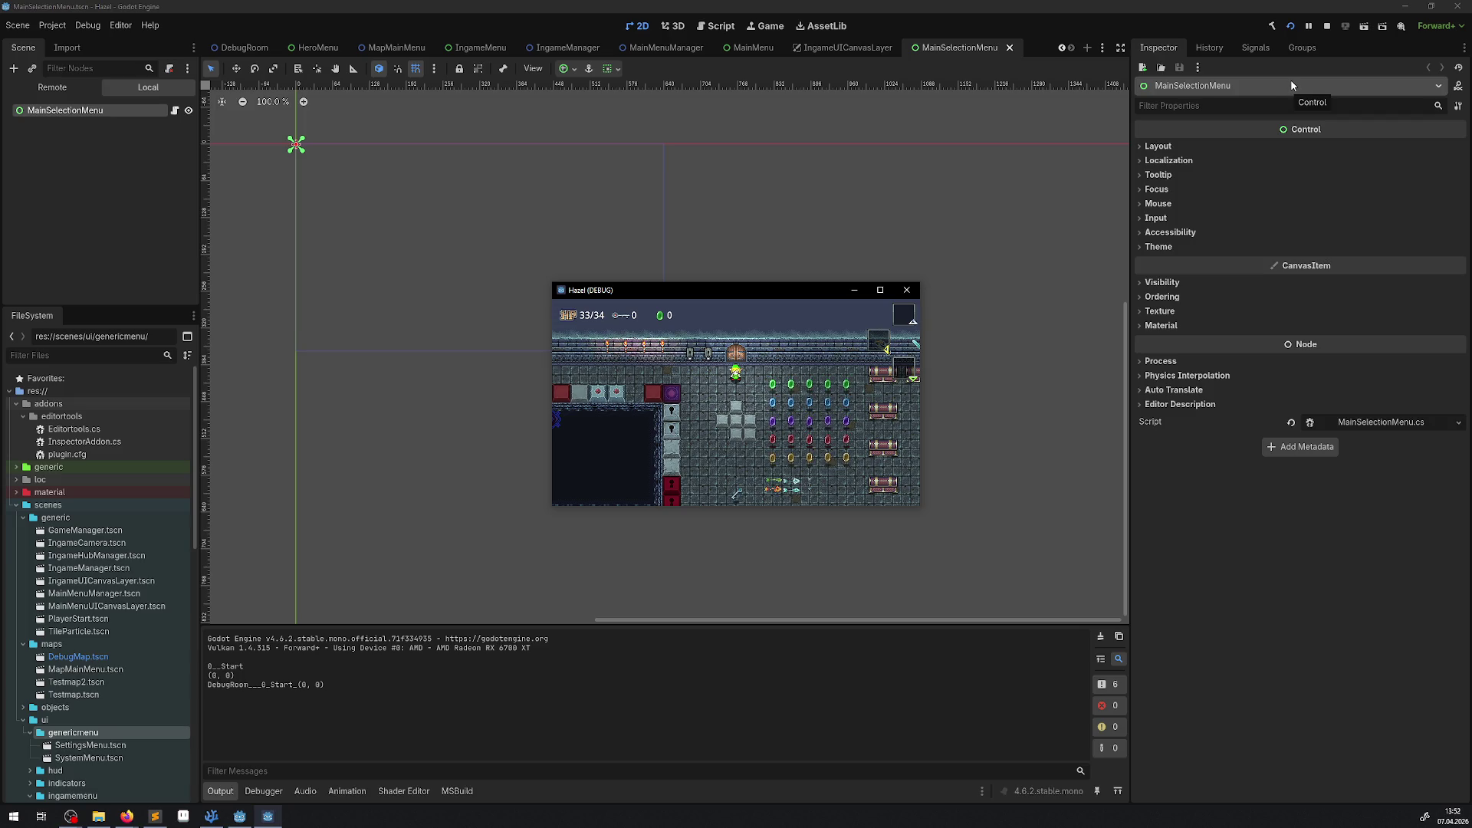
click(905, 289)
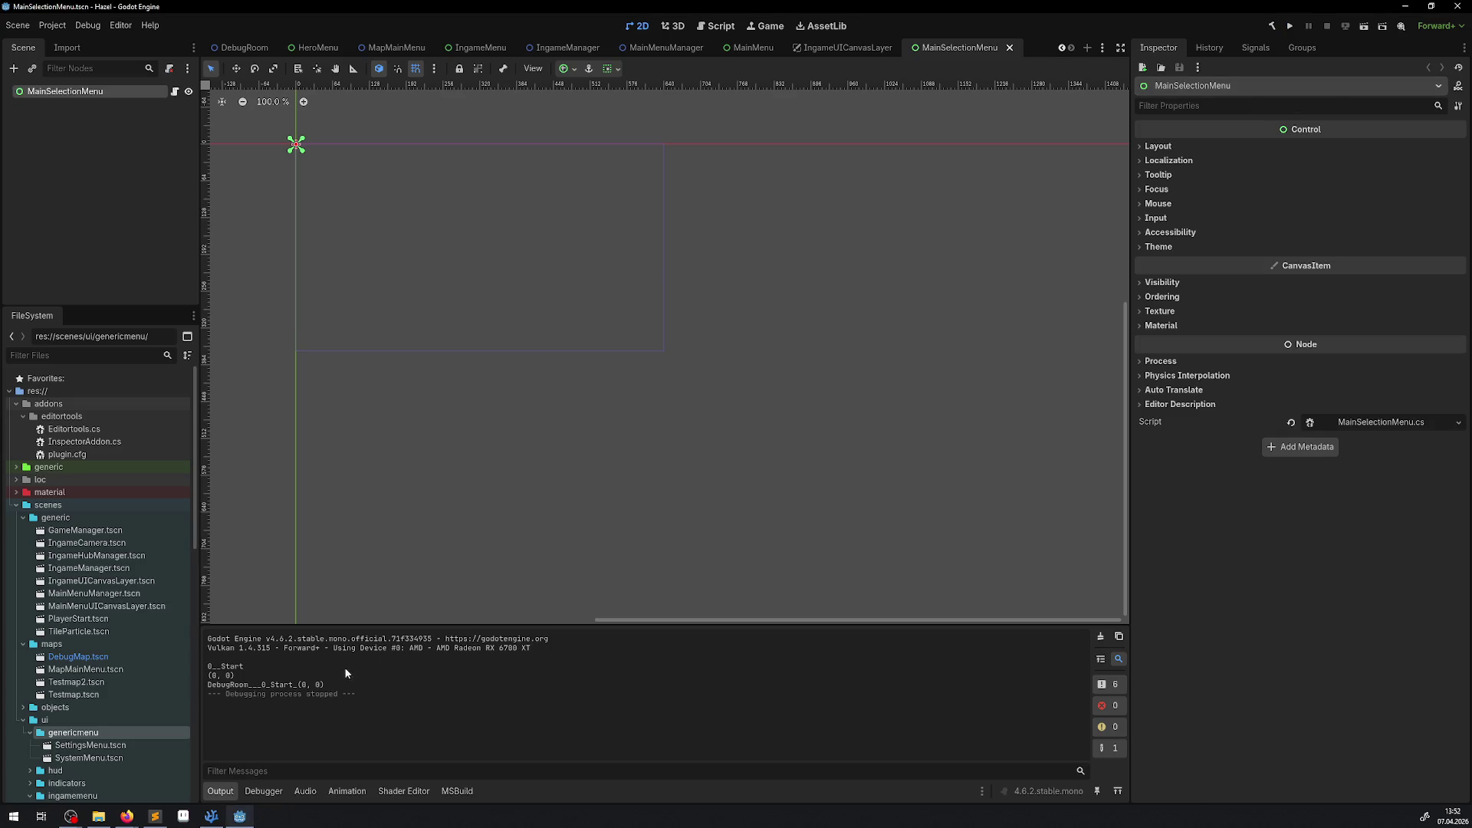
Step: Select the MainSelectionMenu class name in VS Code, then return to Godot
click(213, 814)
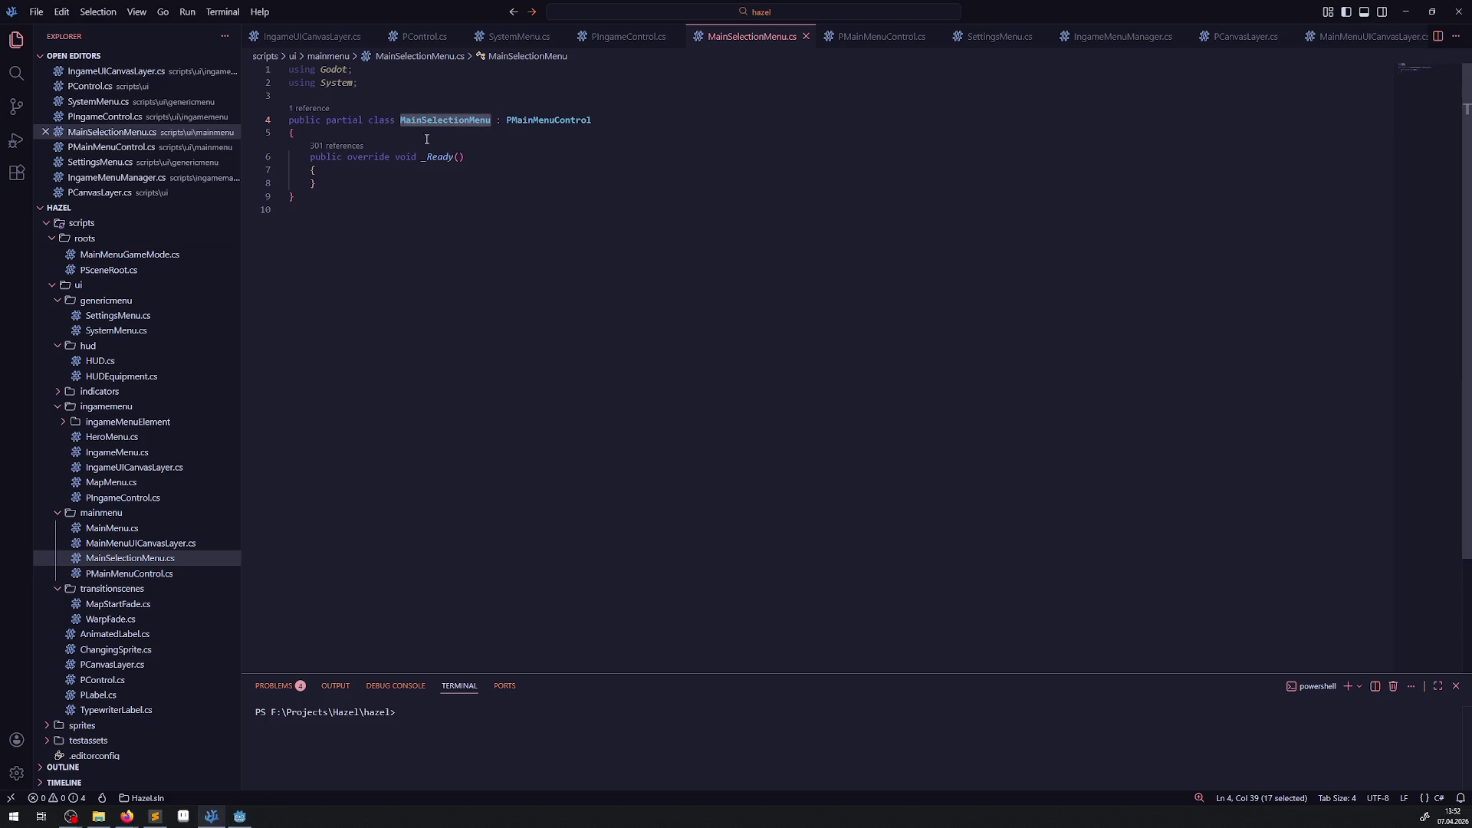
key(Down)
double_click(448, 119)
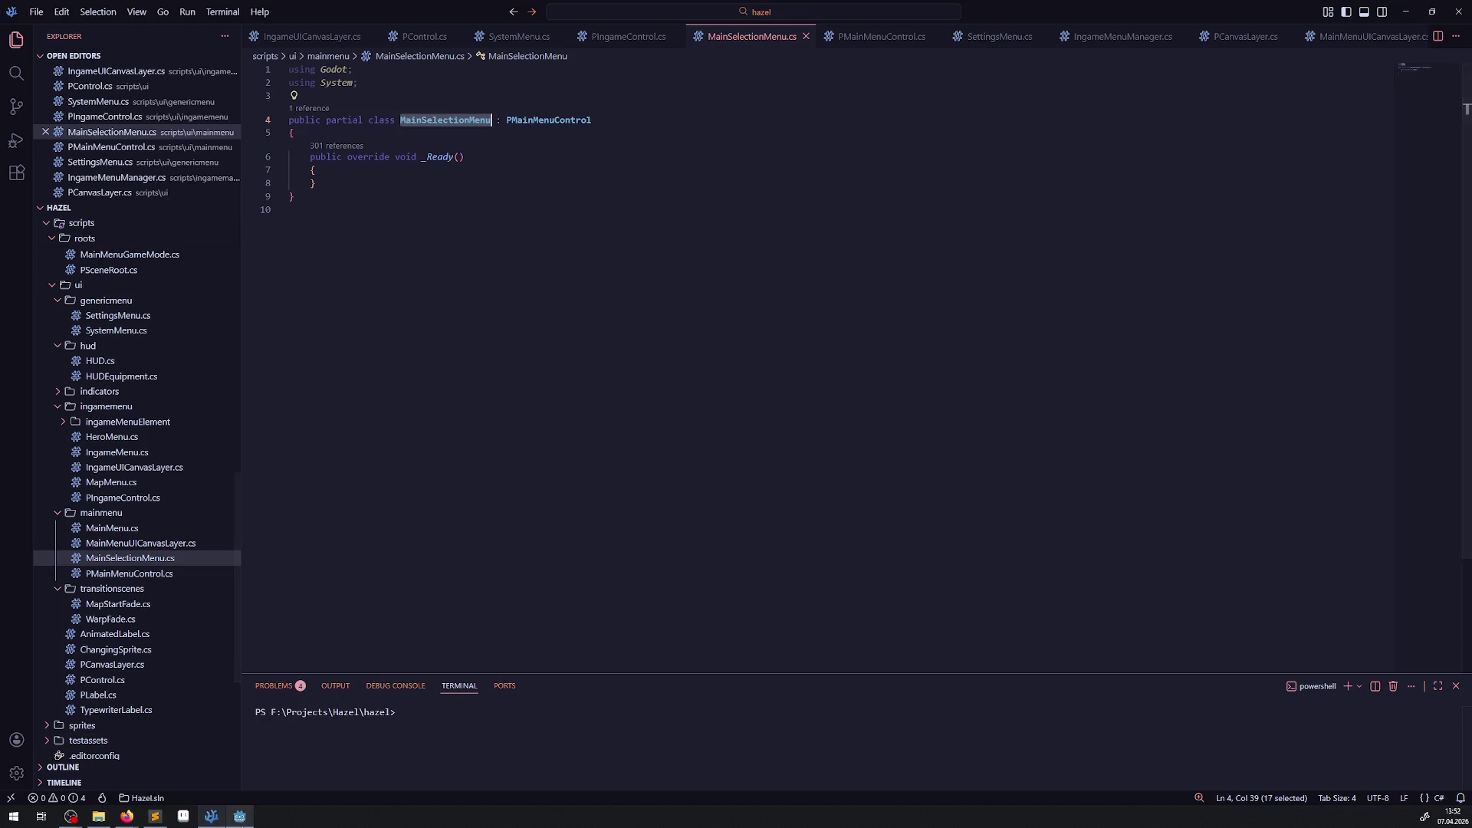
click(240, 815)
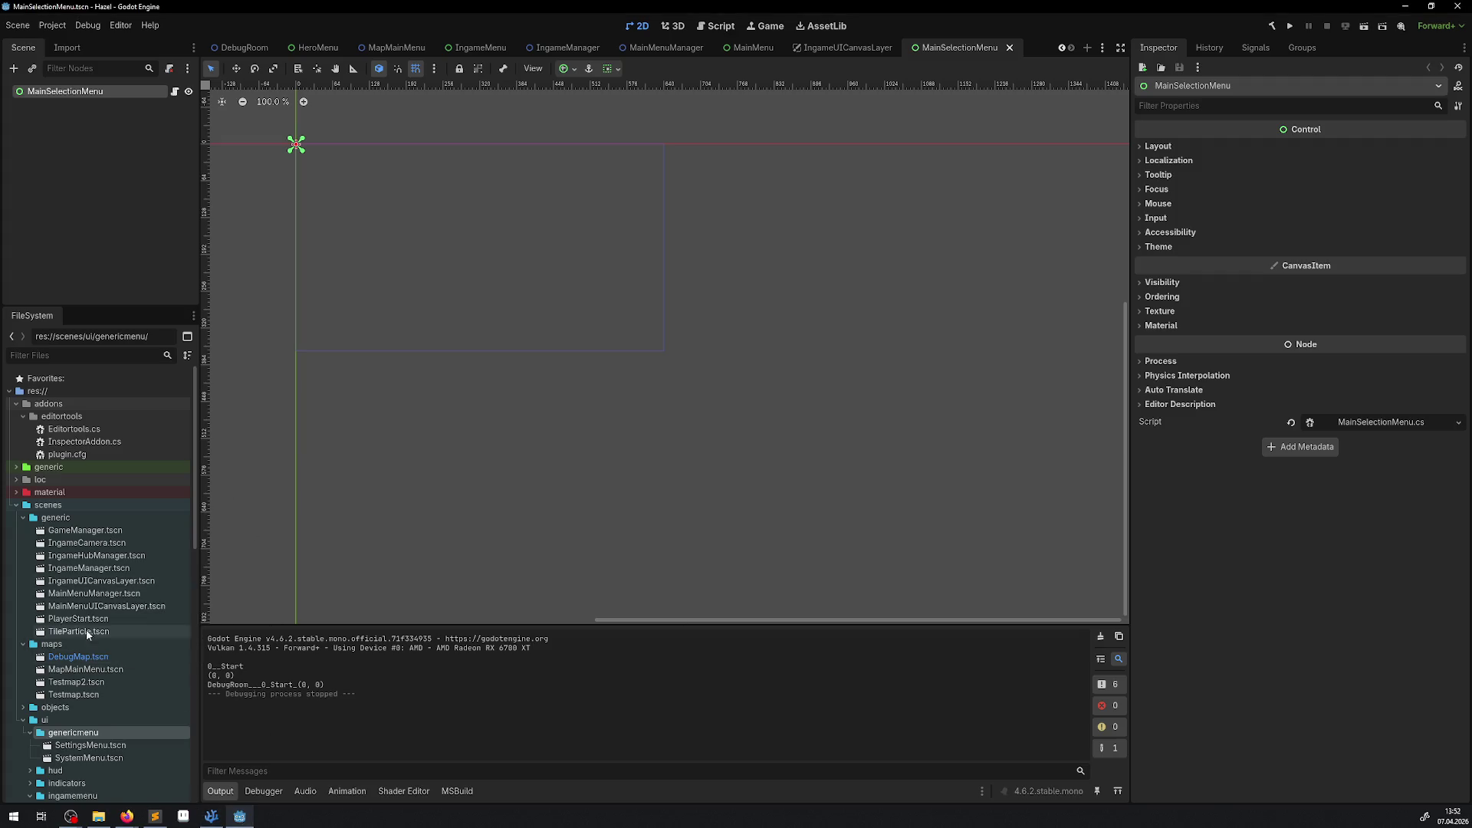
Step: Open the SystemMenu scene and select its MenuHG tile layer
click(23, 517)
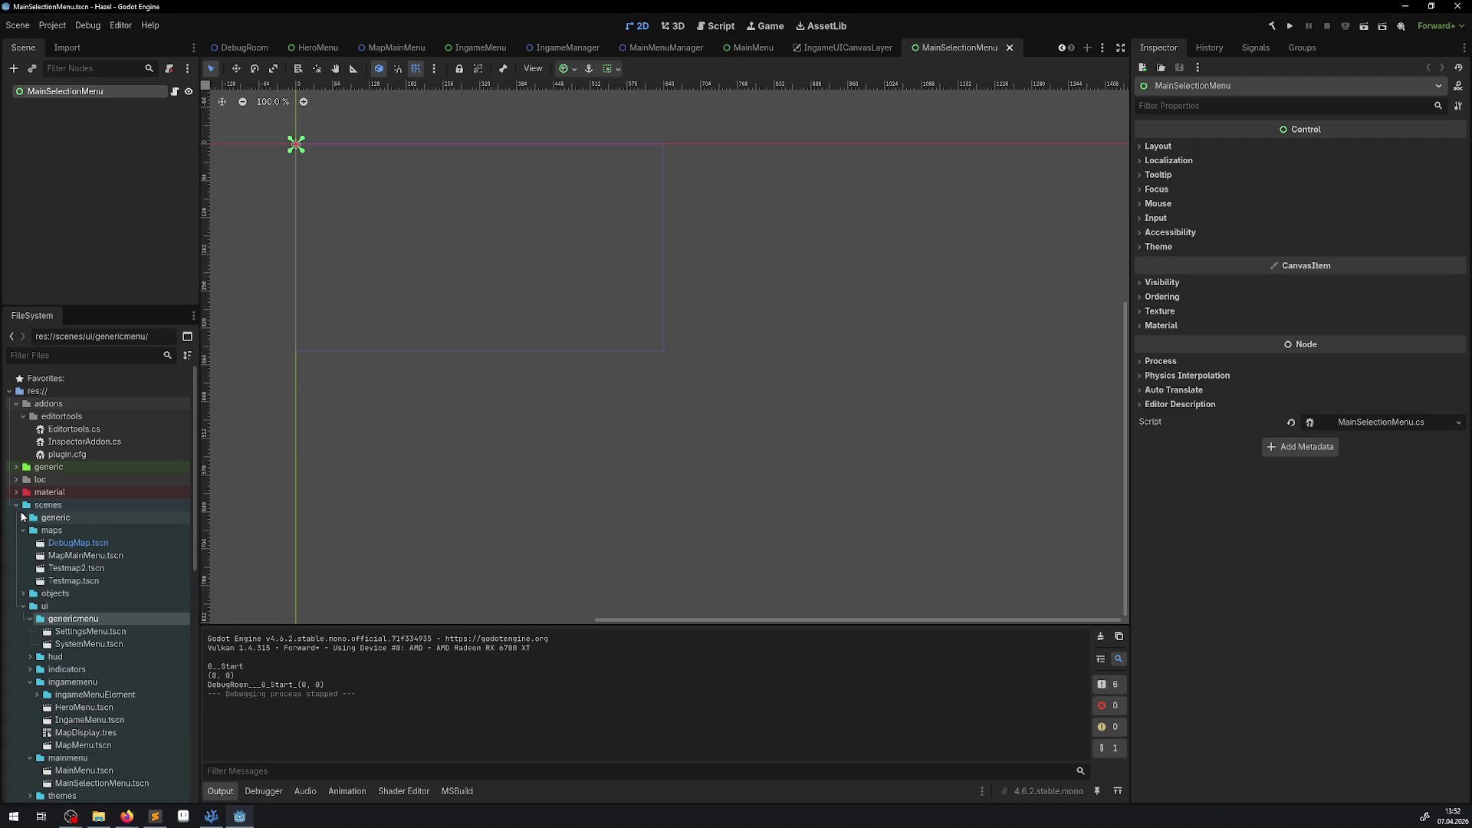
click(22, 530)
scroll(66, 566, down, 4)
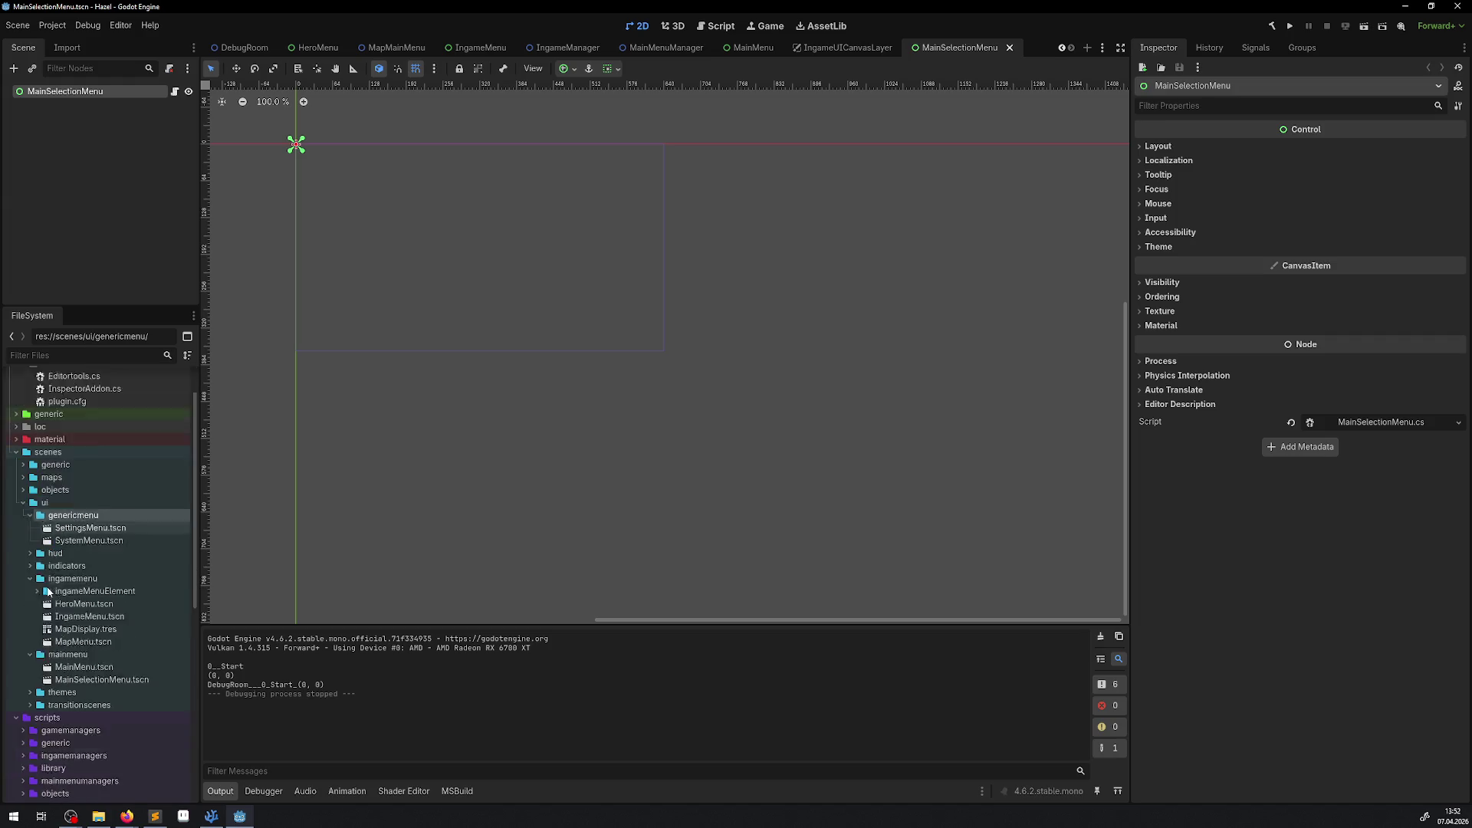
click(64, 549)
right_click(64, 549)
click(58, 576)
click(69, 575)
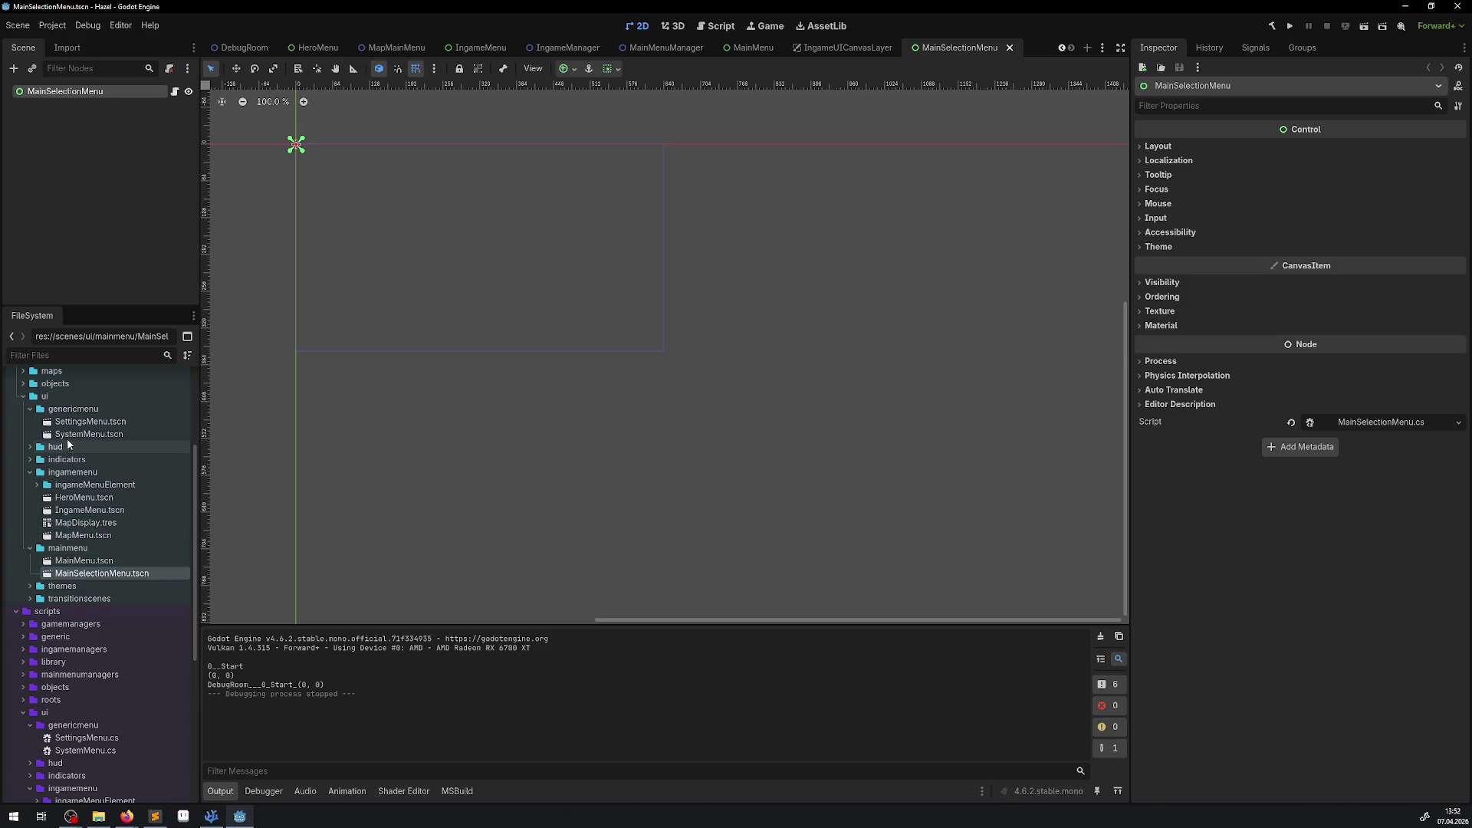
double_click(89, 434)
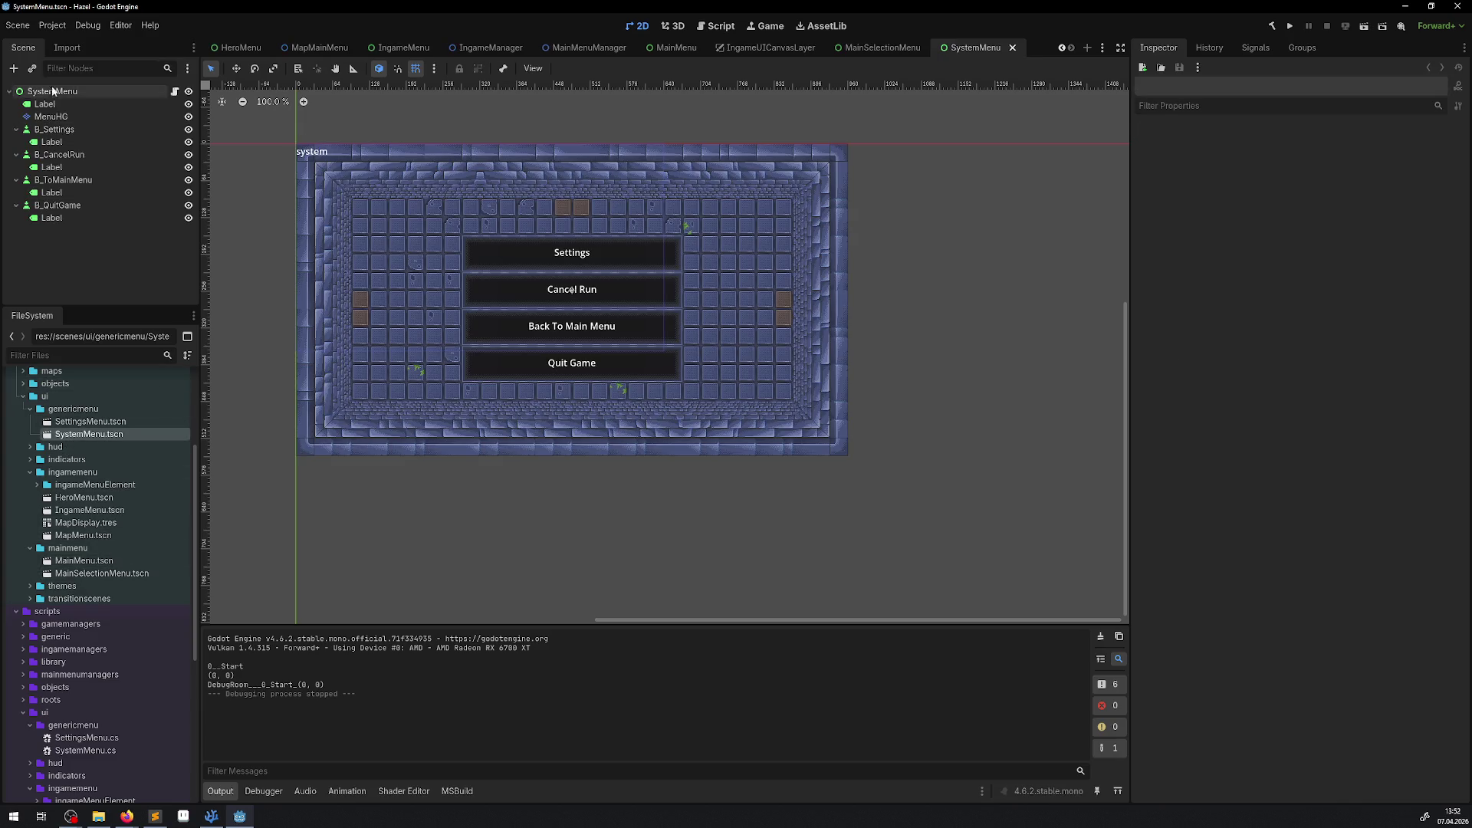
click(50, 117)
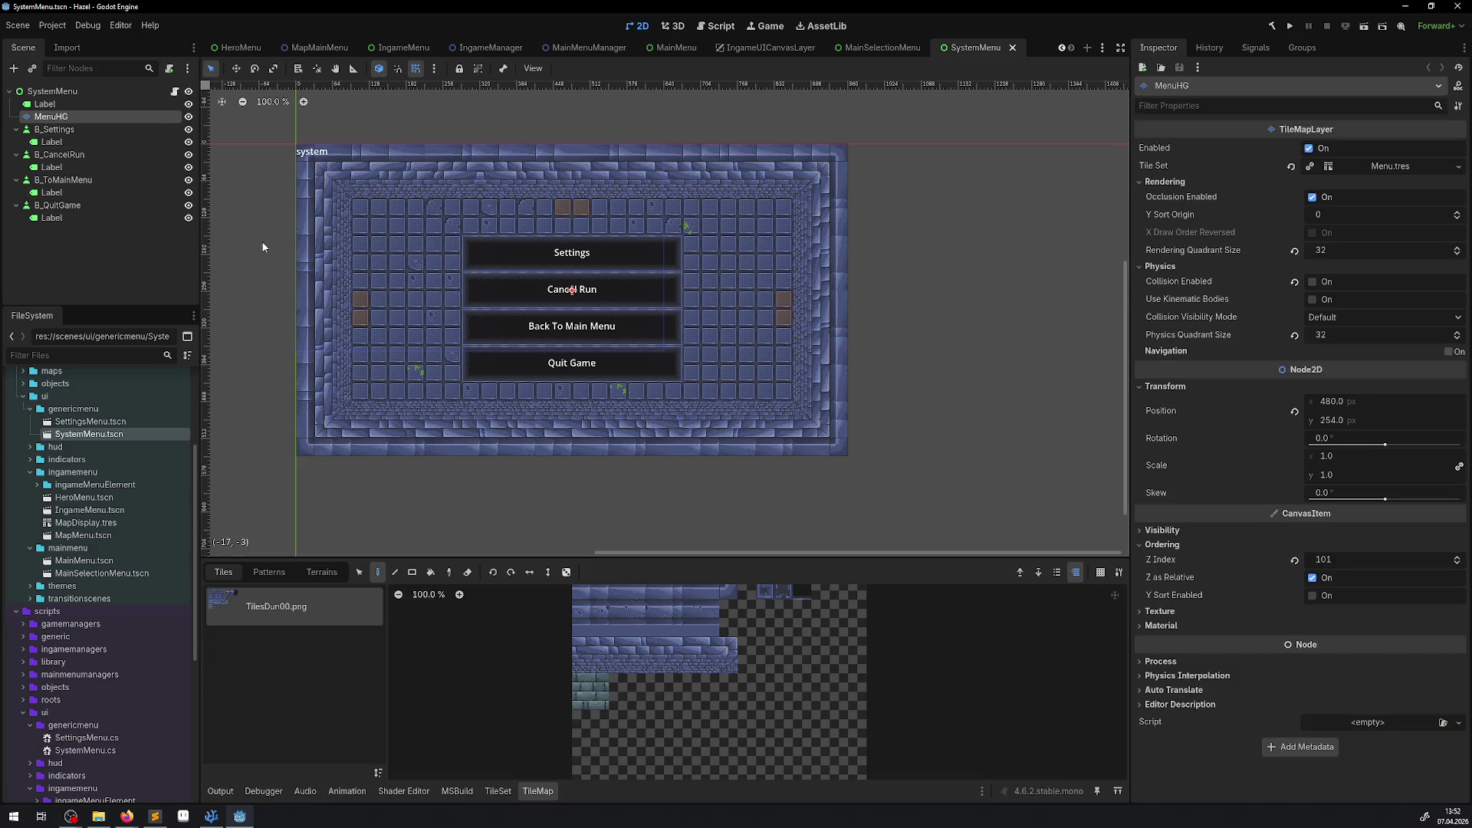
Step: Open MainSelectionMenu.tscn and compare it with SystemMenu's MenuHG layer
click(84, 561)
click(90, 573)
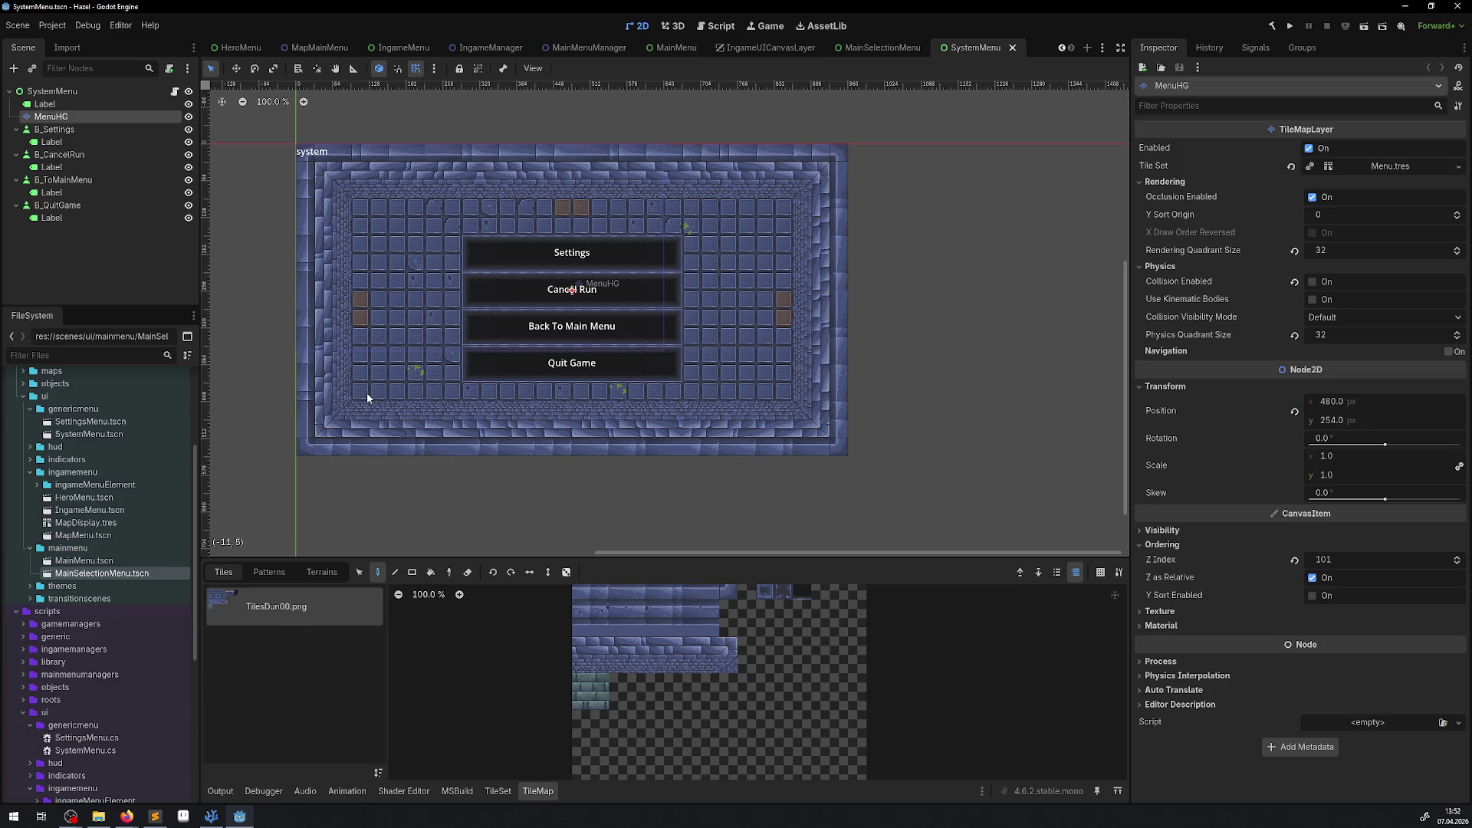
double_click(117, 574)
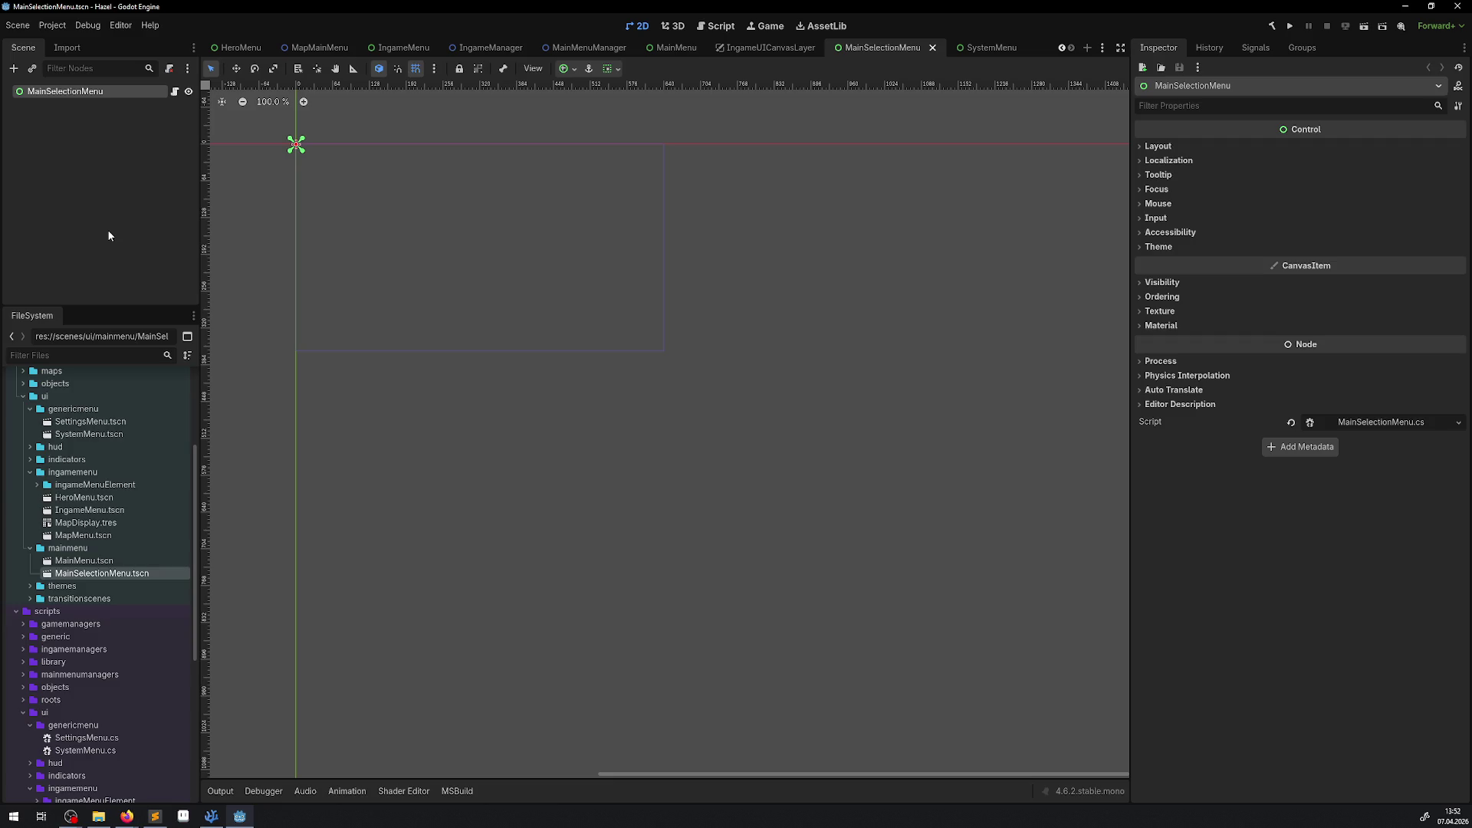
click(982, 47)
click(50, 117)
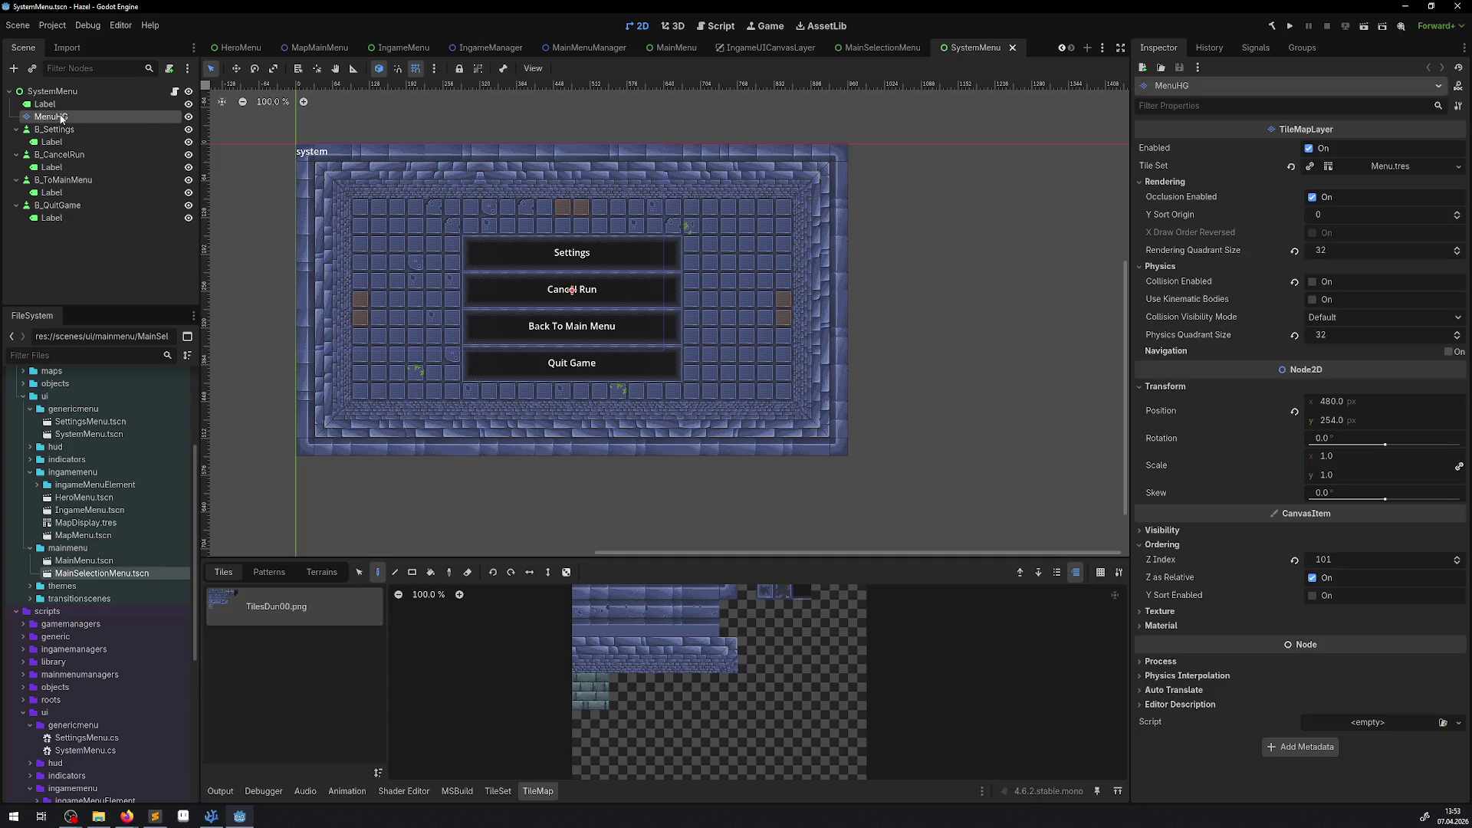
click(882, 48)
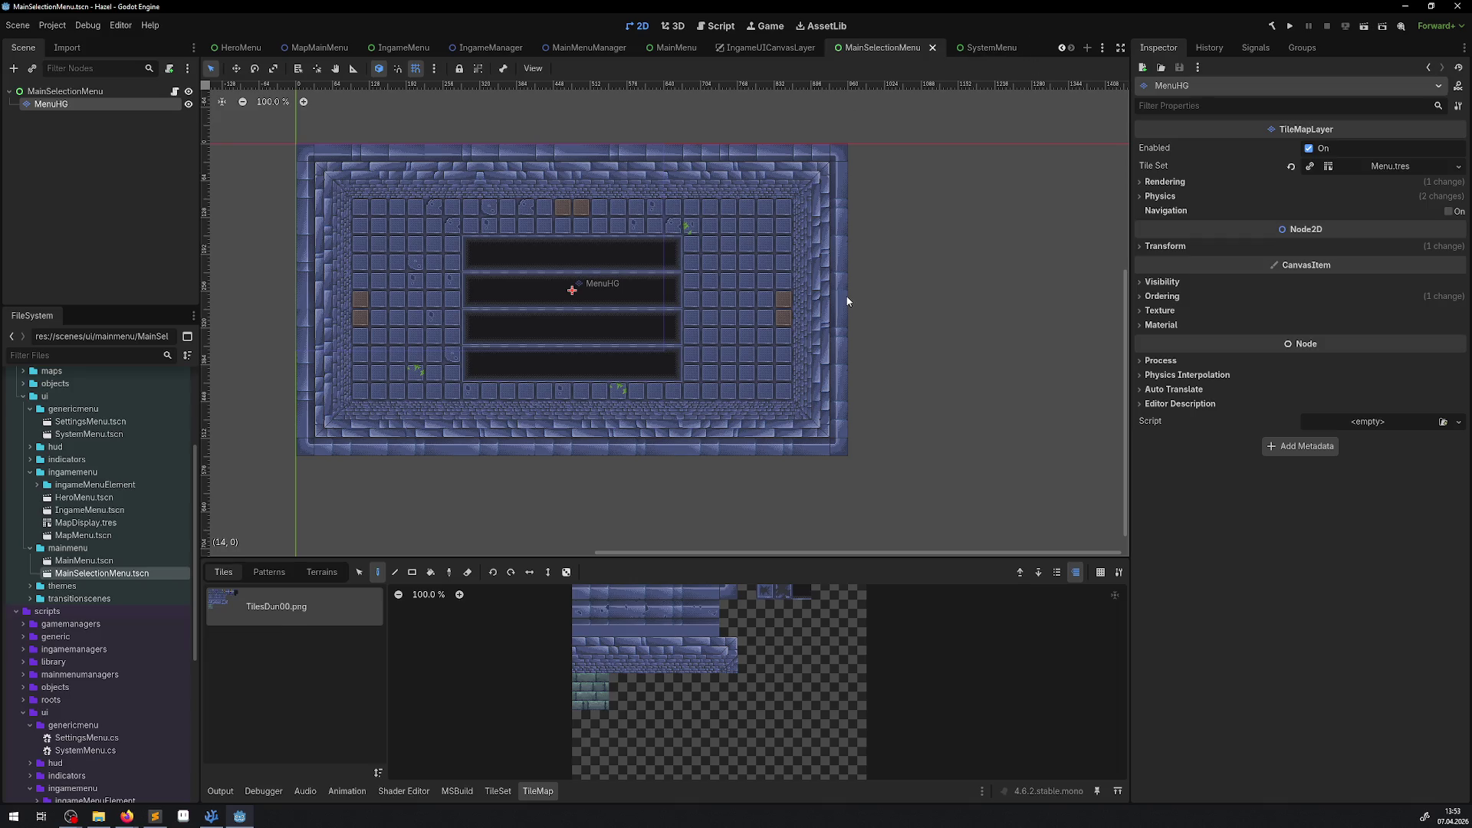
key(ctrl+Tab)
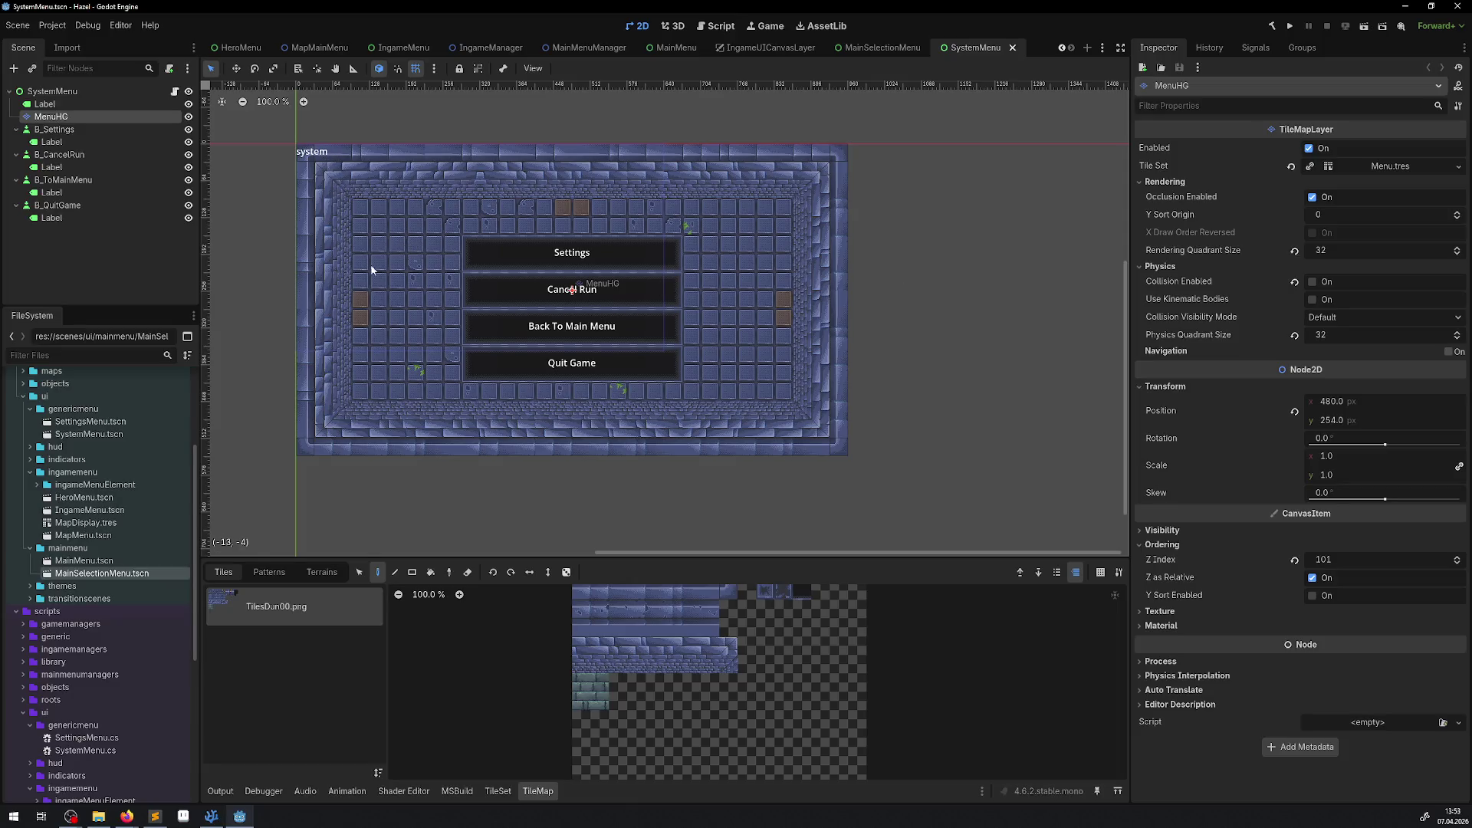
Step: Drag the TilesDun00.png tile sheet into Aseprite to open it
click(182, 816)
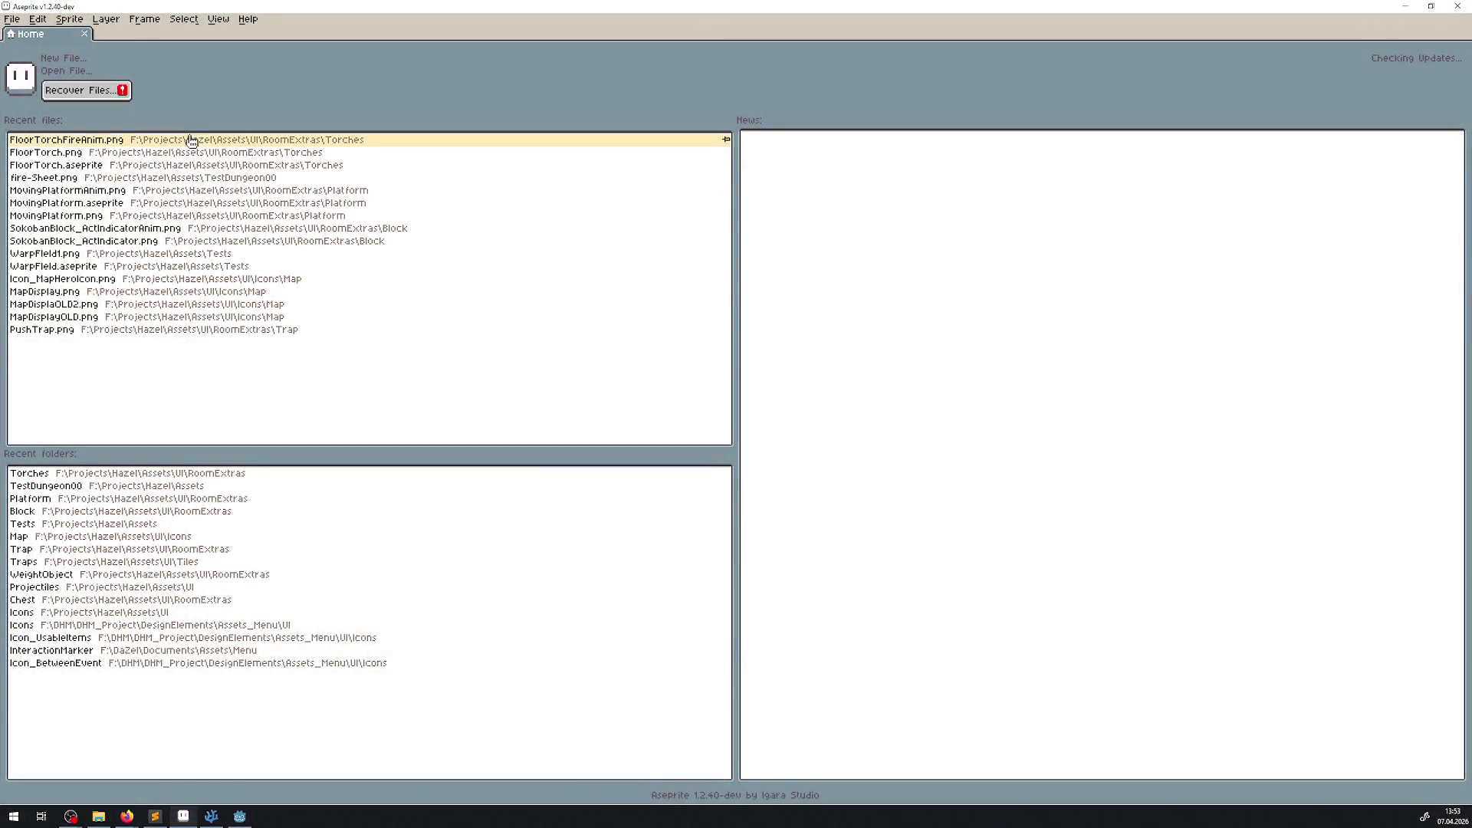
key(alt+Tab)
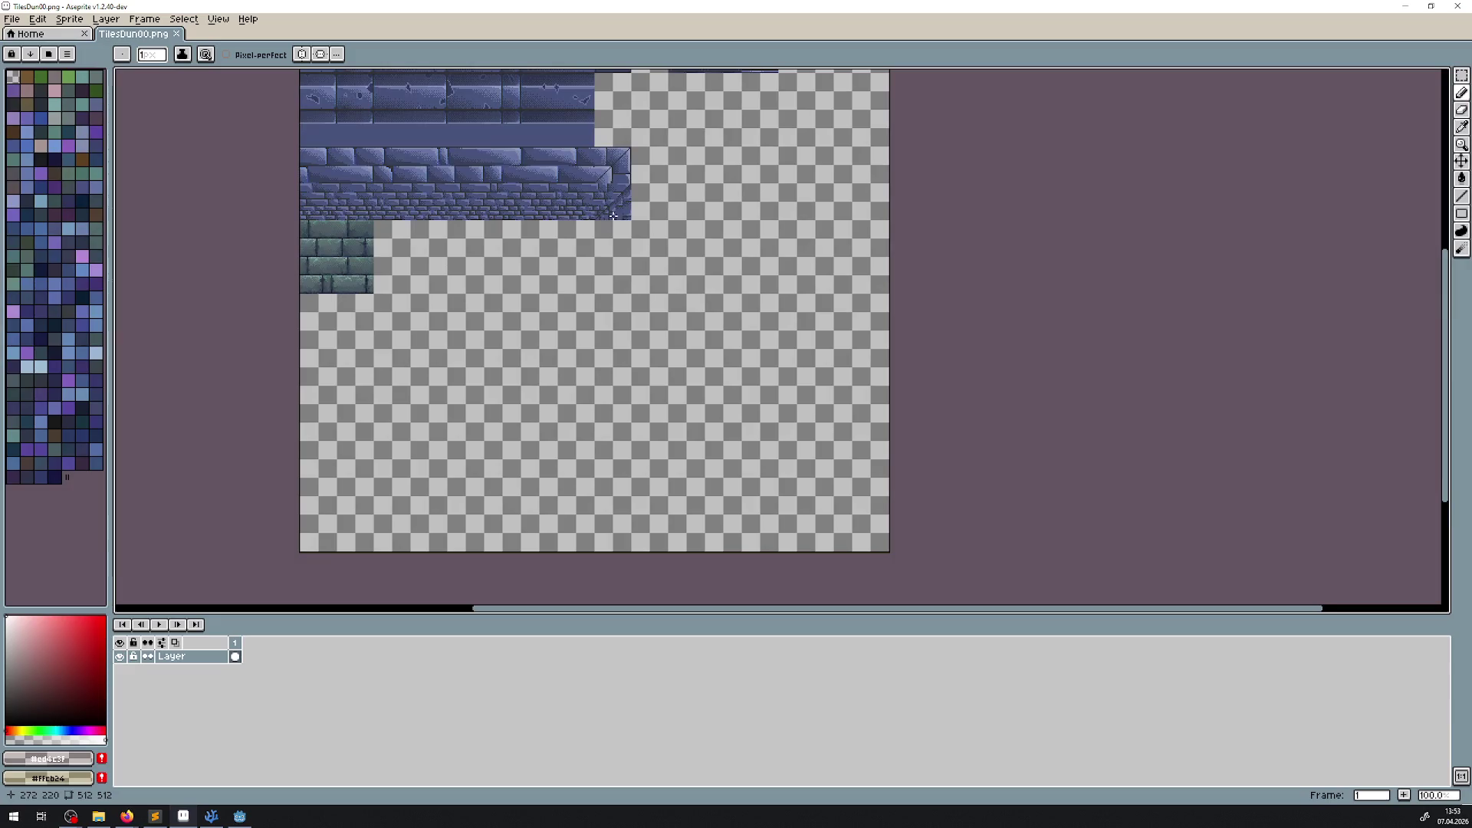
drag(577, 169, 567, 323)
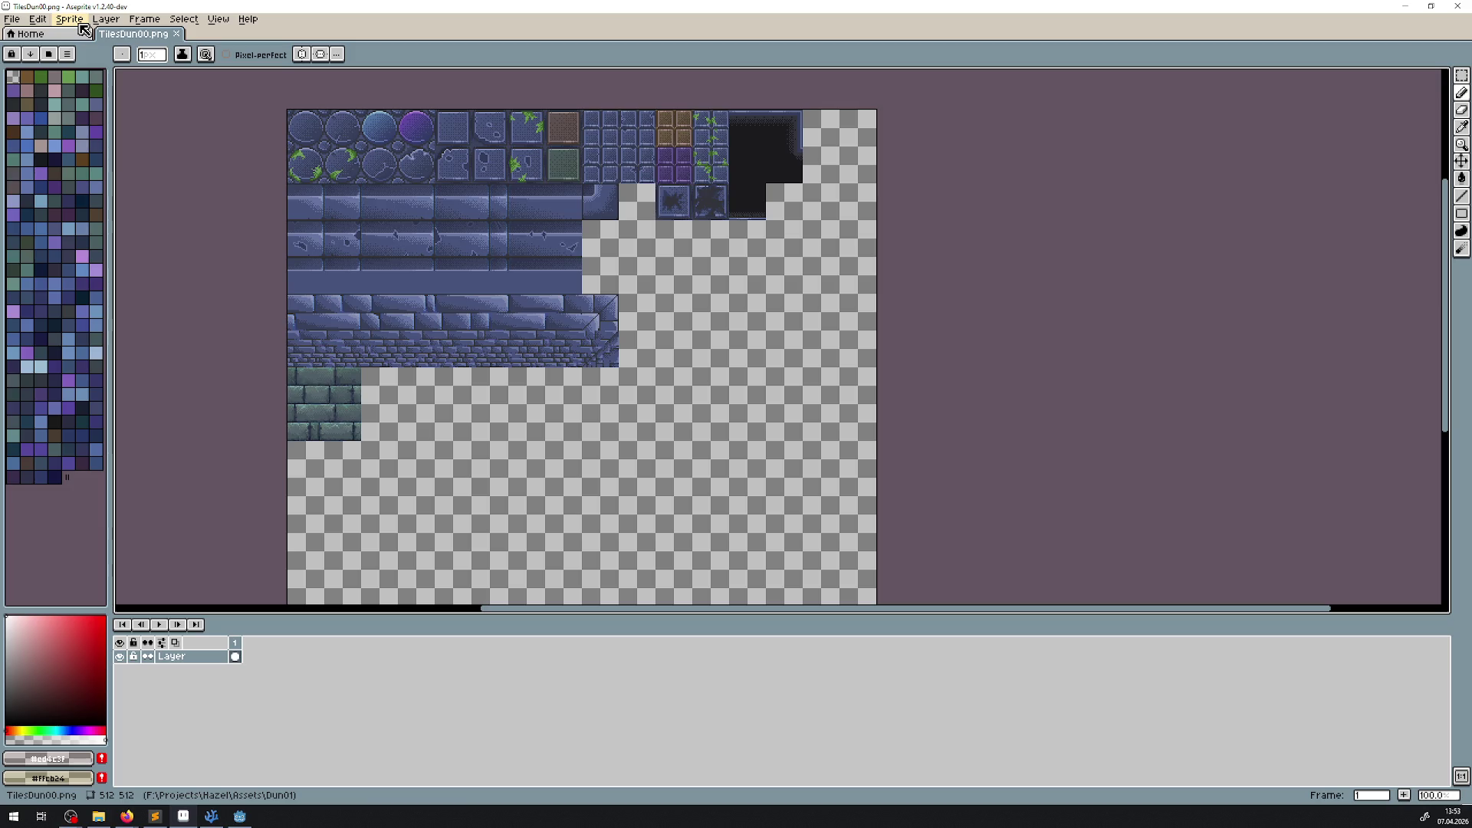
click(77, 22)
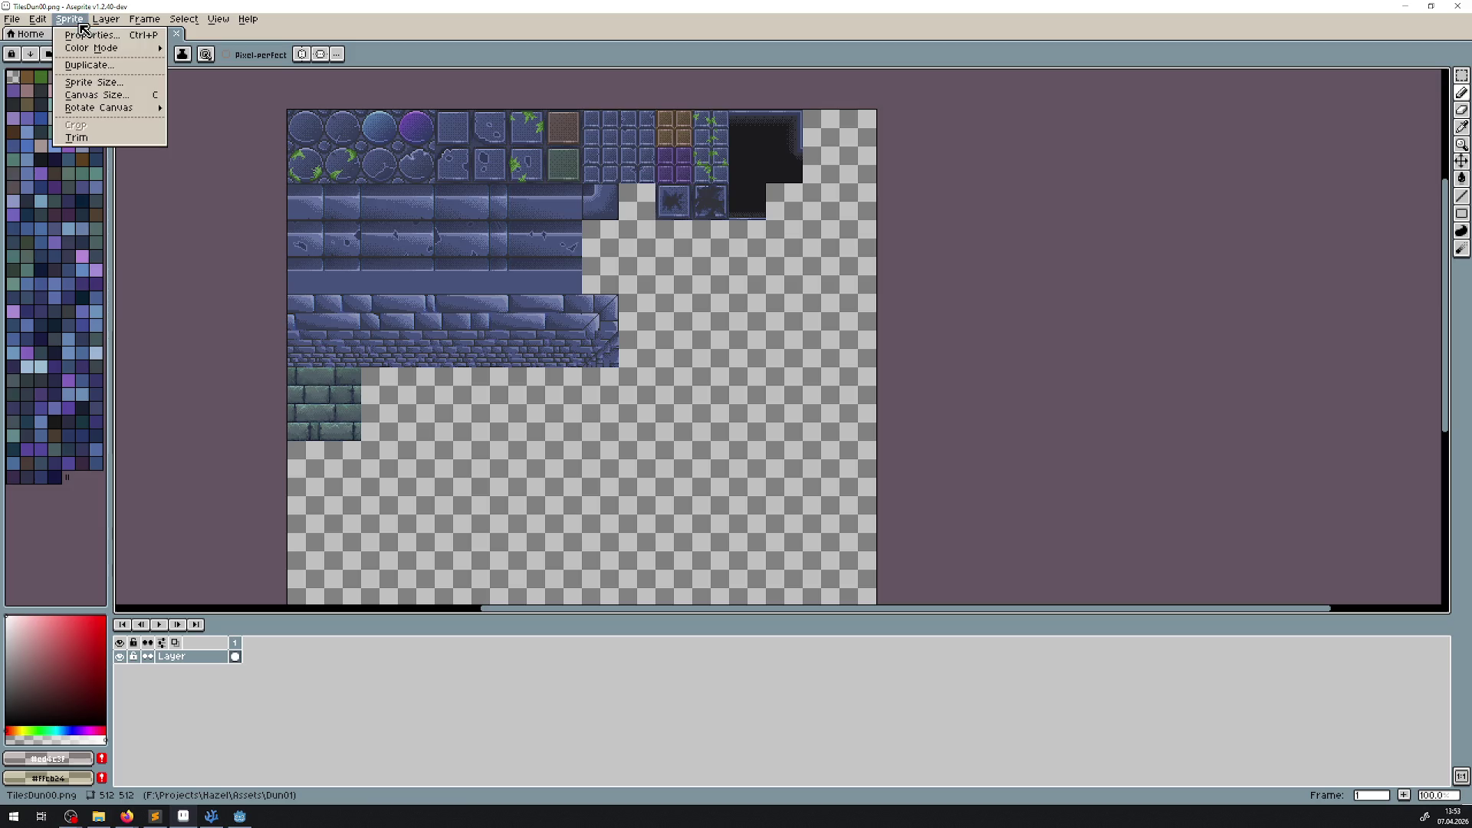
Step: Resize the sprite to 75% (384×384) with nearest-neighbor interpolation
click(107, 83)
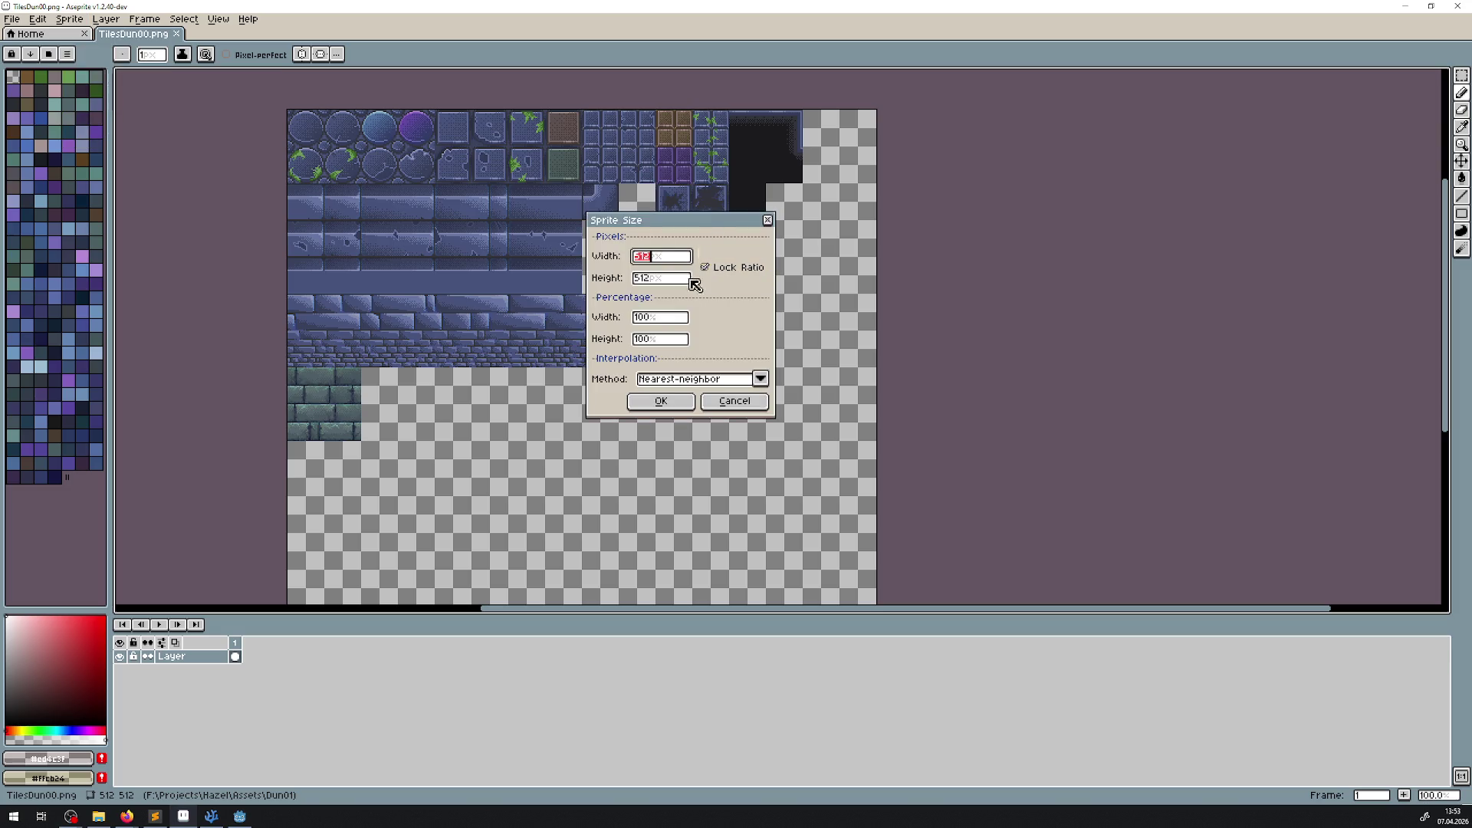
click(657, 317)
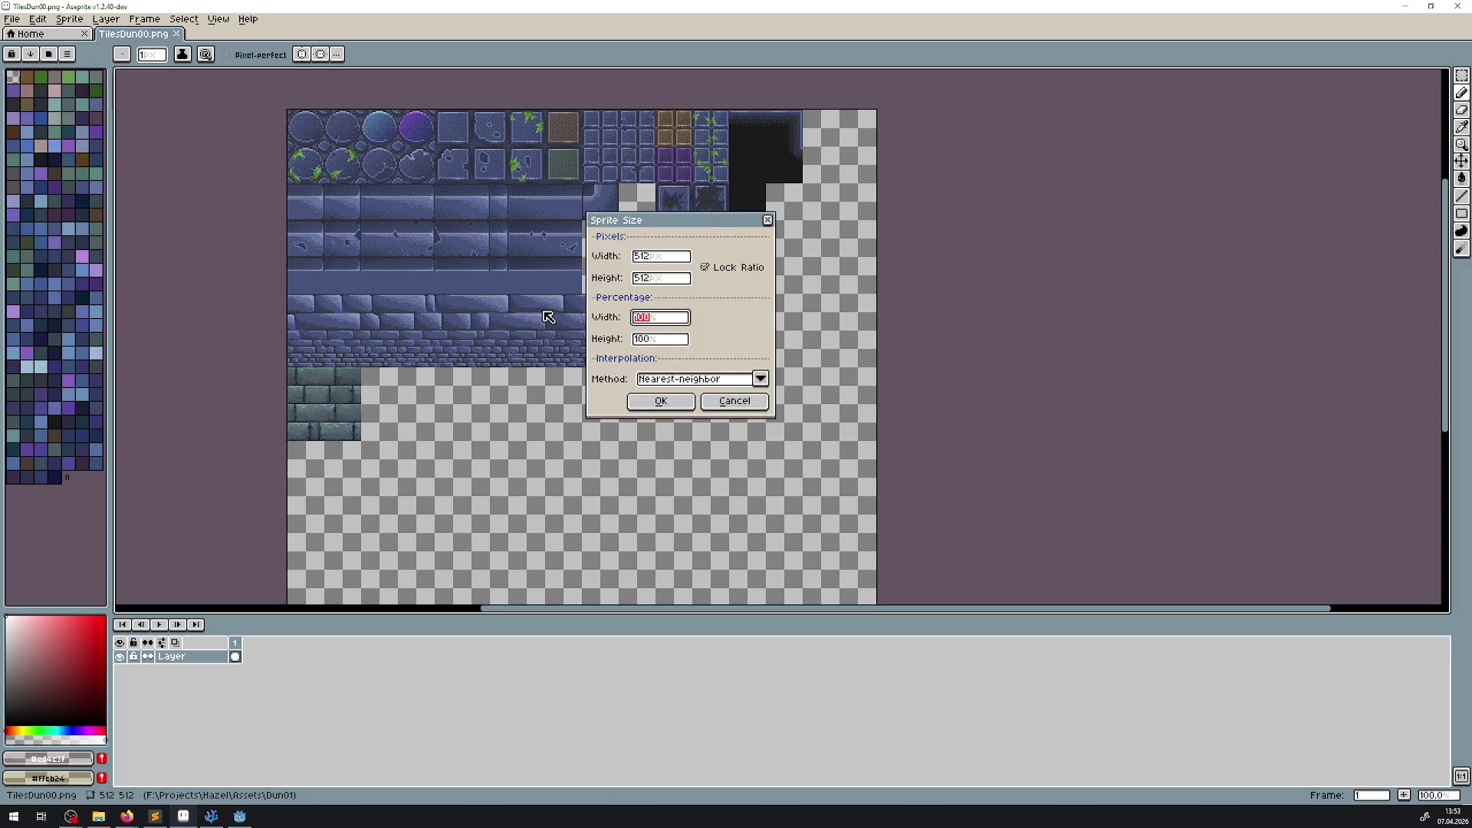
text(75)
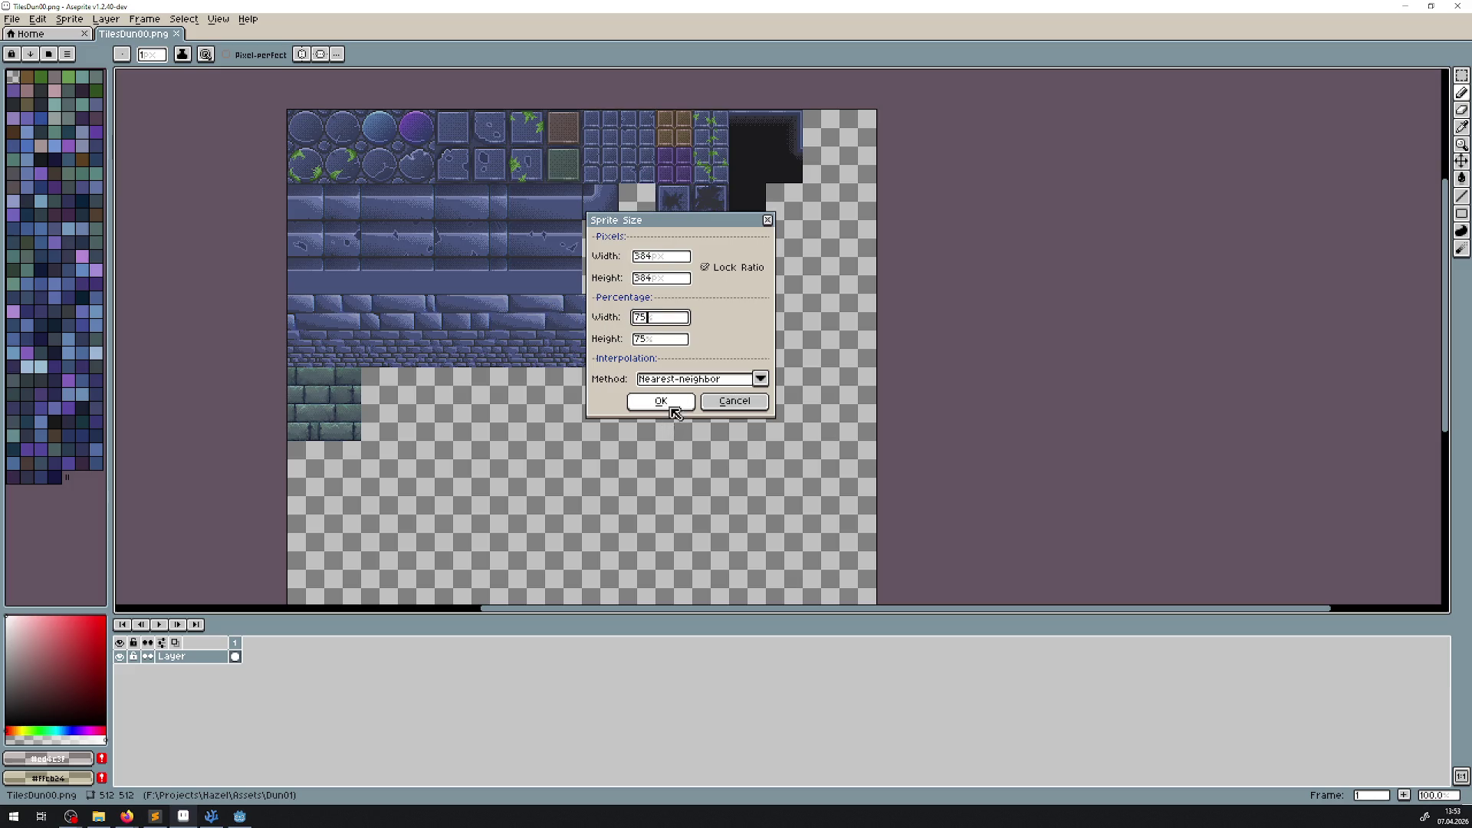
click(670, 406)
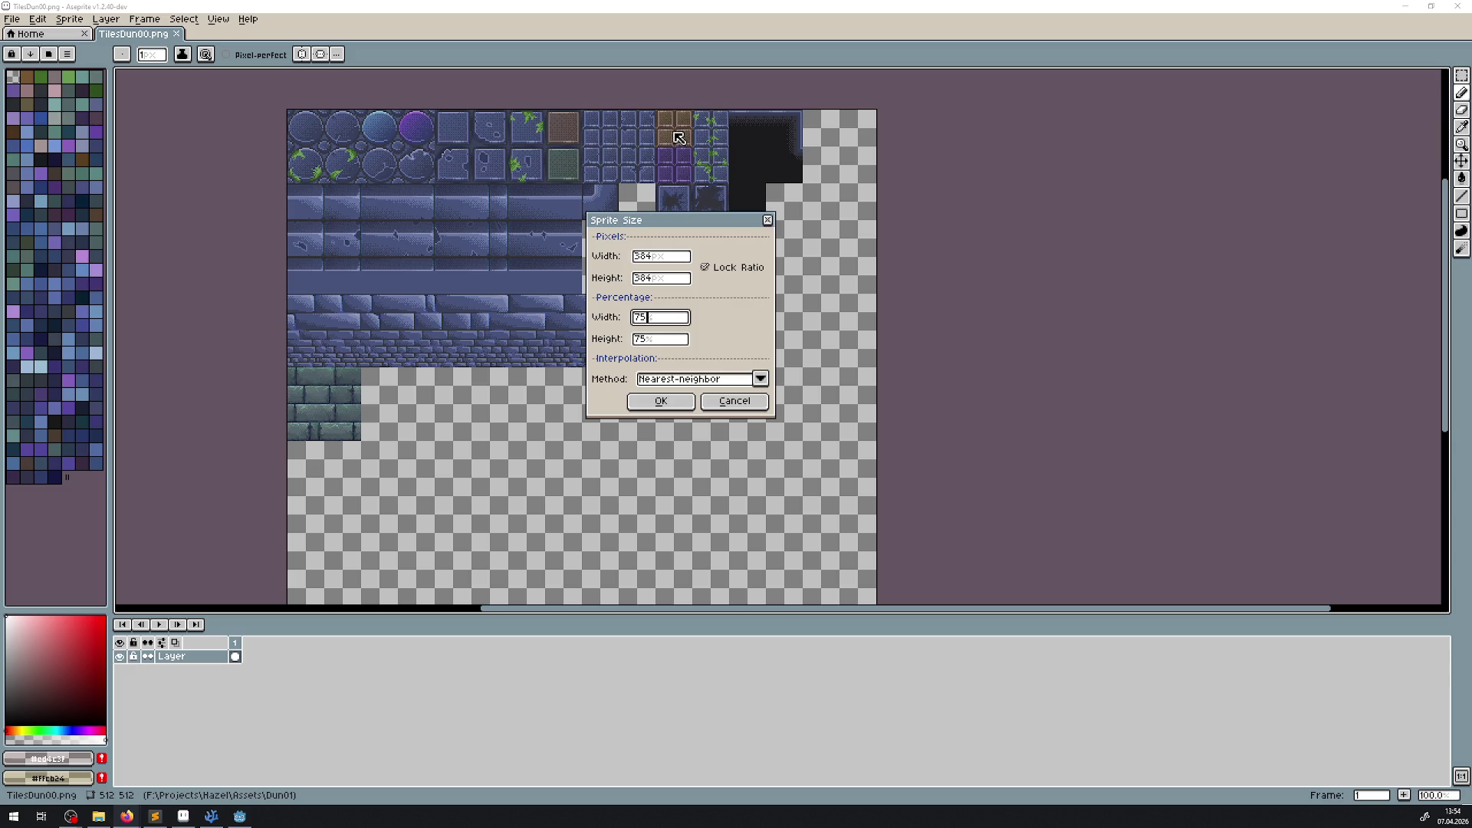
click(686, 401)
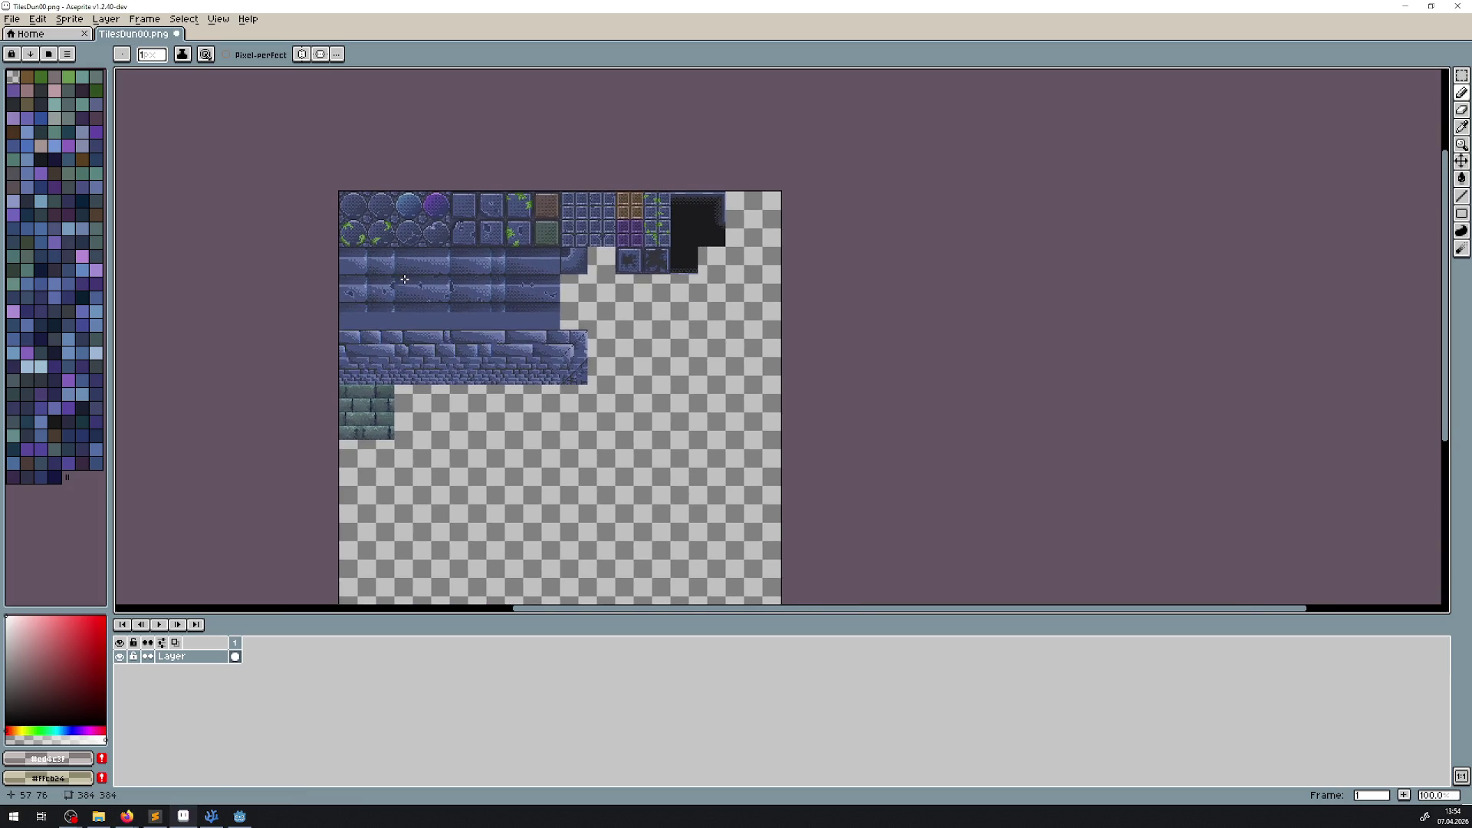
Step: Save the resized tile sheet and compare it with the original using undo and redo
scroll(424, 243, up, 5)
scroll(424, 243, down, 5)
scroll(428, 244, up, 1)
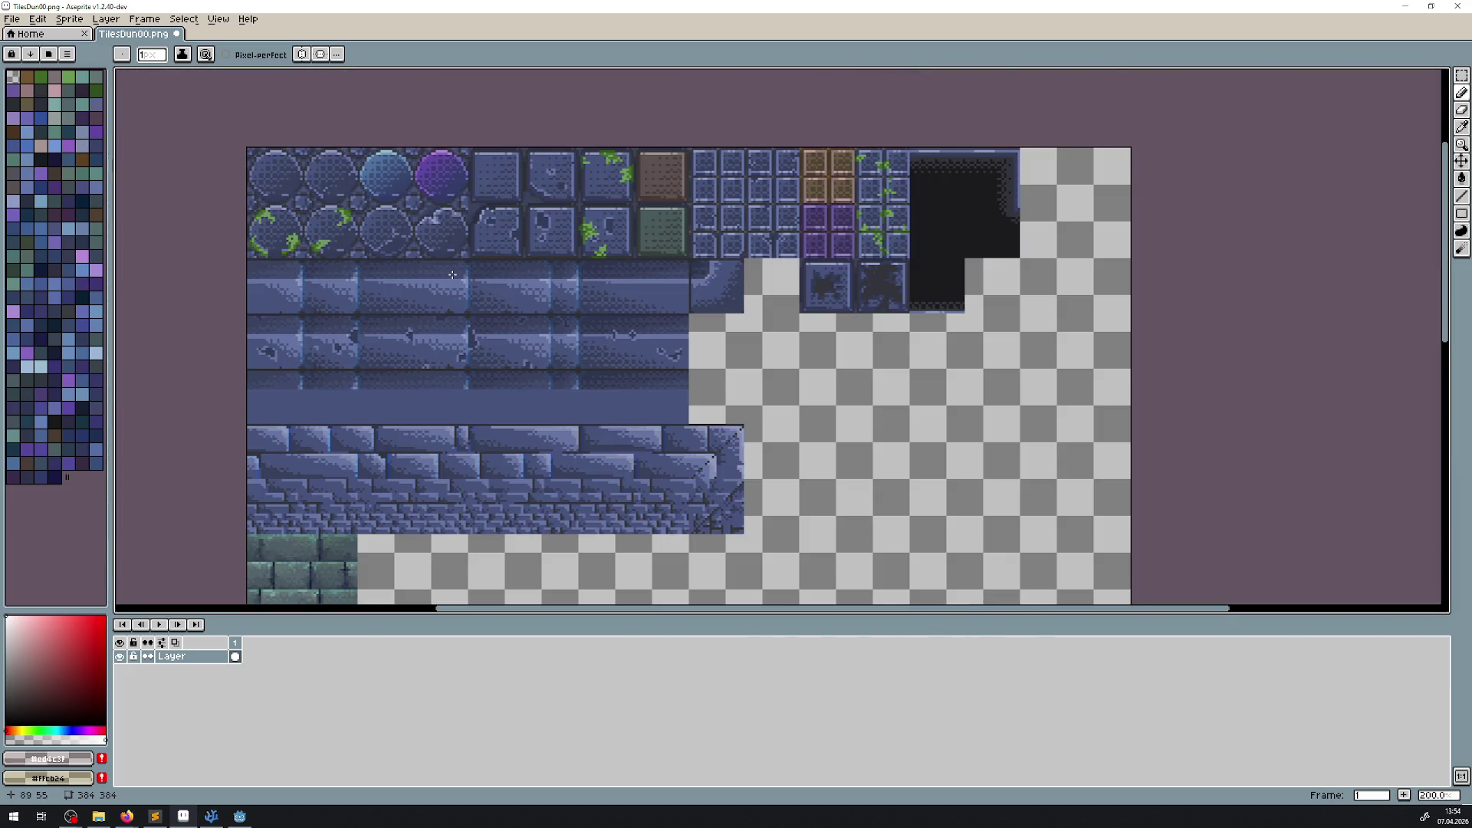
mouse_move(542, 357)
mouse_down()
mouse_move(525, 221)
mouse_move(450, 296)
mouse_move(449, 318)
mouse_move(580, 283)
mouse_up()
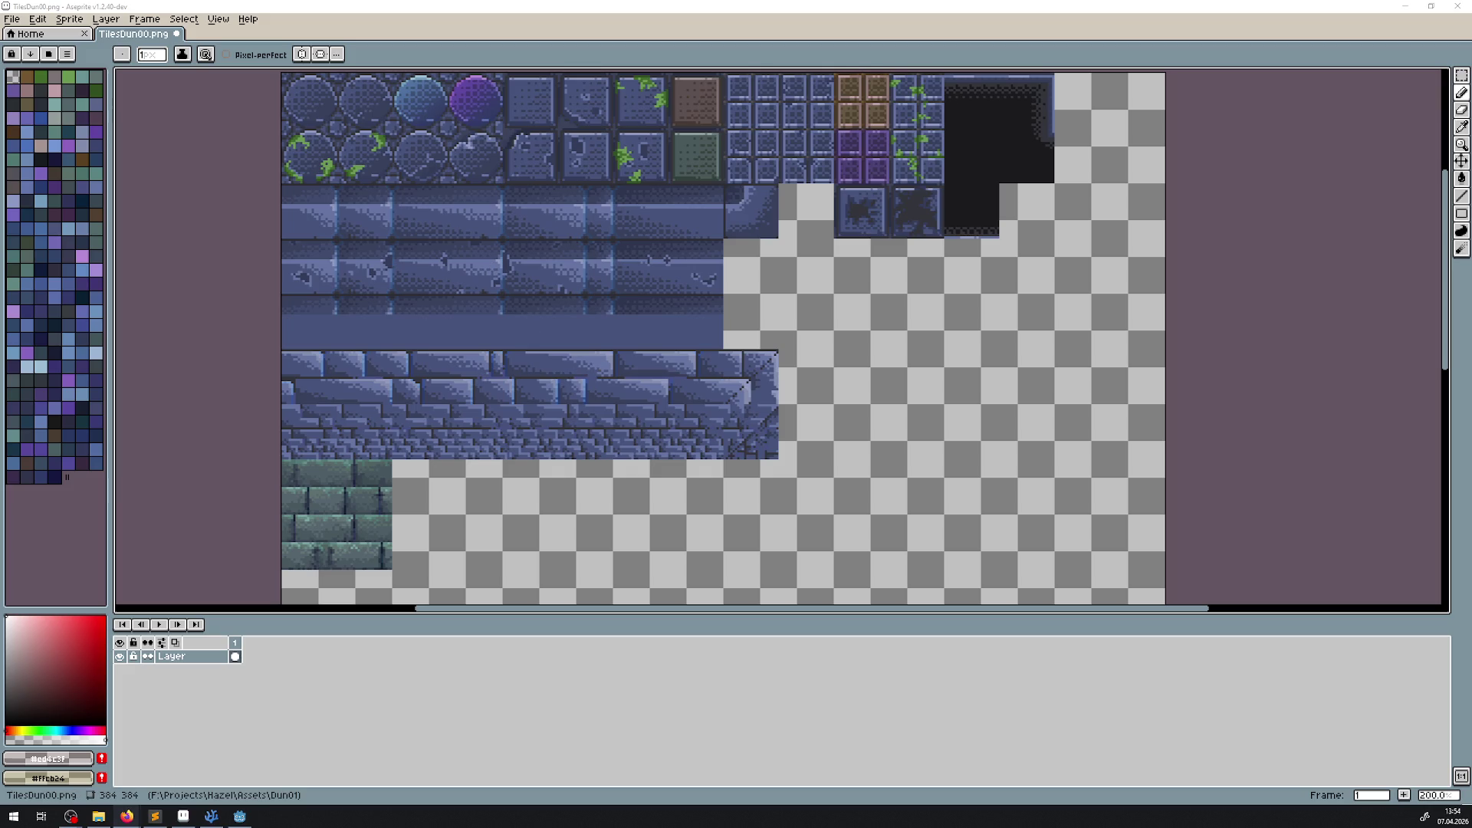
scroll(738, 343, down, 4)
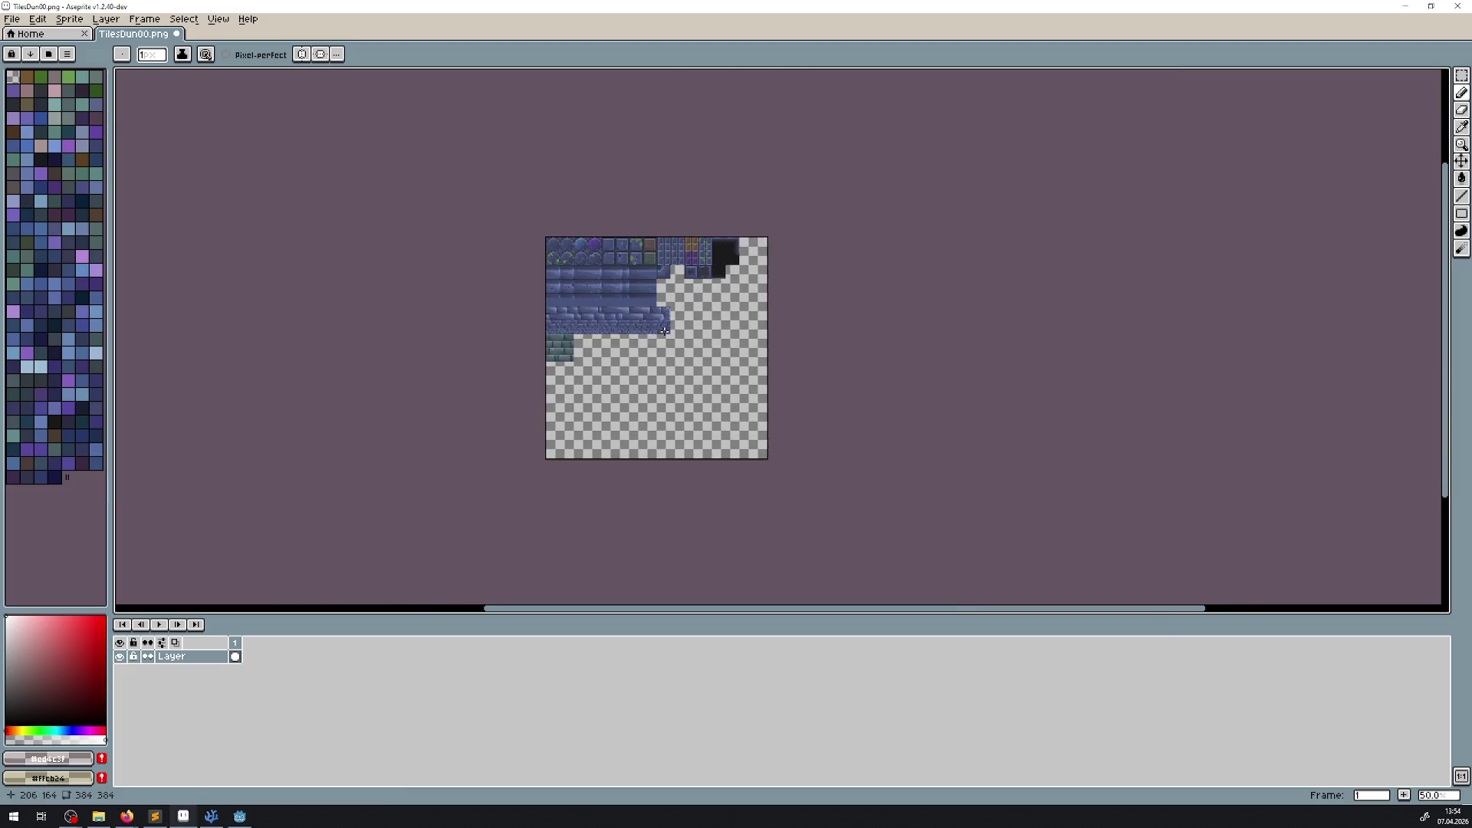
scroll(660, 329, up, 4)
key(ctrl+s)
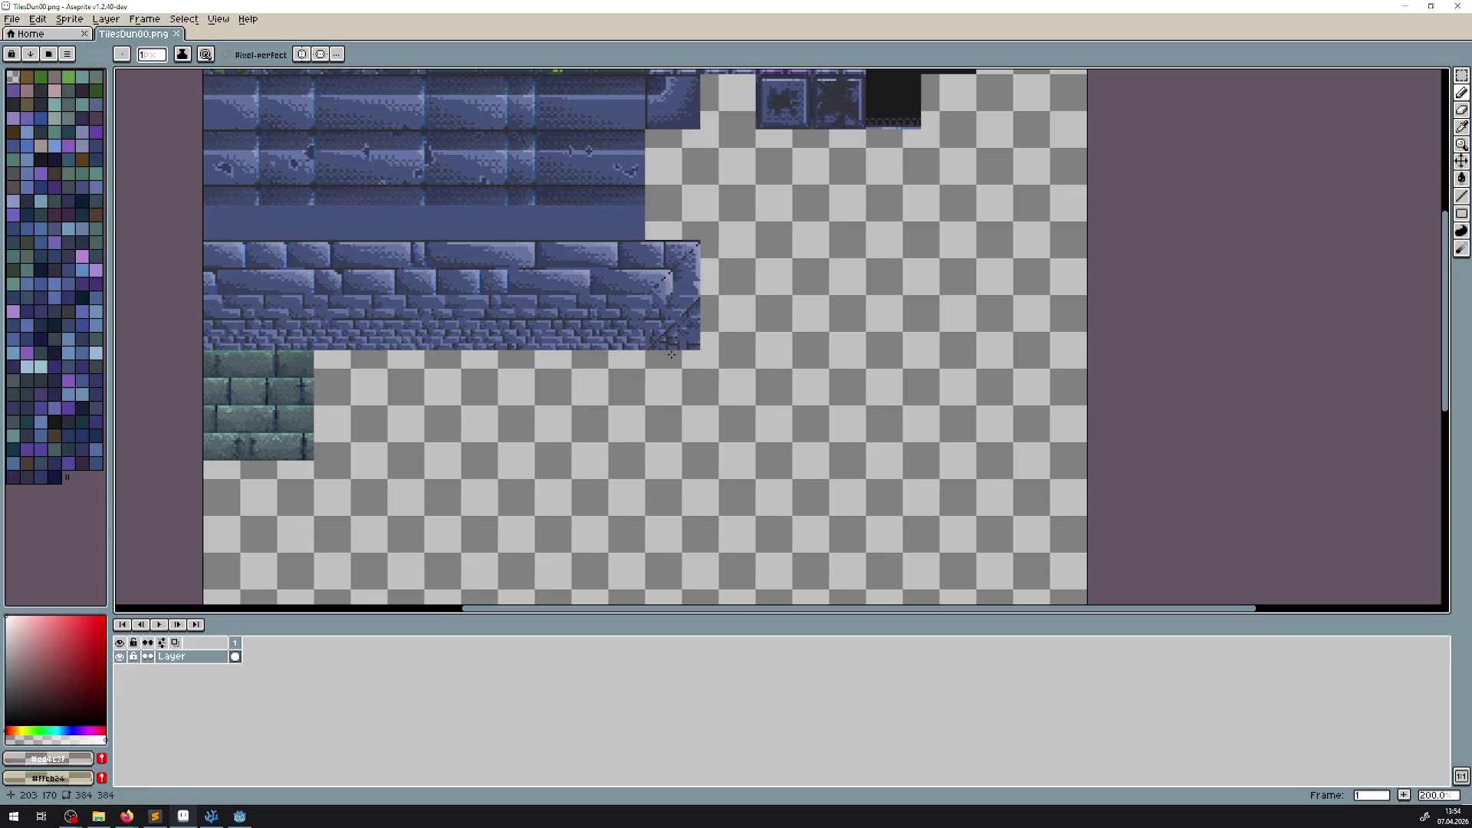
scroll(667, 337, down, 1)
key(ctrl+z)
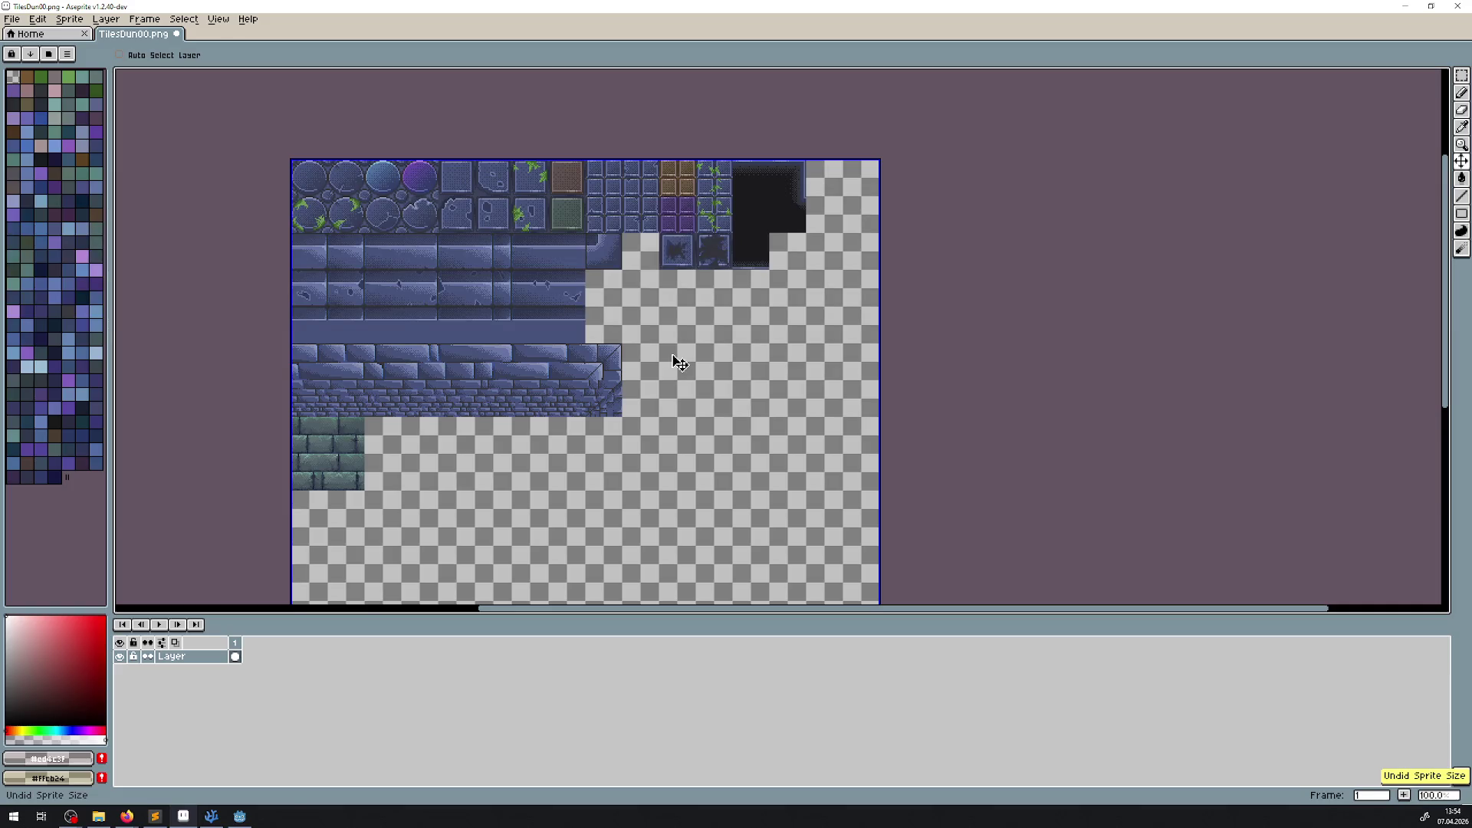
key(ctrl+y)
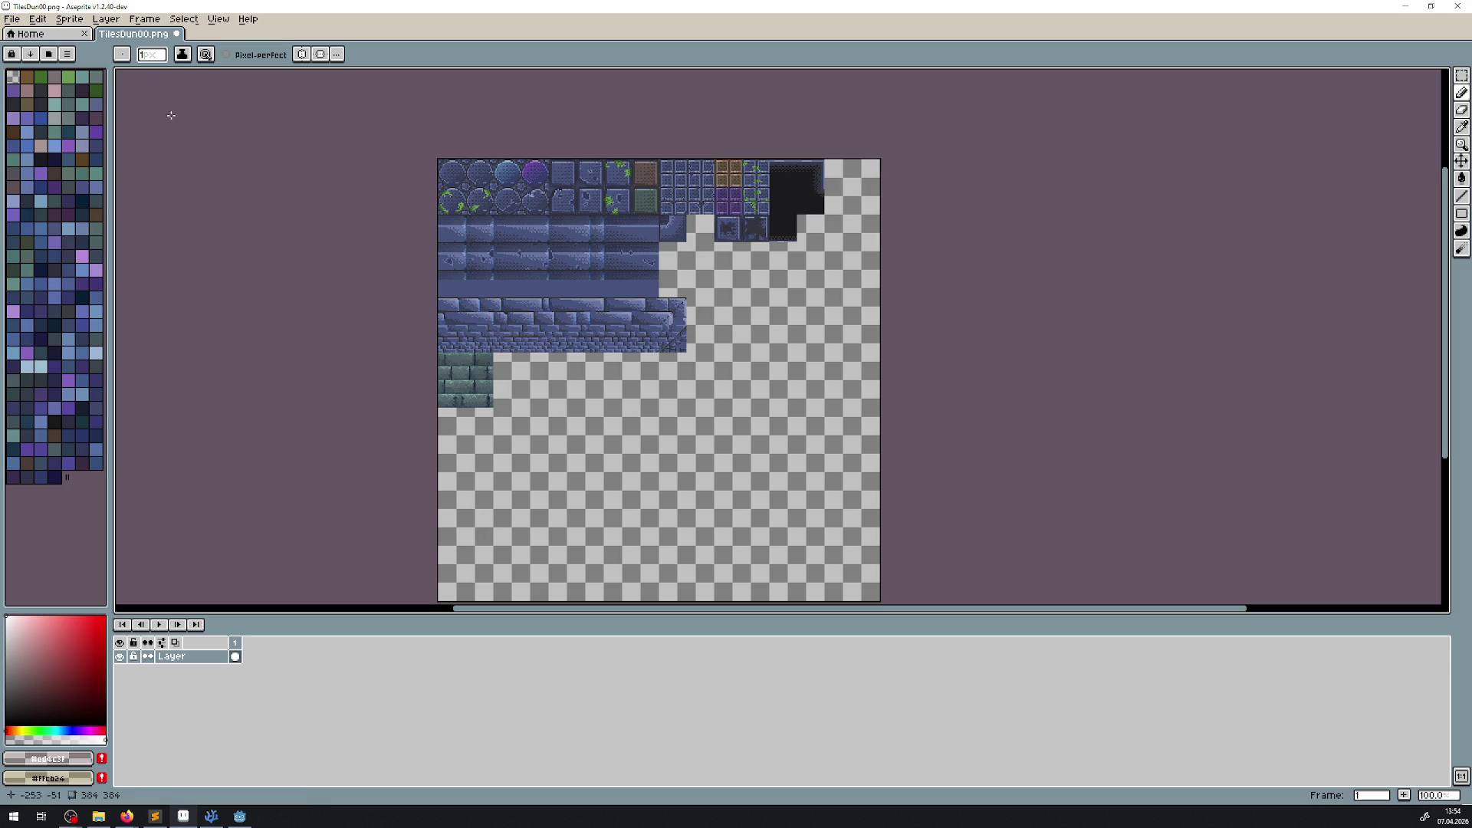
scroll(502, 323, up, 3)
key(ctrl+z)
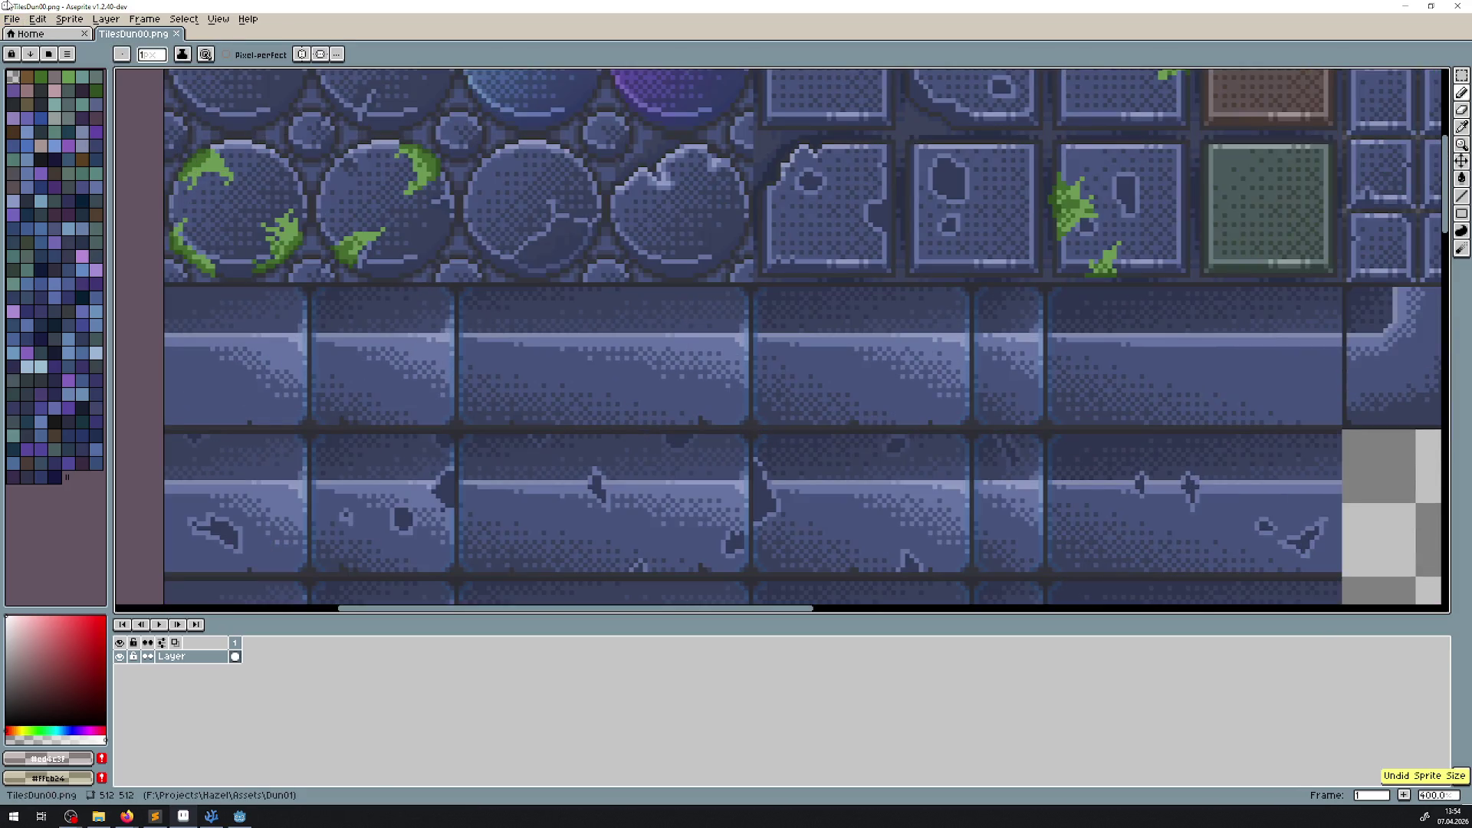
Step: Save the sheet as TilesDun00.png, overwriting the existing file
click(12, 18)
click(32, 90)
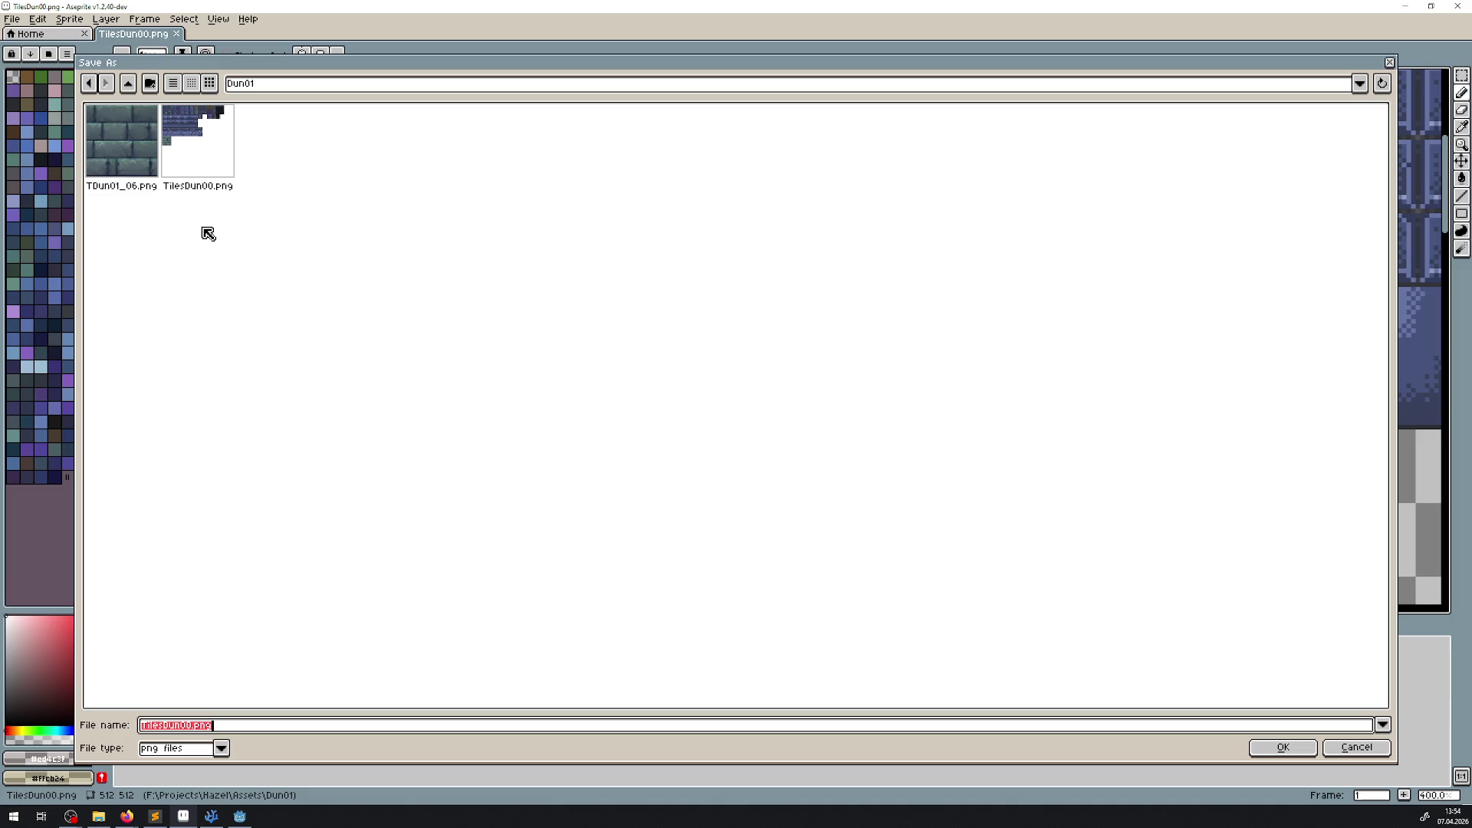
key(Left)
key(Left)
click(1389, 62)
scroll(813, 192, down, 1)
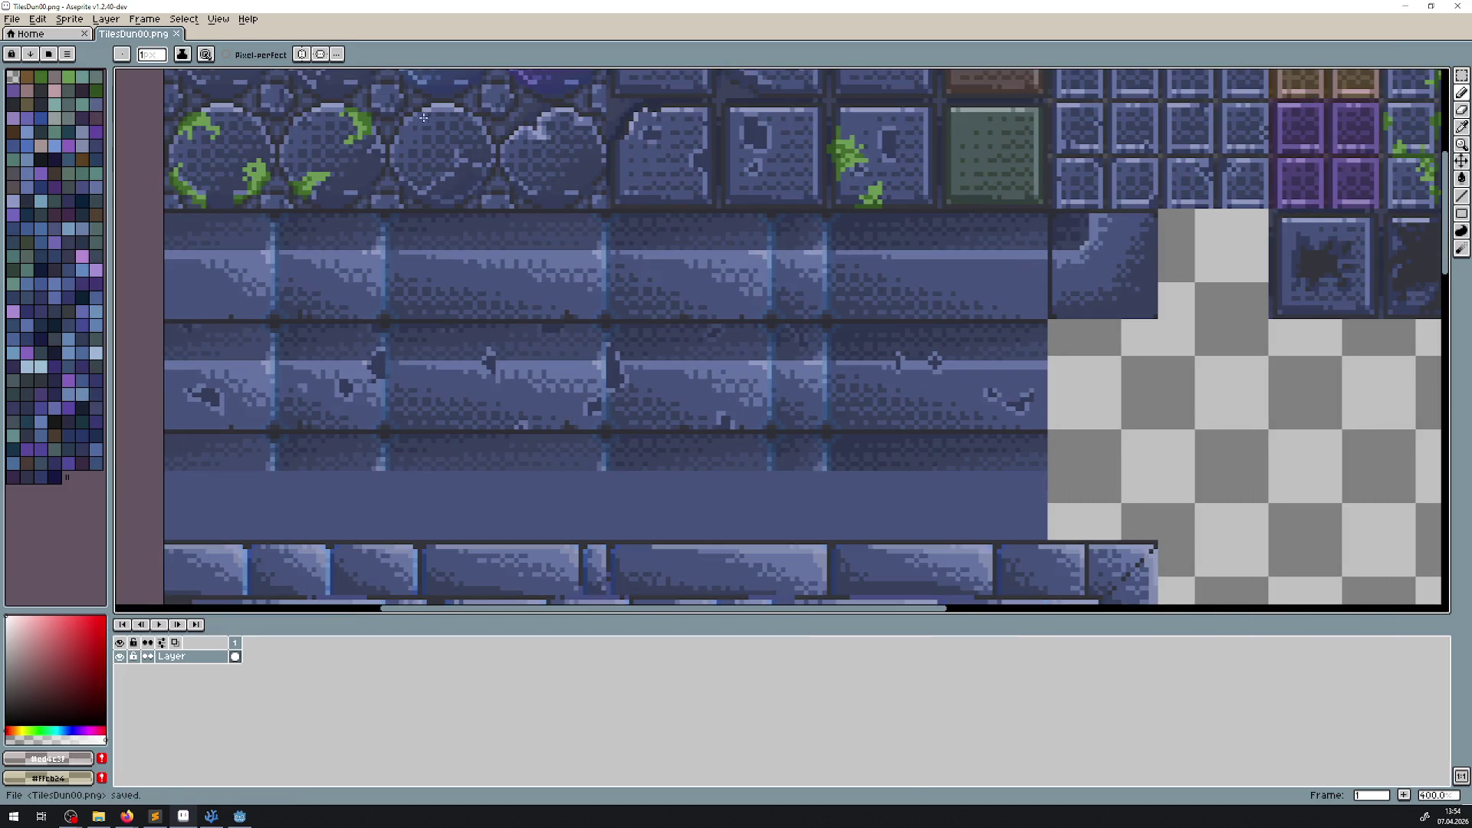
key(alt+Tab)
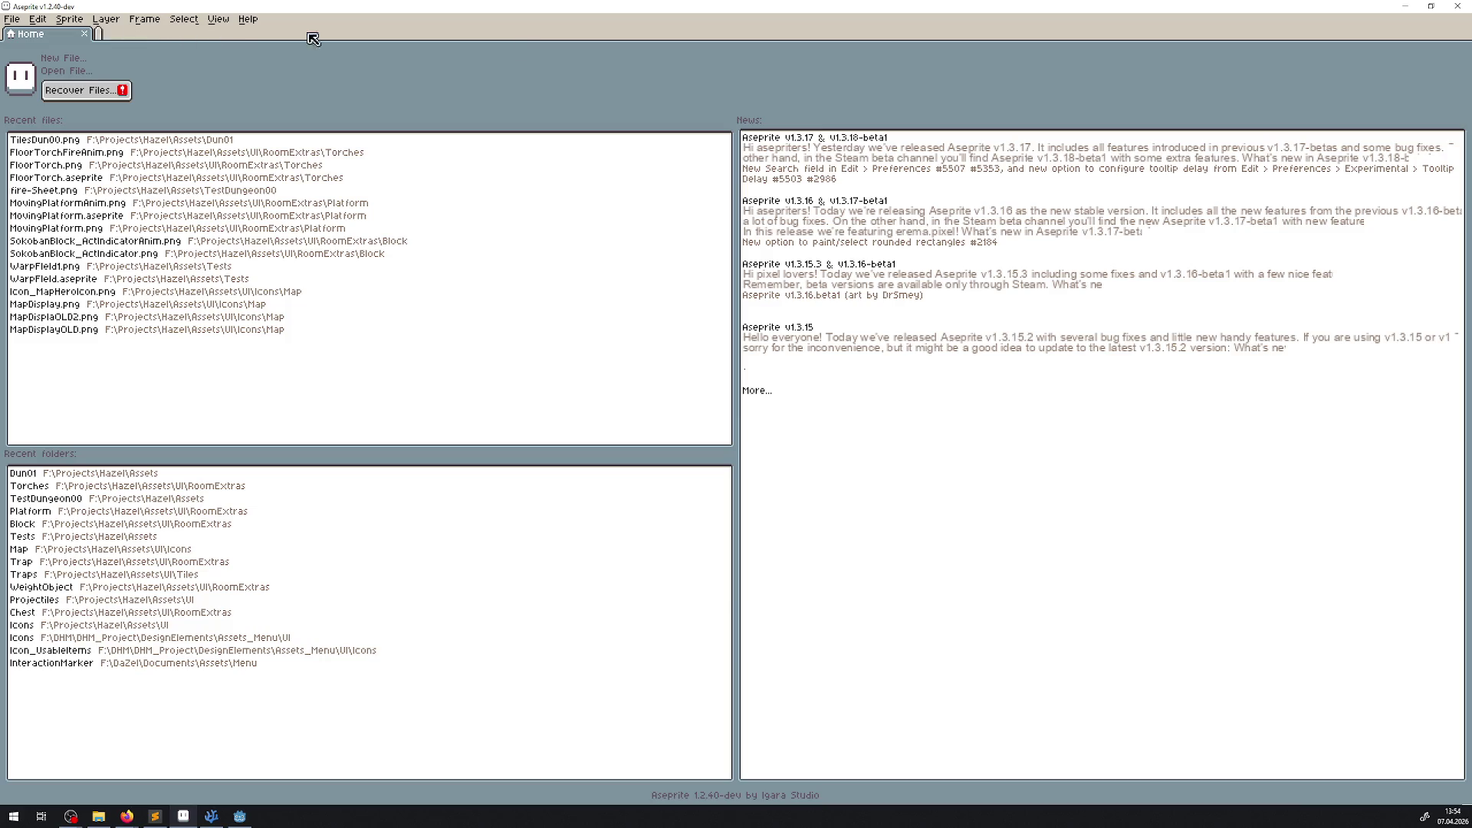
Step: Expand the testassets folder and toggle MenuHG's visibility to compare the stone frame
scroll(76, 575, down, 5)
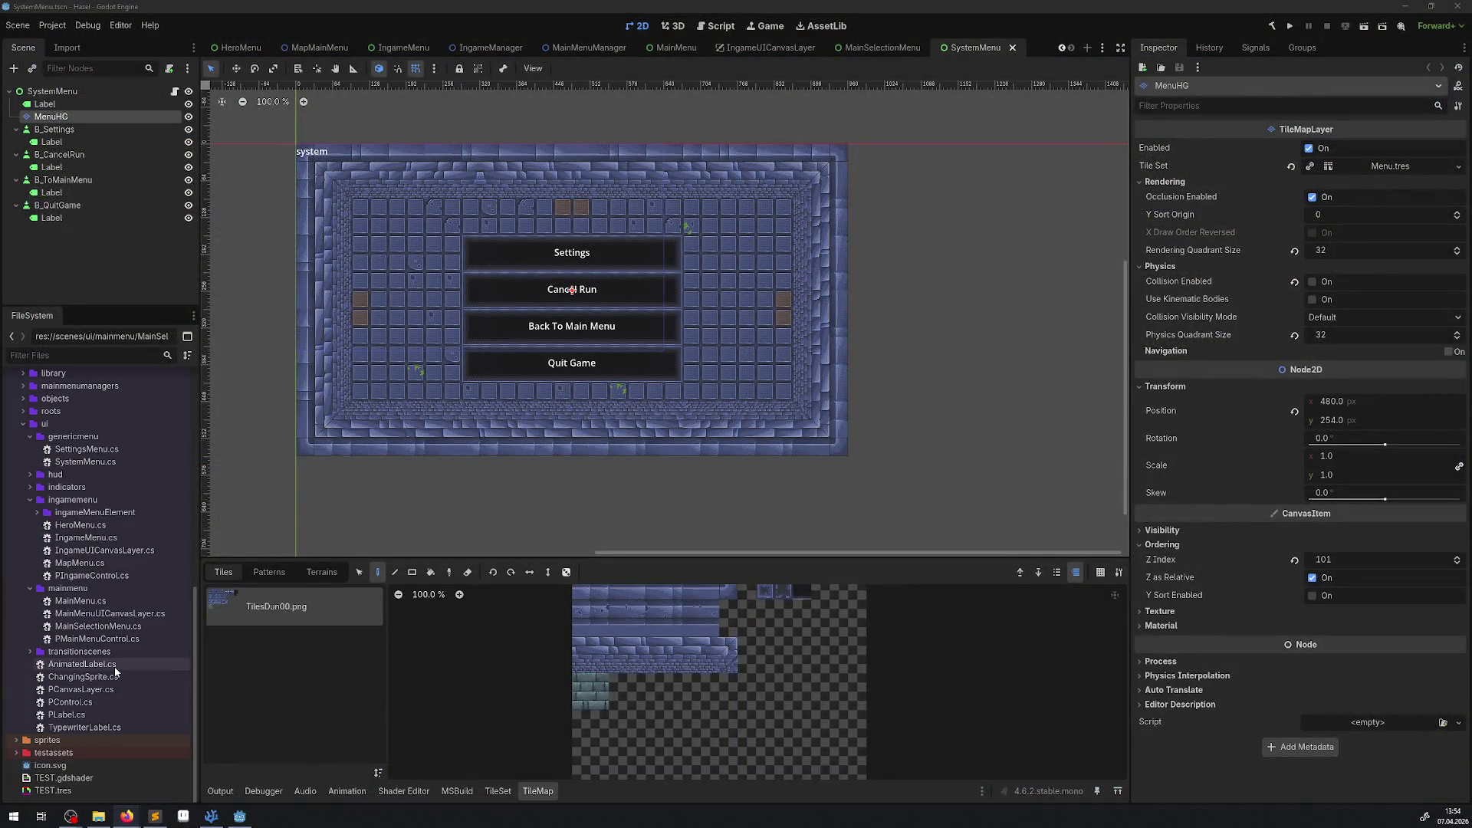
click(17, 753)
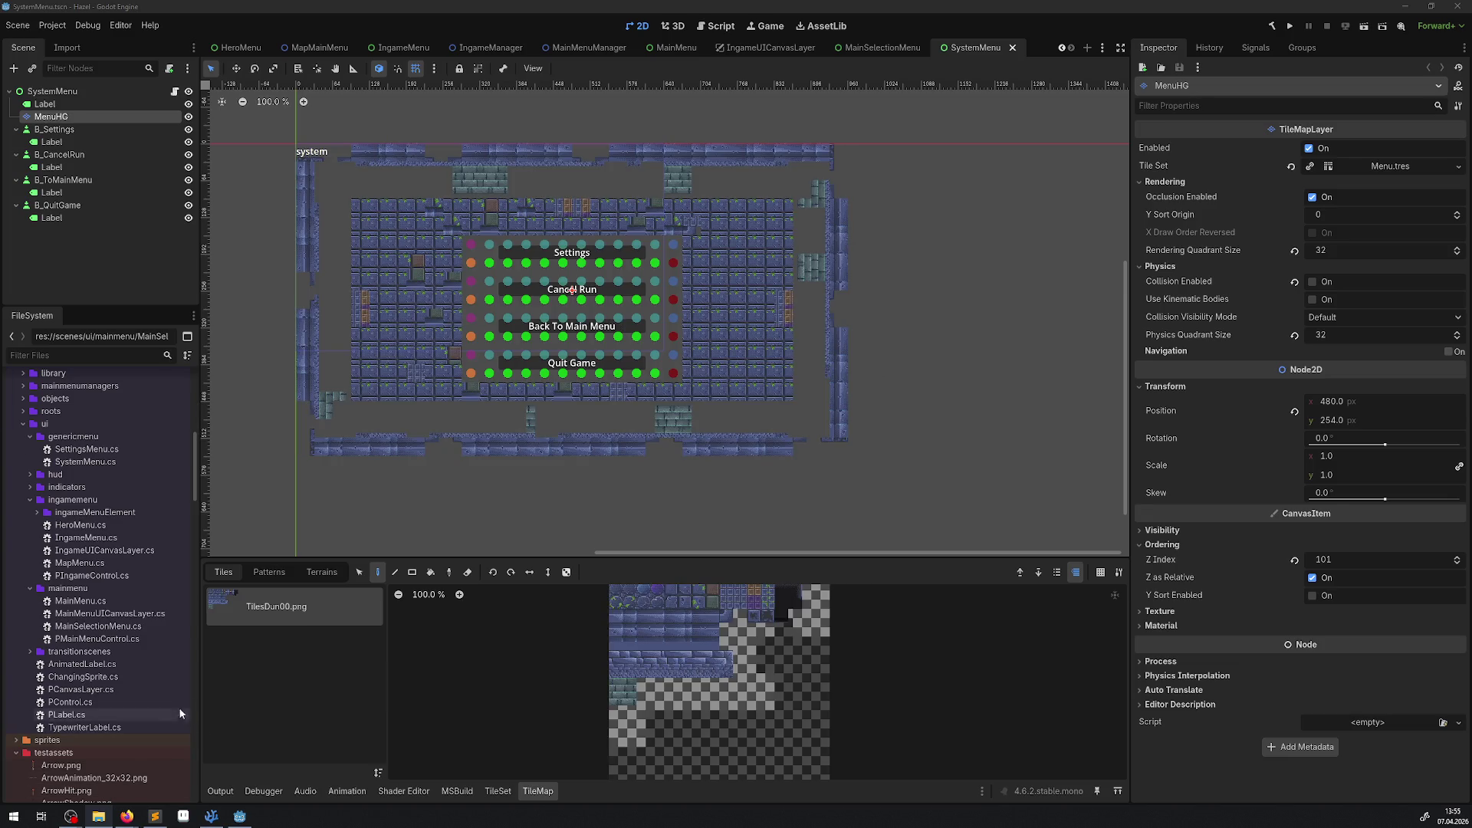
scroll(558, 311, up, 3)
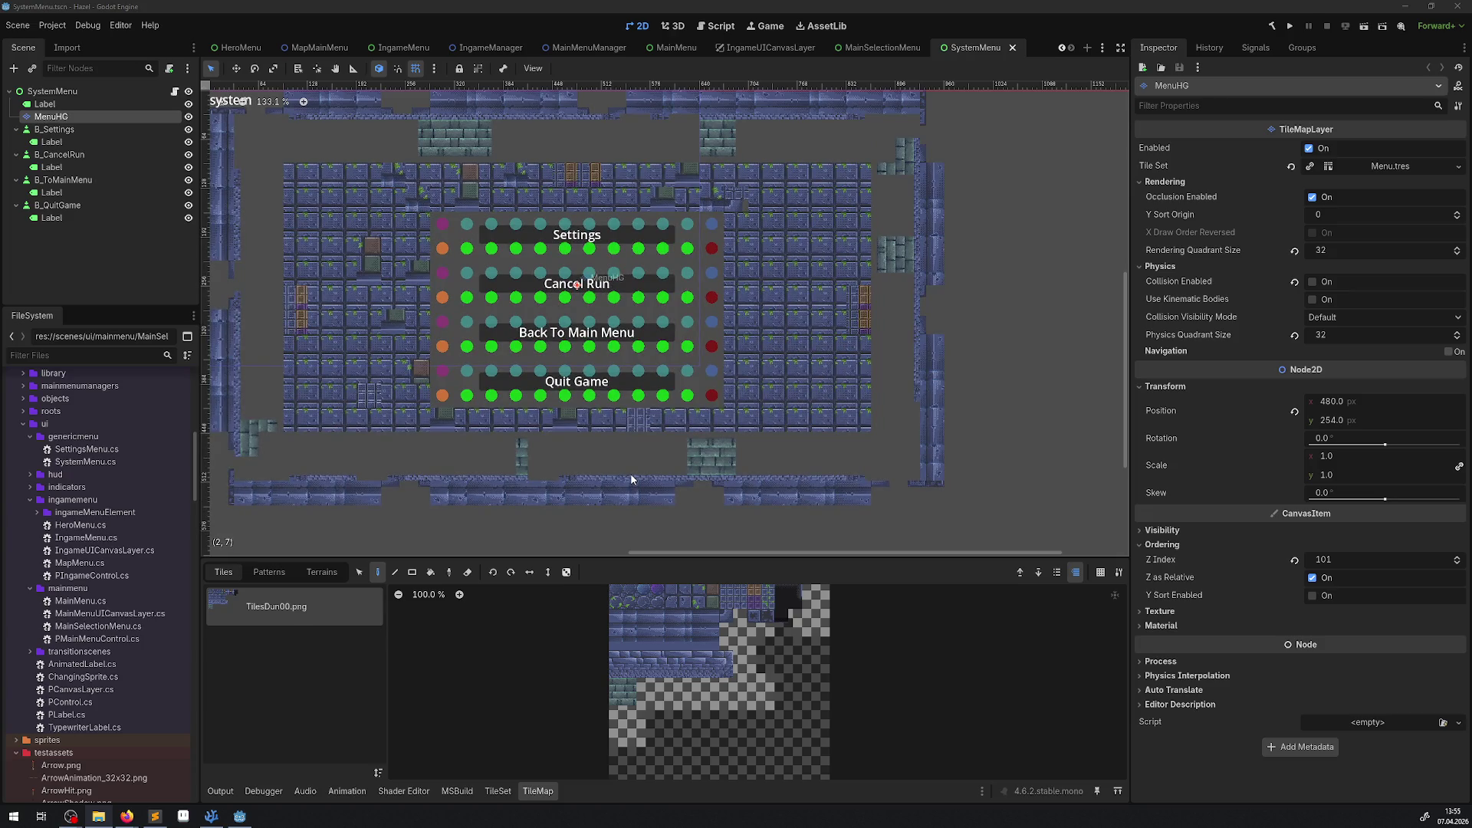
scroll(540, 289, up, 7)
scroll(531, 285, up, 1)
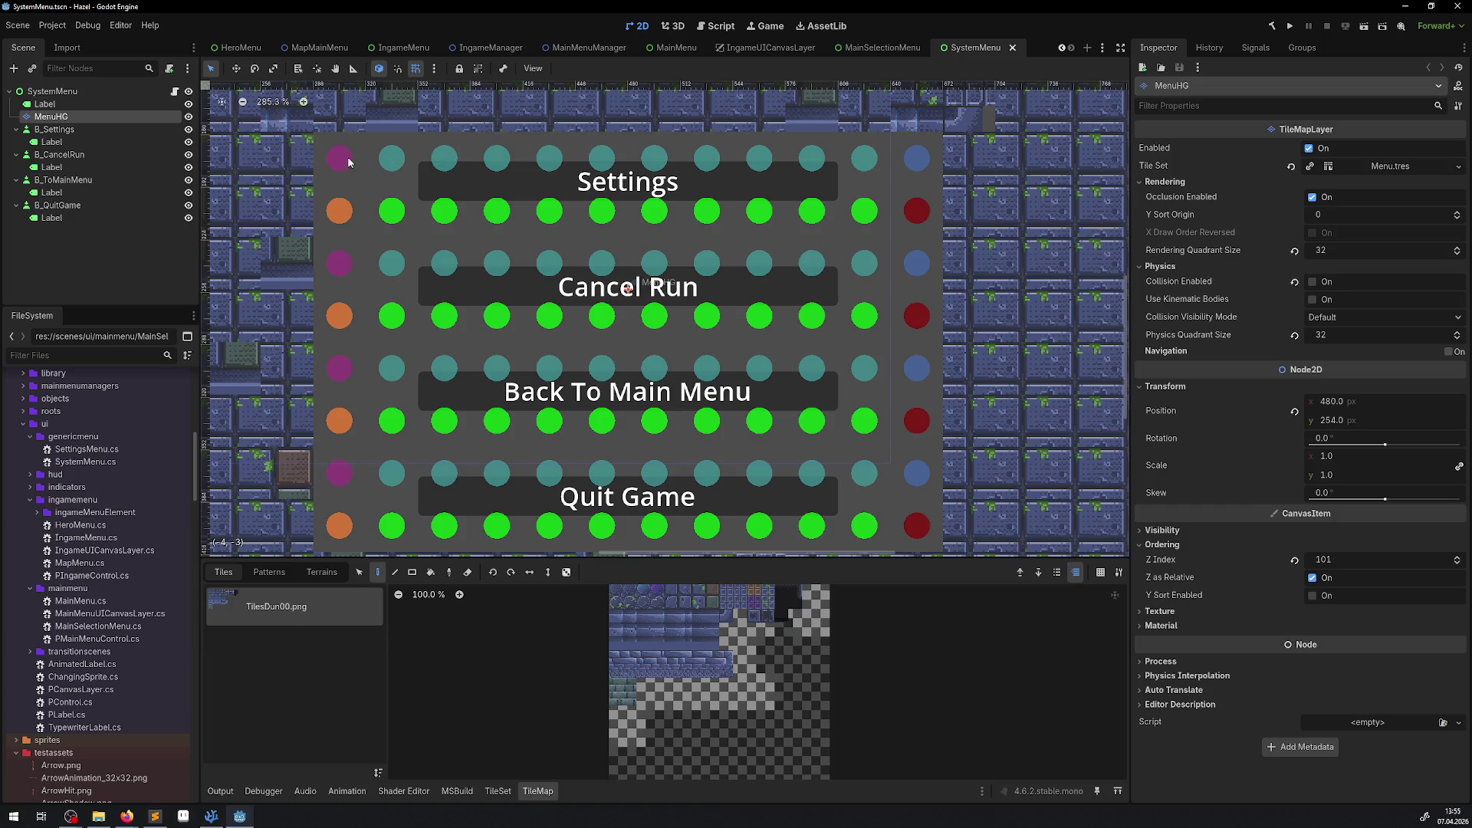
click(189, 118)
click(190, 119)
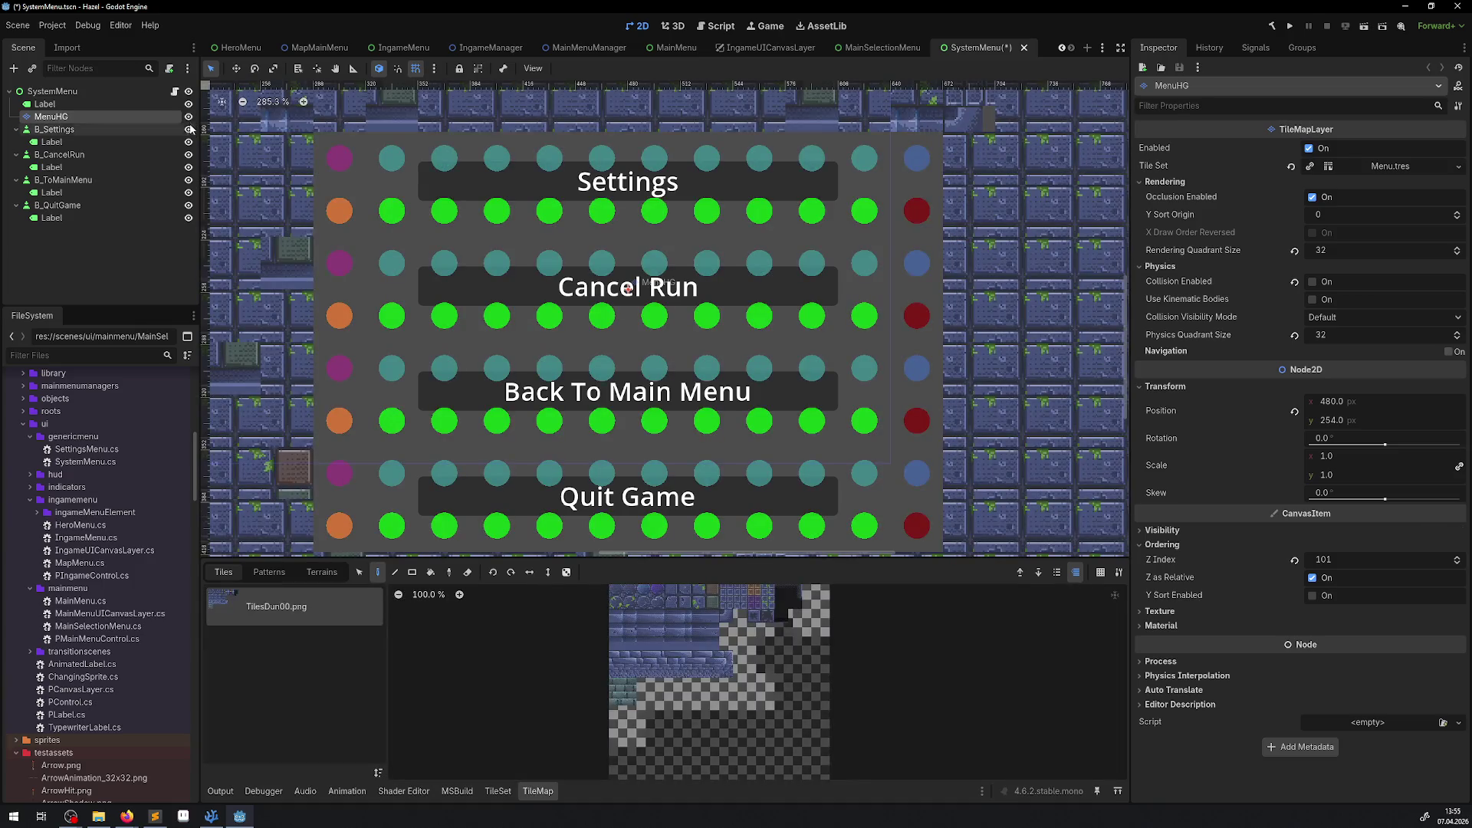
drag(364, 230, 431, 269)
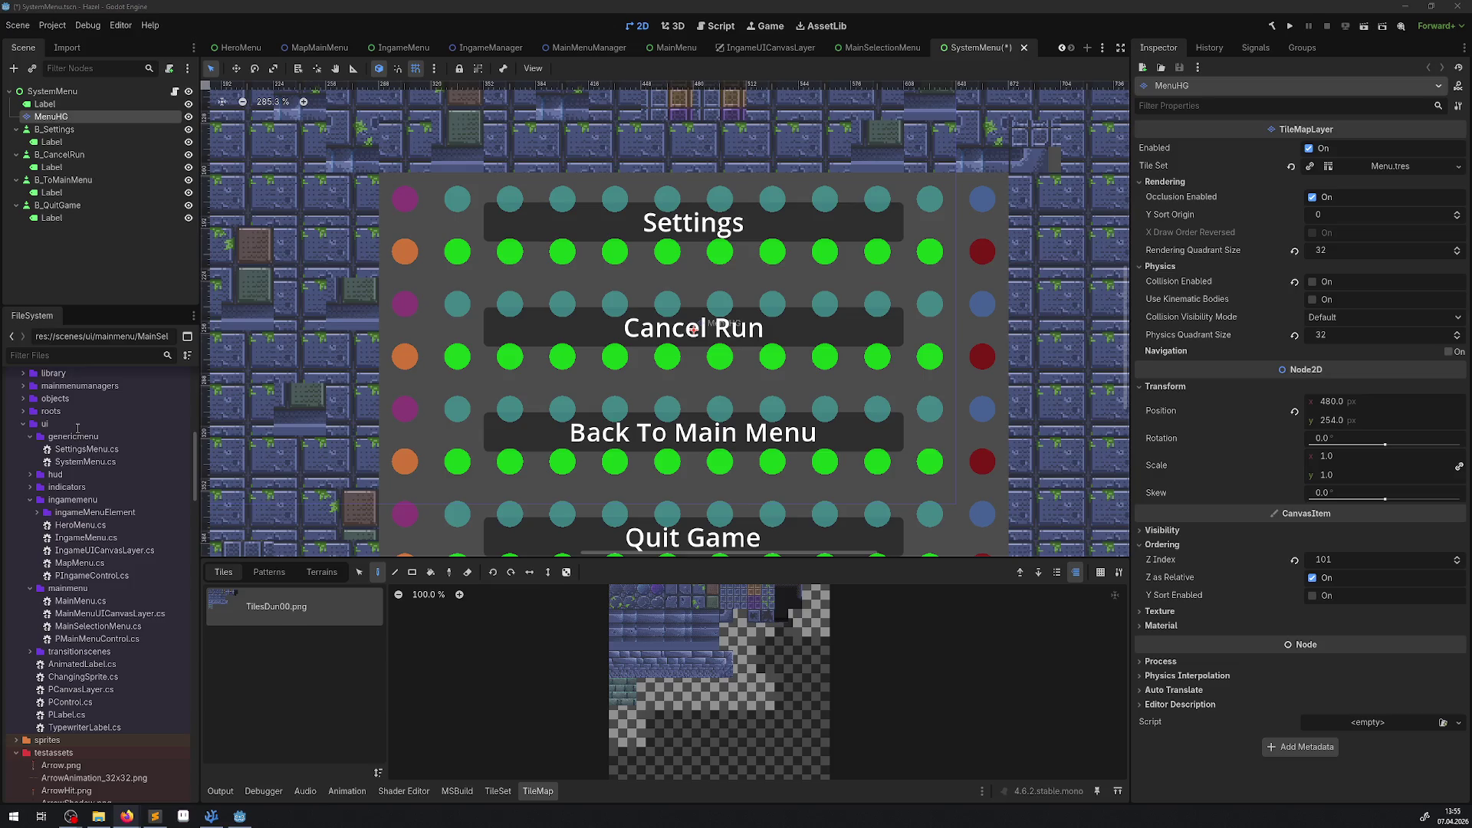
scroll(130, 573, down, 10)
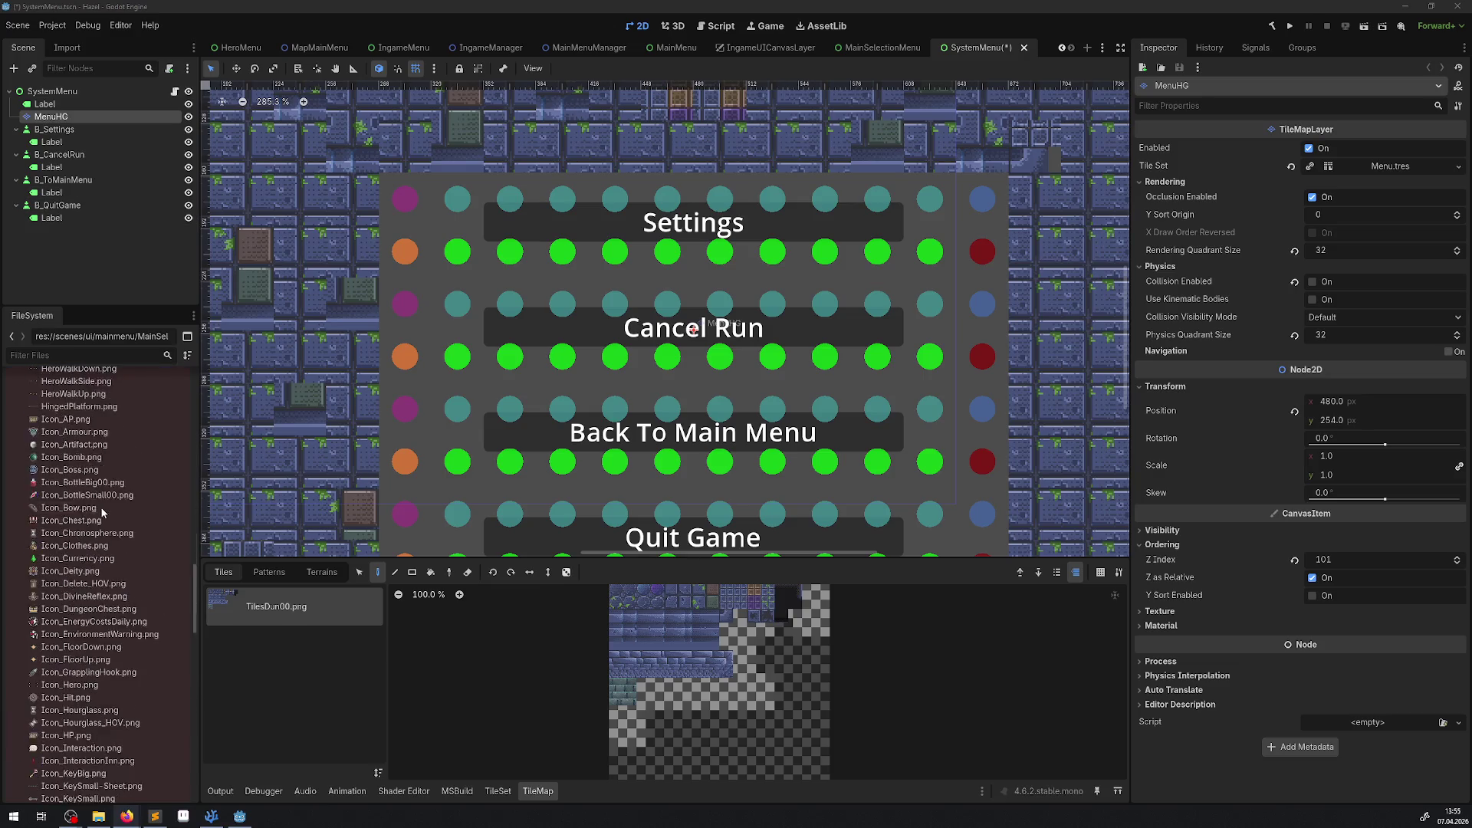
scroll(102, 512, up, 5)
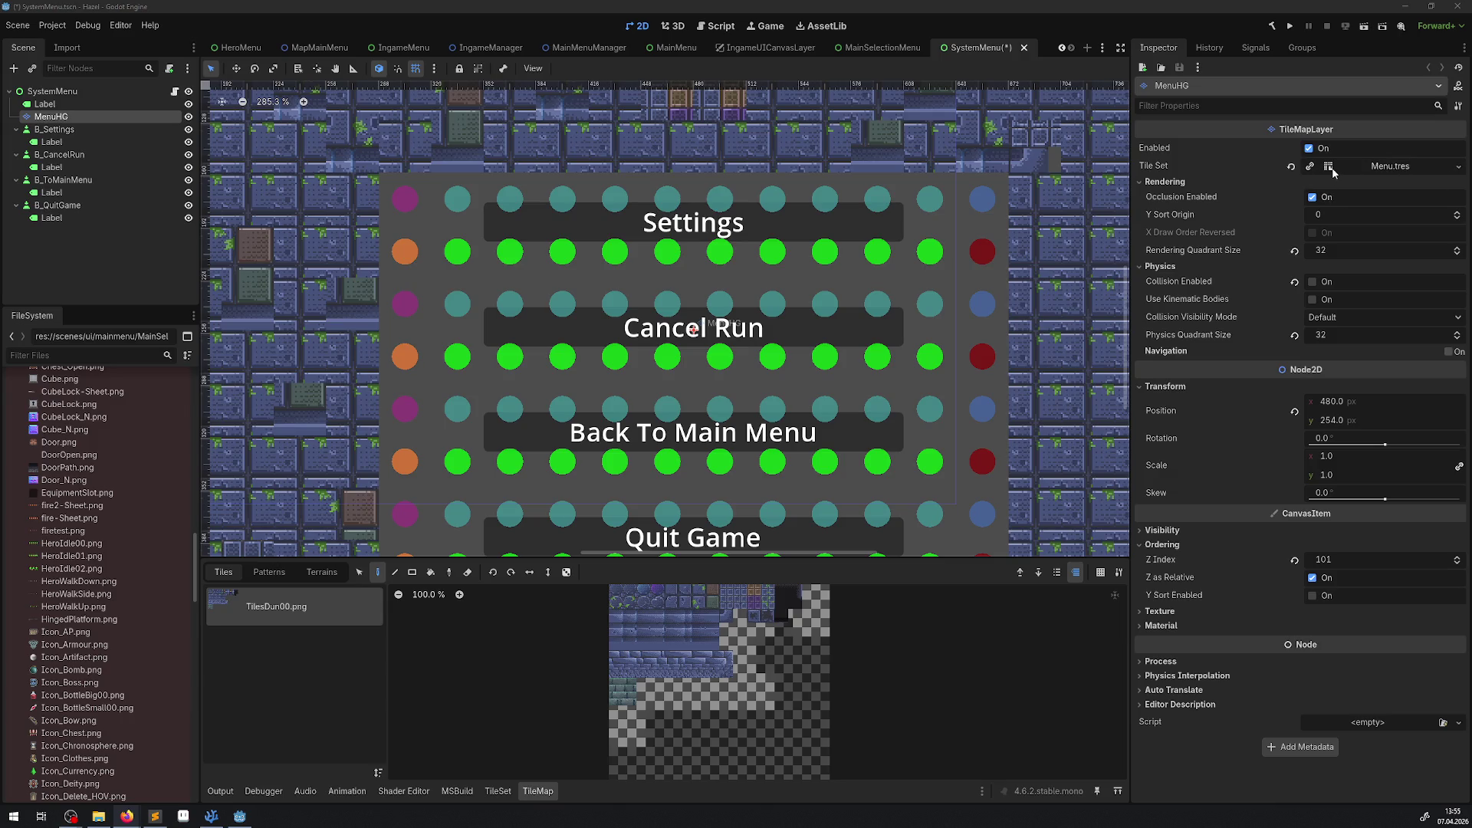
Step: Open Menu.tres from the FileSystem and set its tile size to 24×24
click(1459, 168)
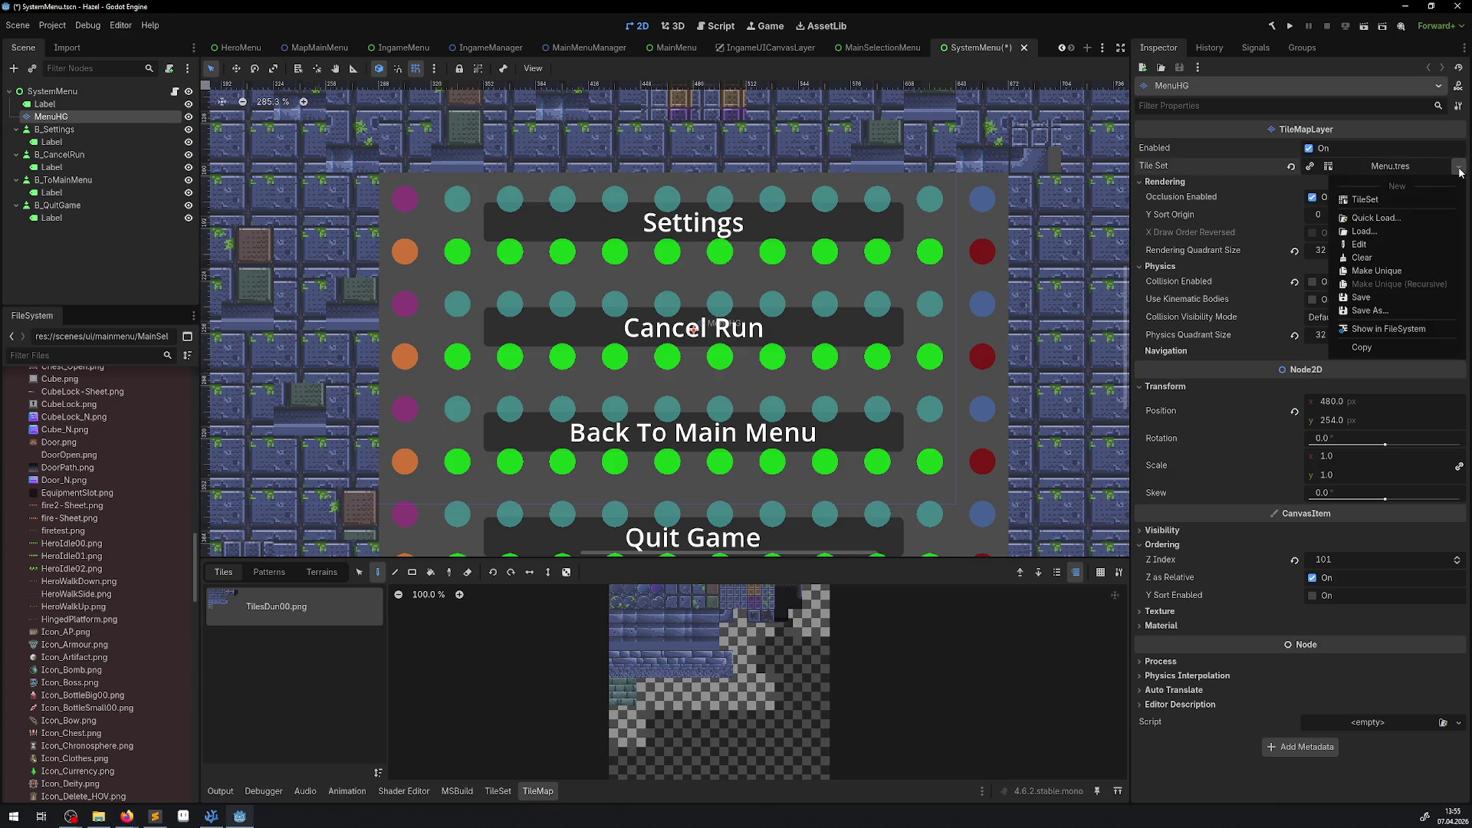
click(1387, 329)
scroll(97, 447, up, 1)
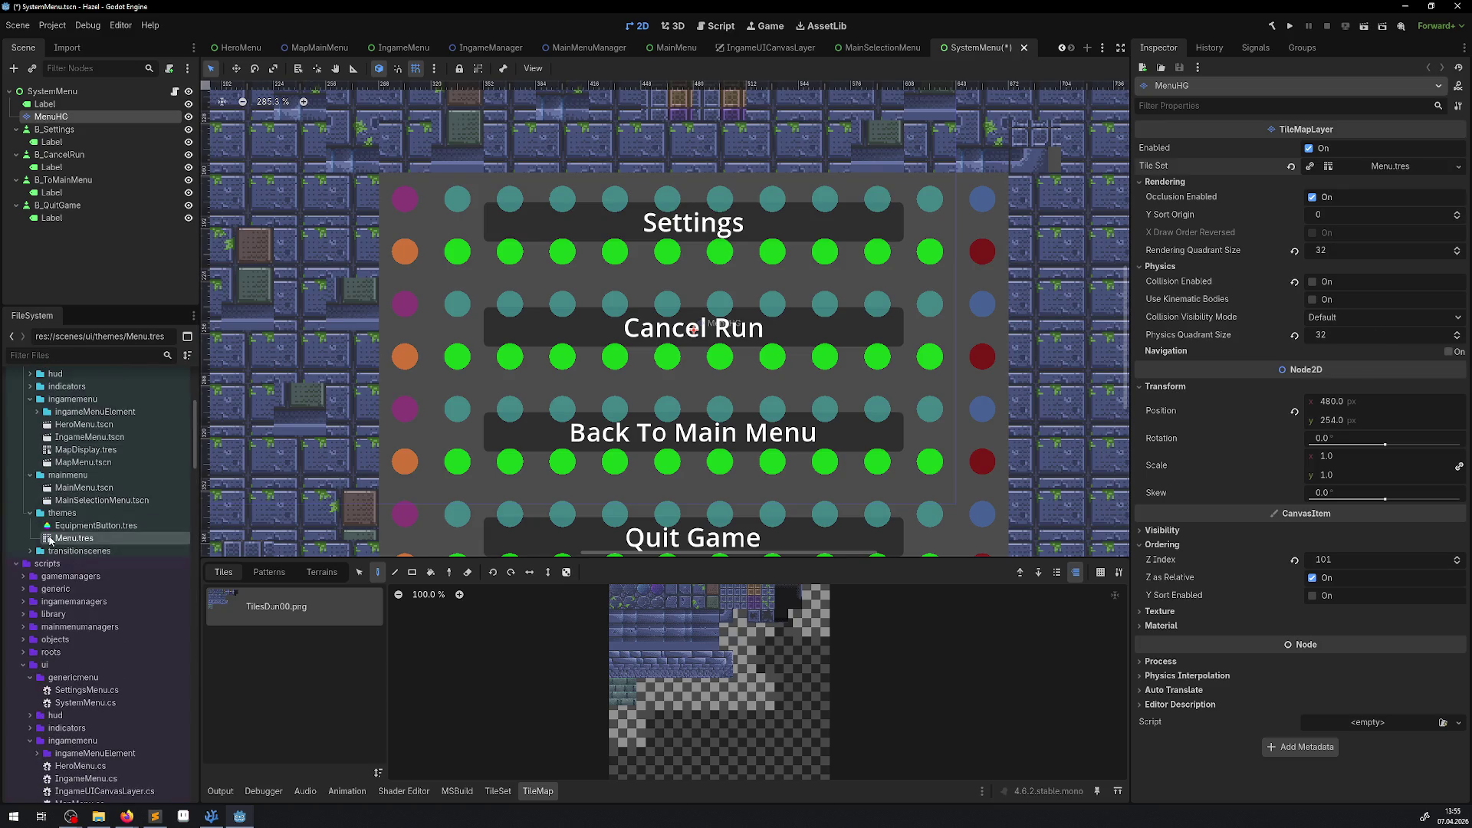
double_click(87, 539)
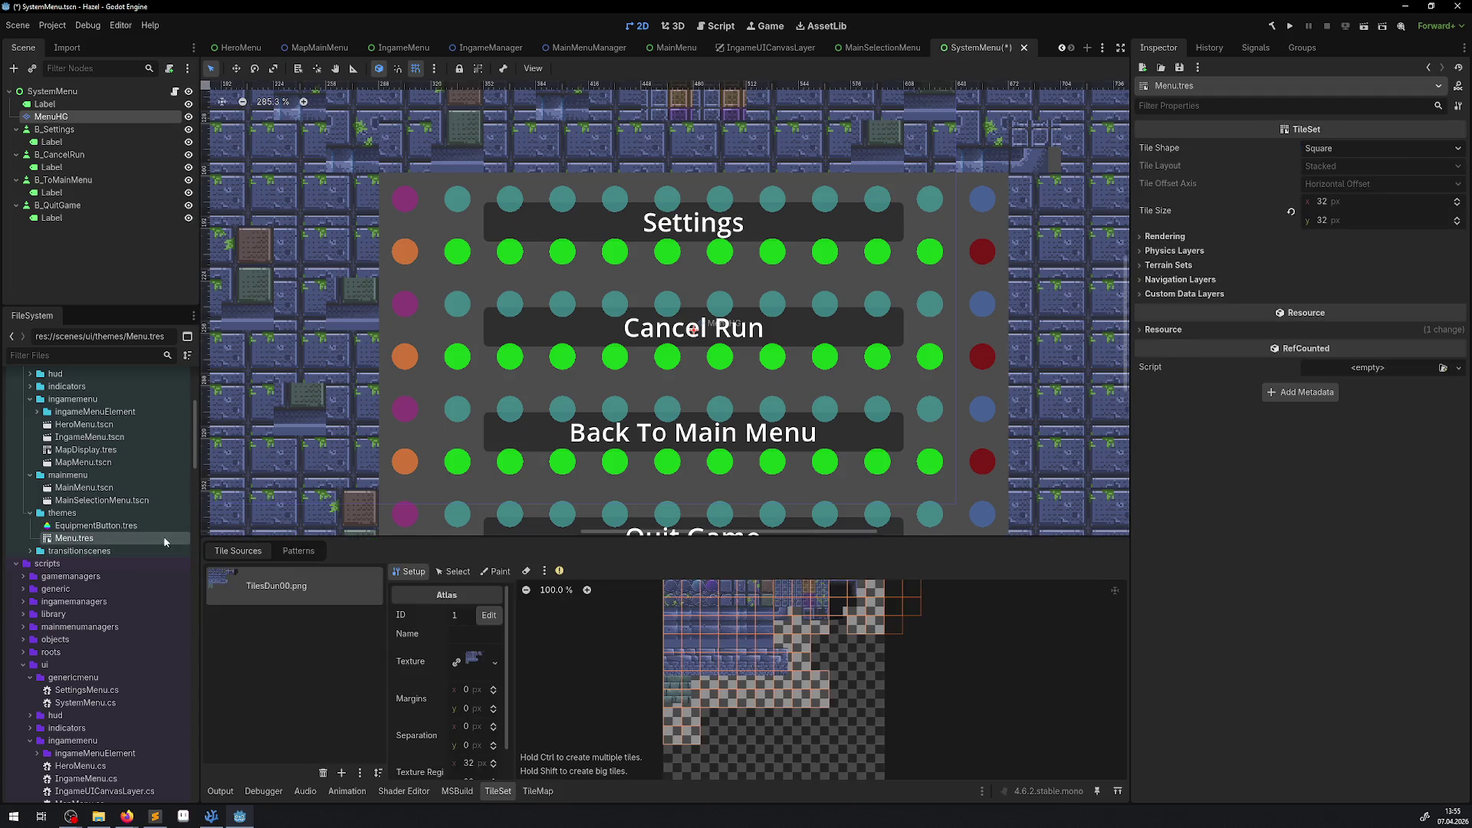
click(1320, 204)
text(24)
key(Tab)
text(24)
key(Return)
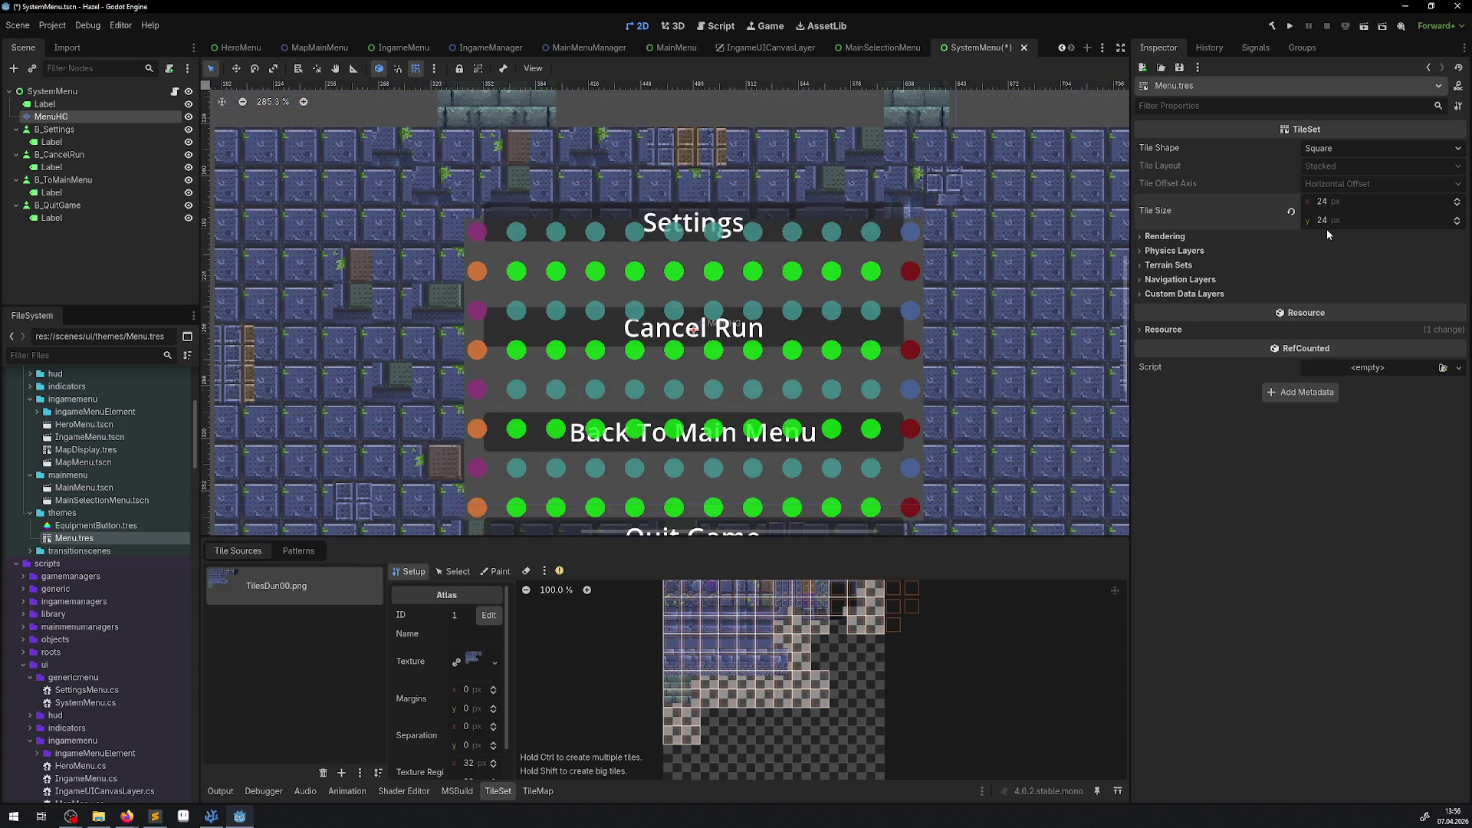
click(1152, 236)
click(1152, 237)
Step: Set the atlas texture region to 24×24 and reselect the MenuHG layer
click(470, 763)
text(24)
key(Tab)
text(24)
key(Return)
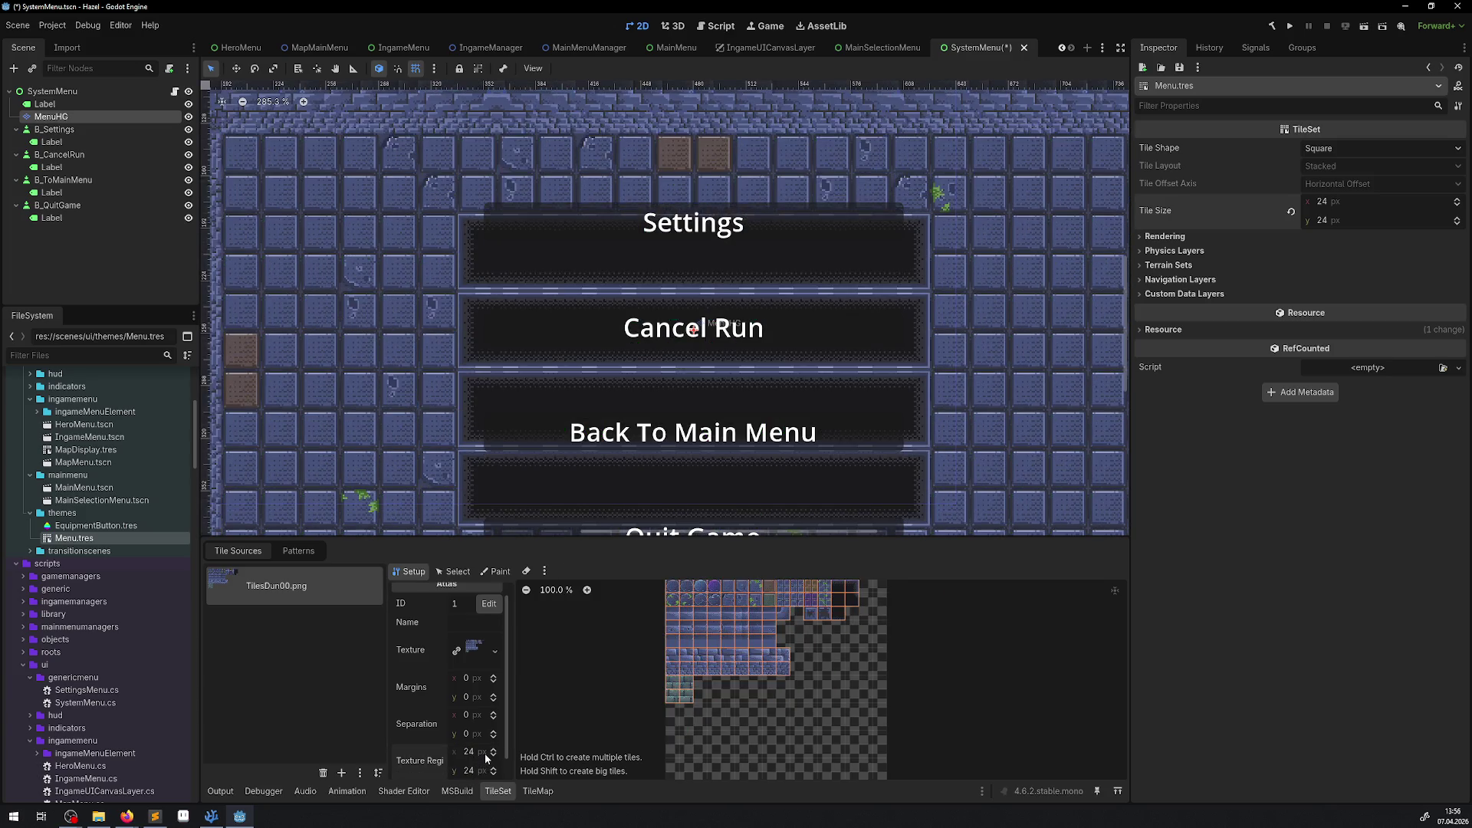
scroll(586, 366, down, 4)
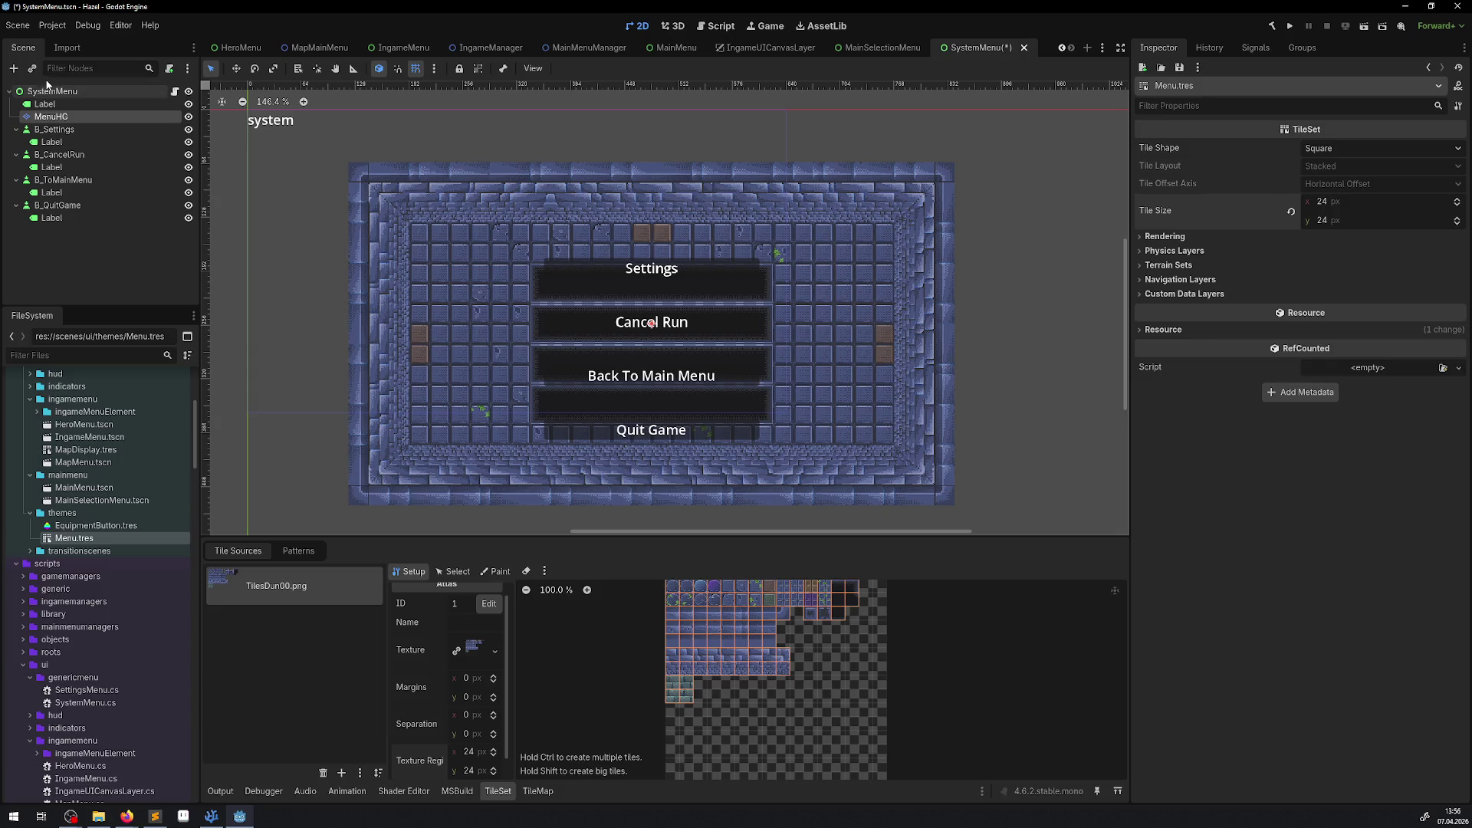
click(46, 103)
click(51, 117)
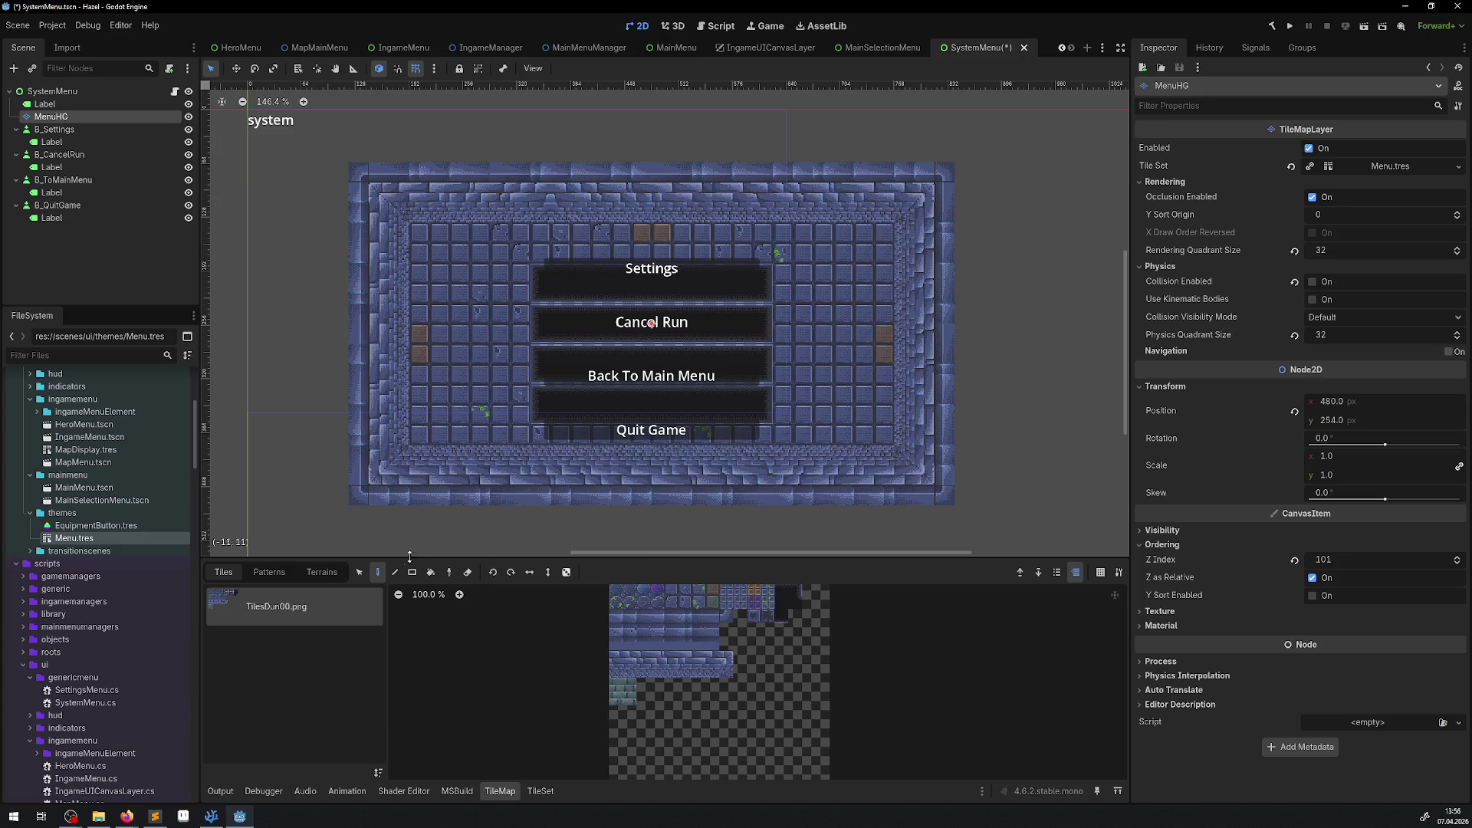
Step: Set MenuHG's Position x to 320 using calculated expressions
click(360, 575)
click(1368, 401)
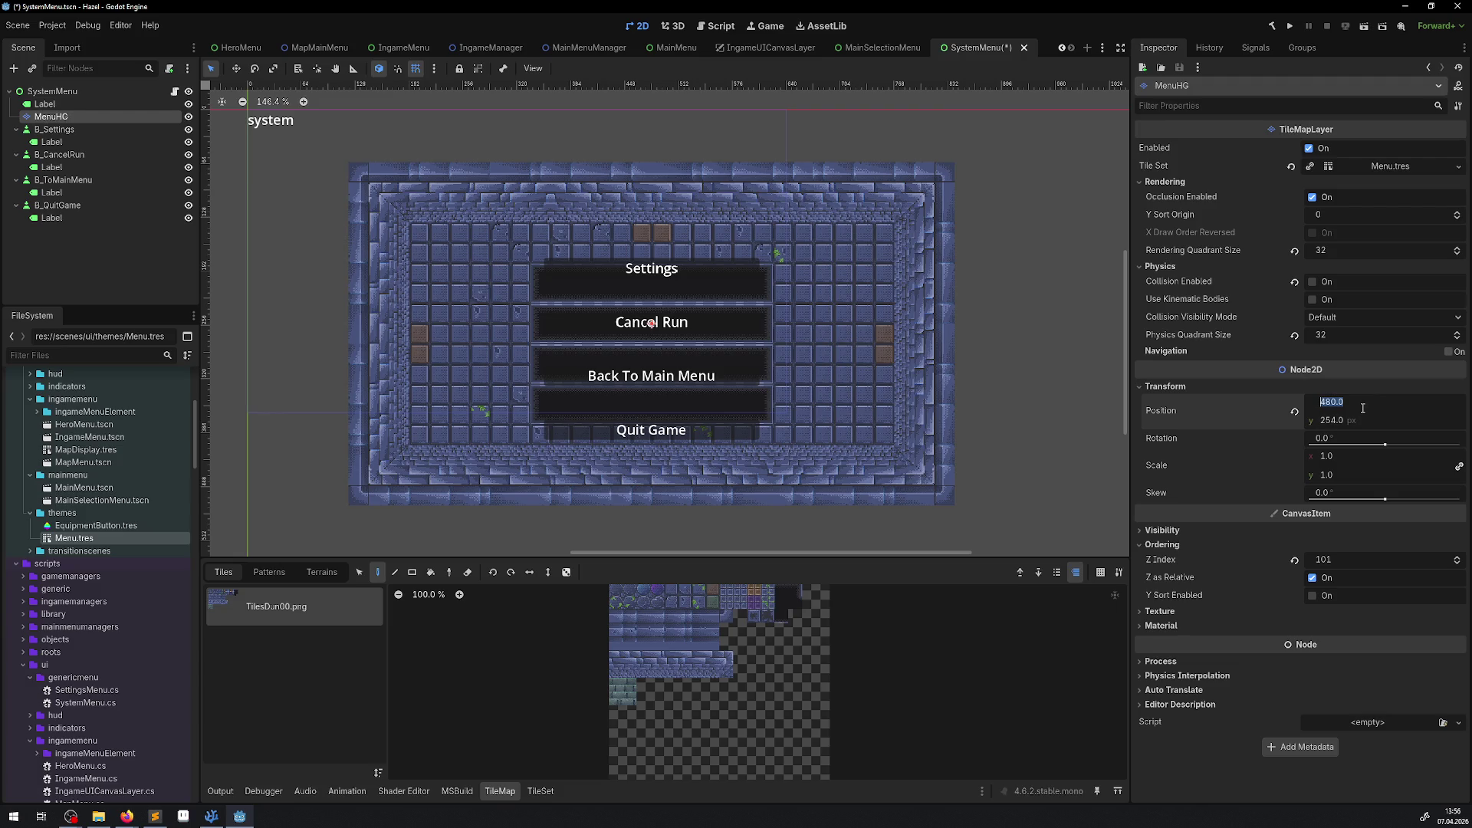
text(120/3)
key(Return)
click(1370, 402)
click(1370, 403)
text(/2)
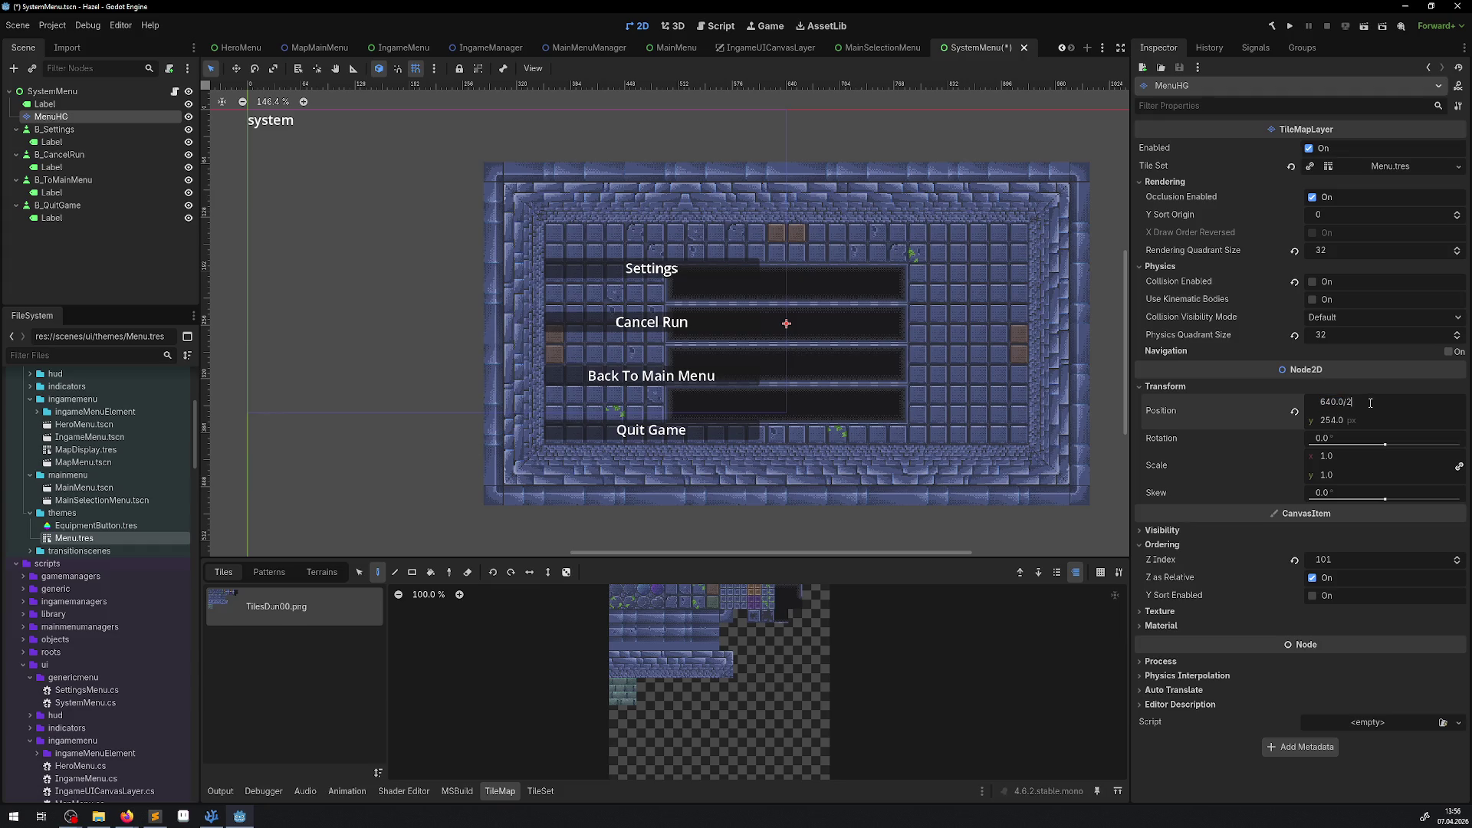
key(Return)
scroll(751, 360, down, 3)
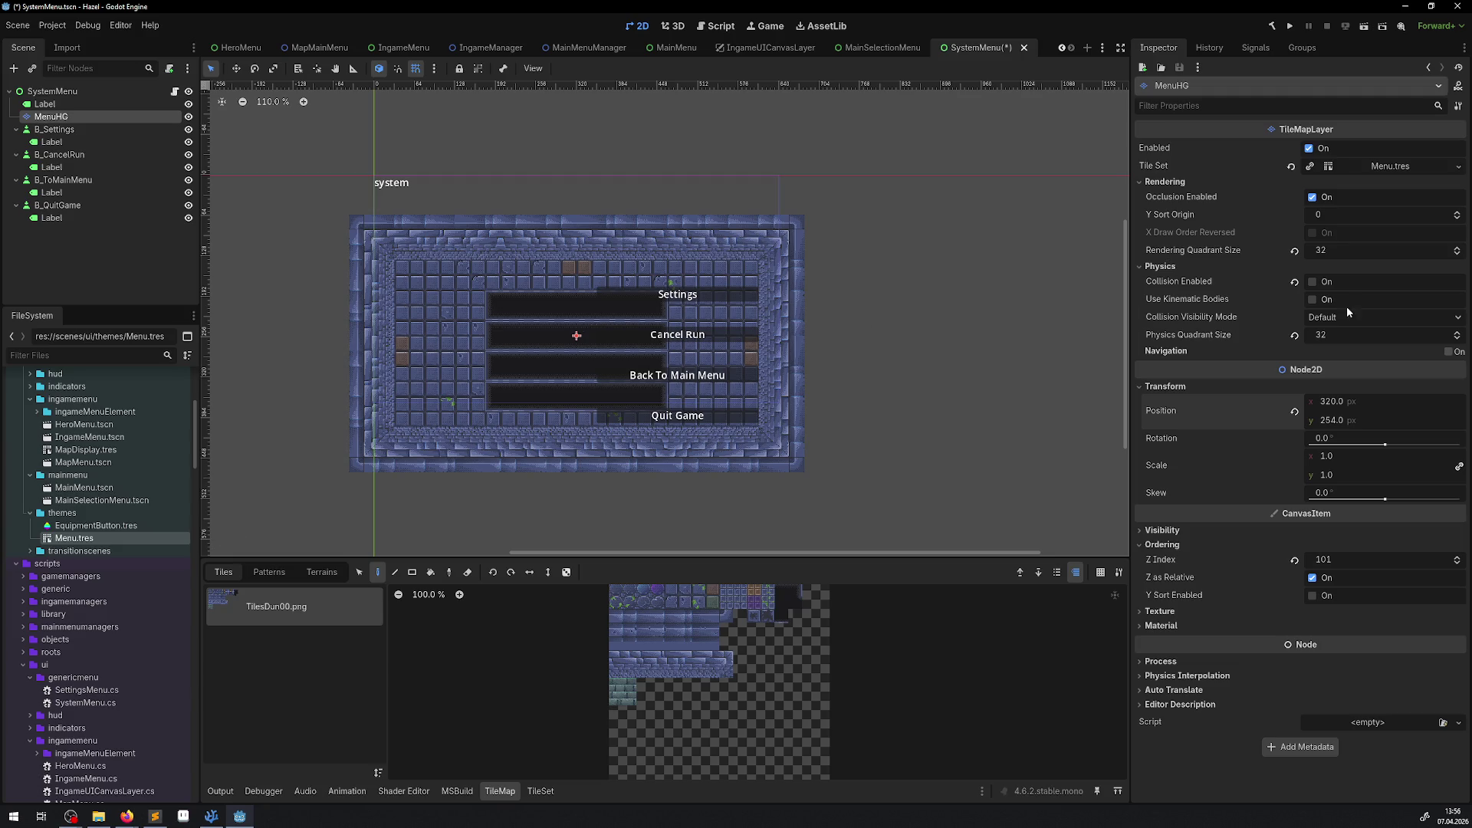
Step: Set MenuHG's Position y to 180 and collapse the B_ToMainMenu node
click(1357, 421)
text(1)
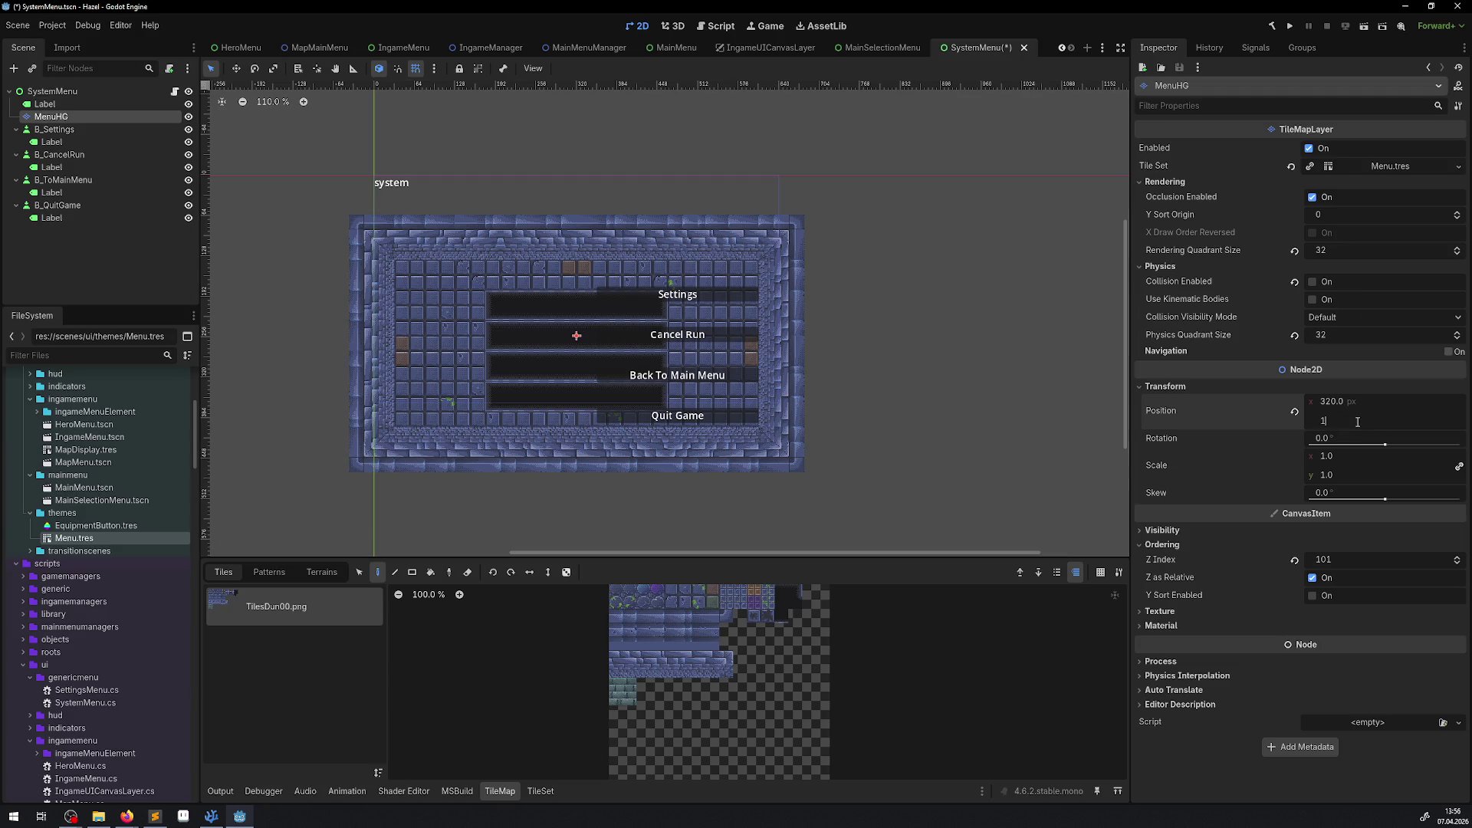
text(0803)
key(Return)
click(1357, 421)
click(1361, 422)
text(2)
key(Return)
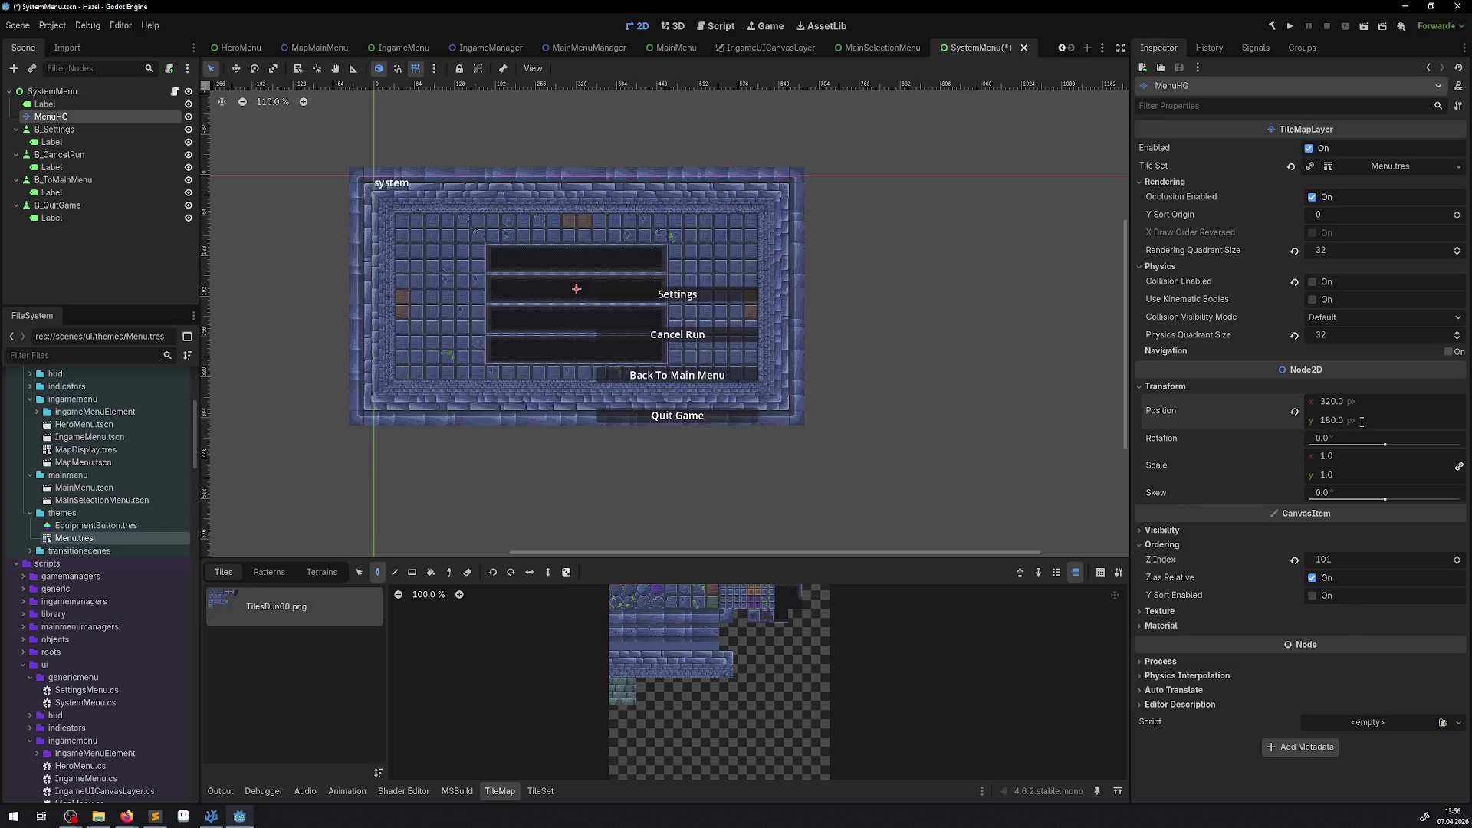
scroll(690, 299, right, 3)
scroll(690, 299, up, 1)
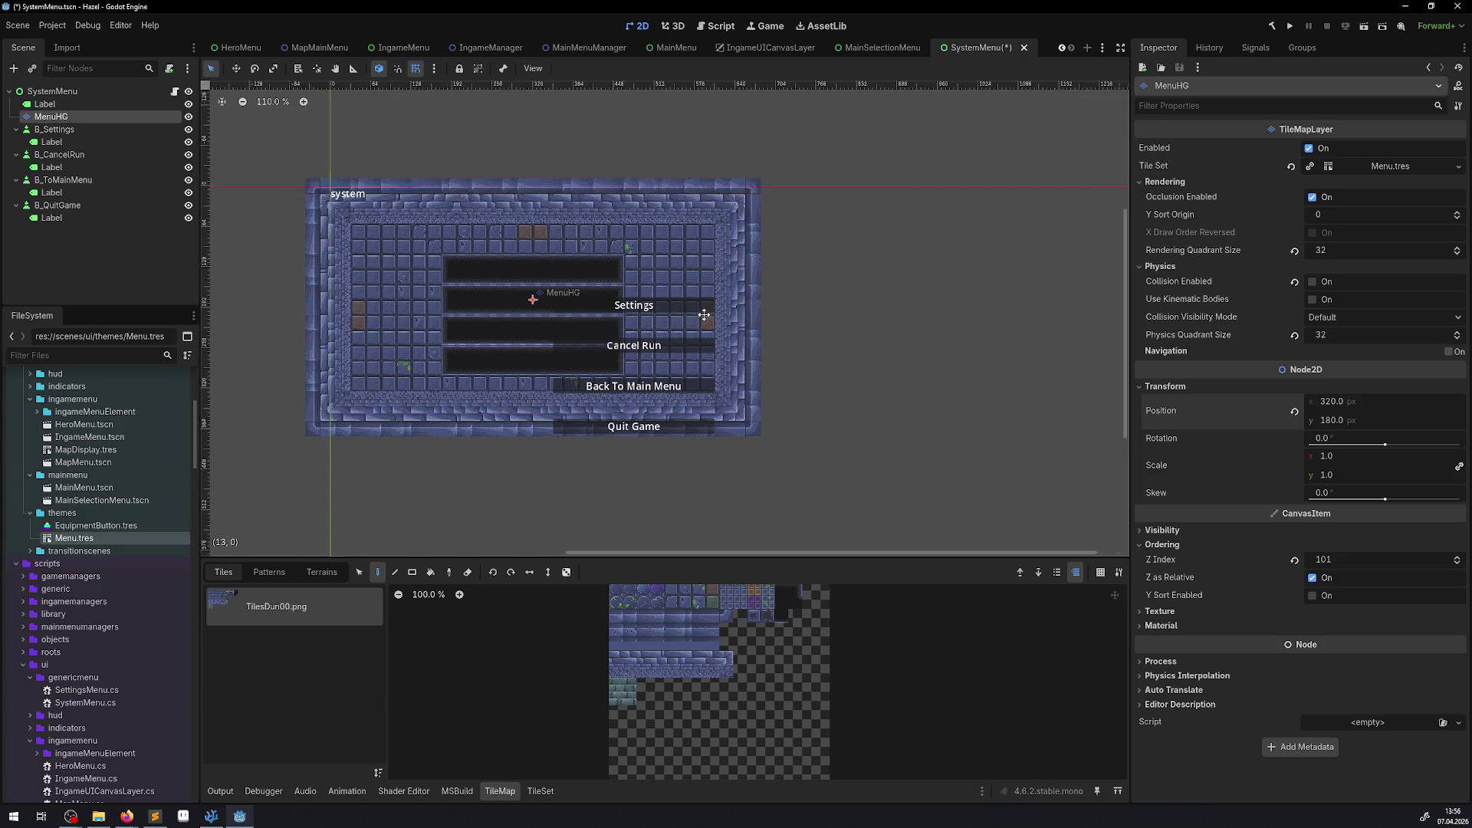
scroll(521, 316, up, 2)
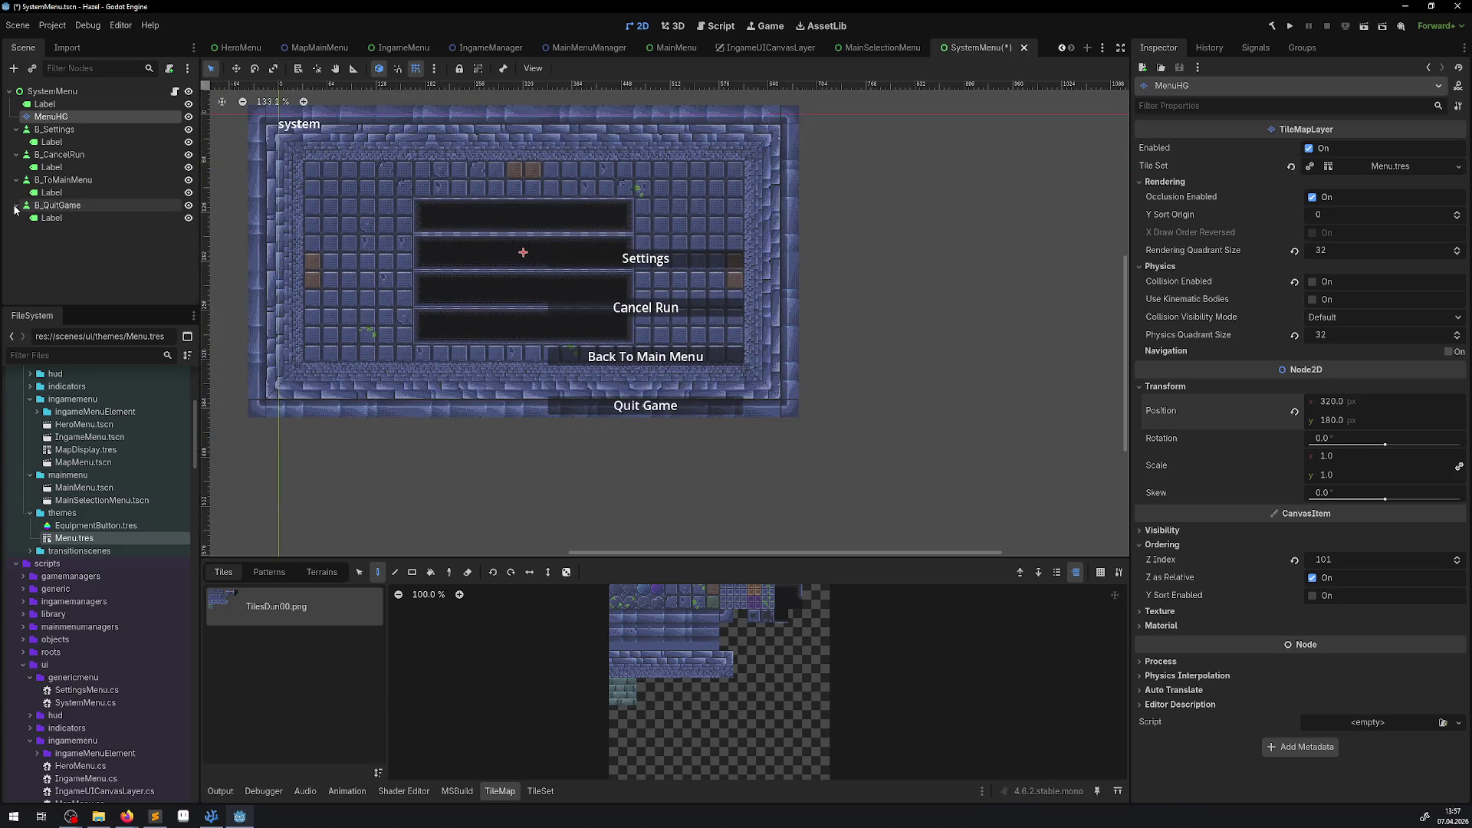
click(16, 179)
Step: Collapse the button nodes and hide B_QuitGame, B_ToMainMenu, B_CancelRun and B_Settings
click(16, 154)
click(16, 129)
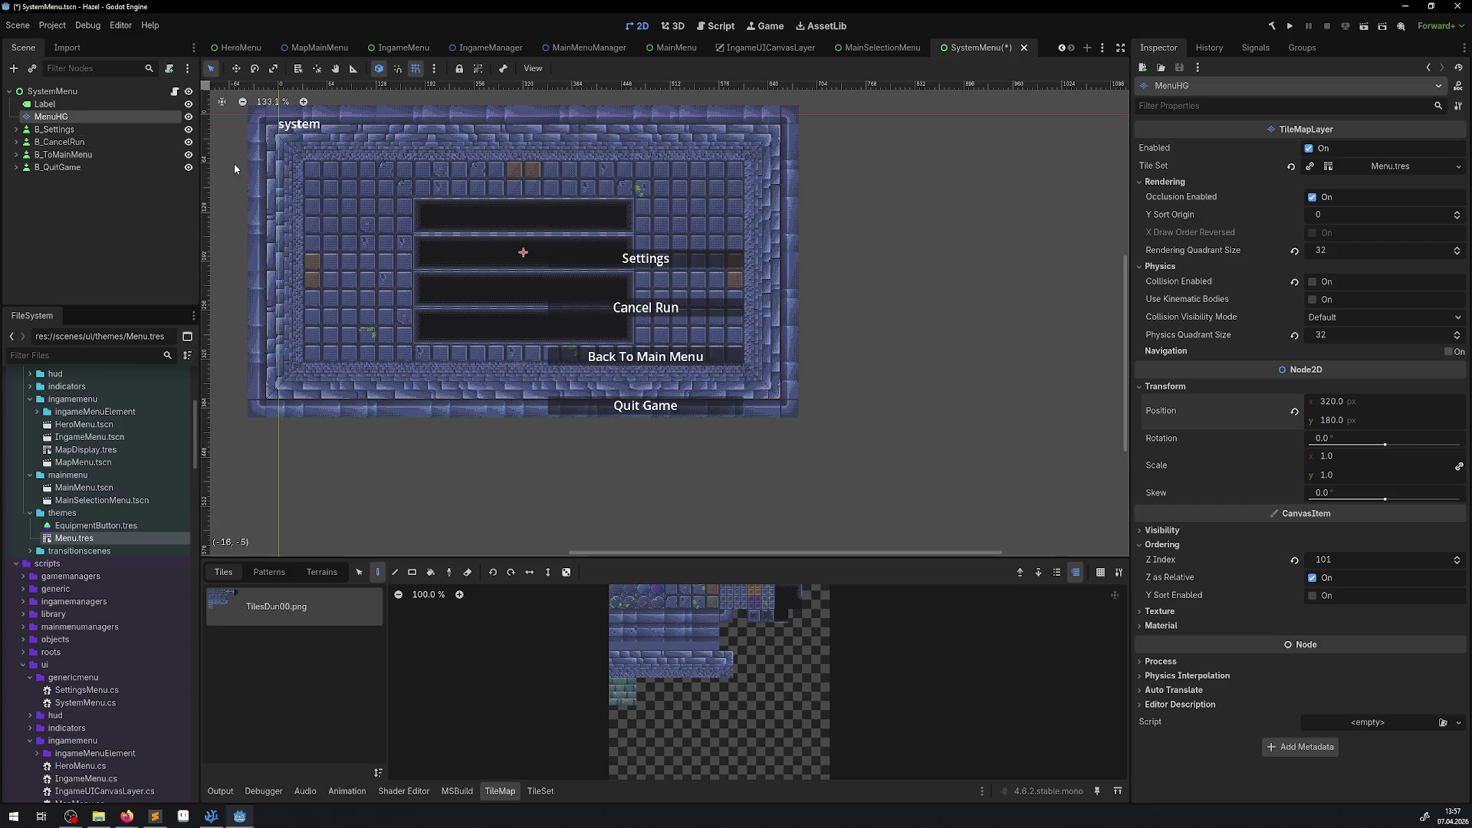
click(188, 167)
click(188, 154)
click(188, 141)
click(188, 128)
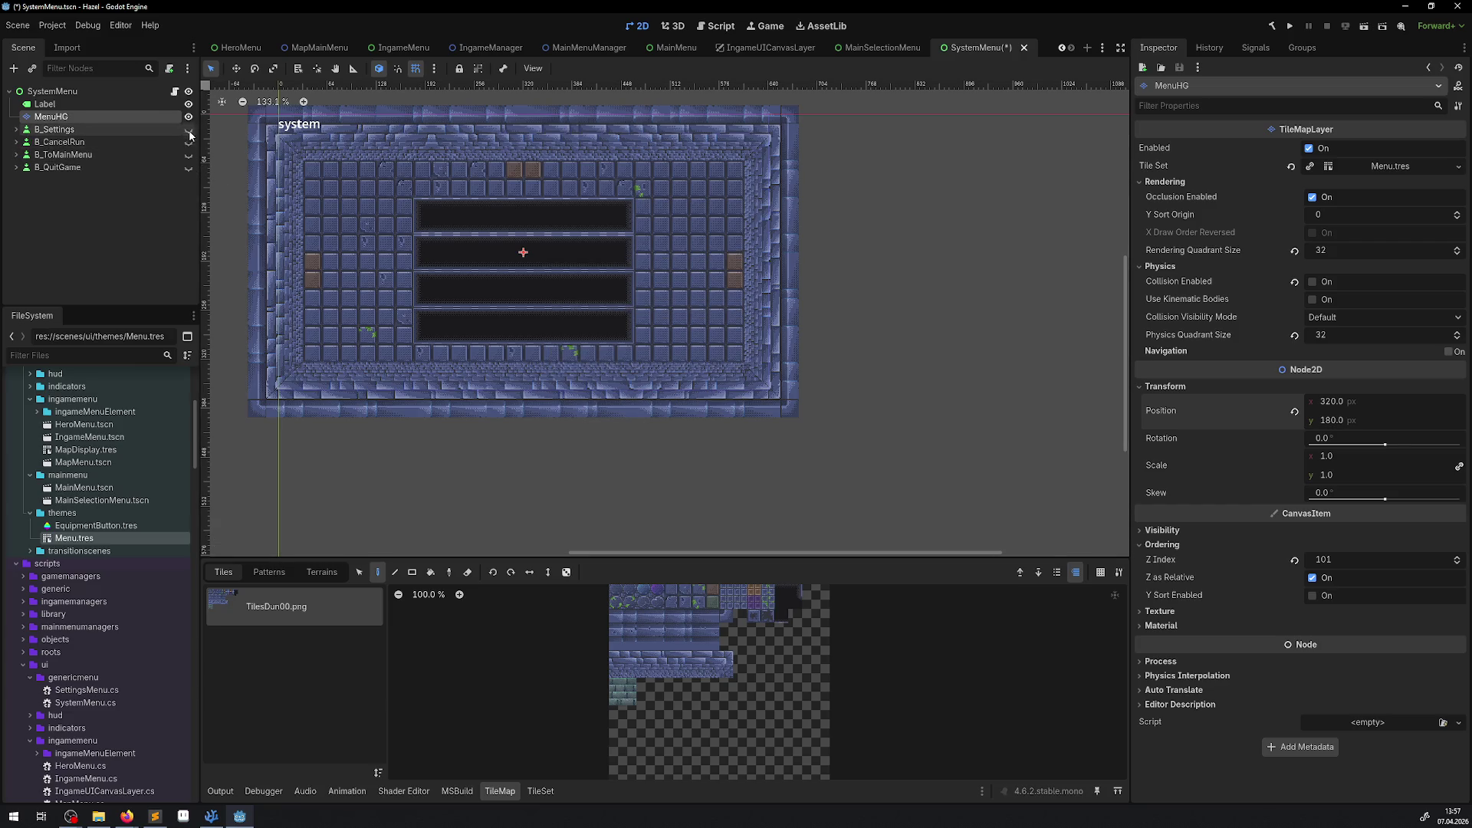
Step: Pick a 2×2 stone tile block, paint a test stroke across the frame, then undo it
drag(569, 270, 666, 280)
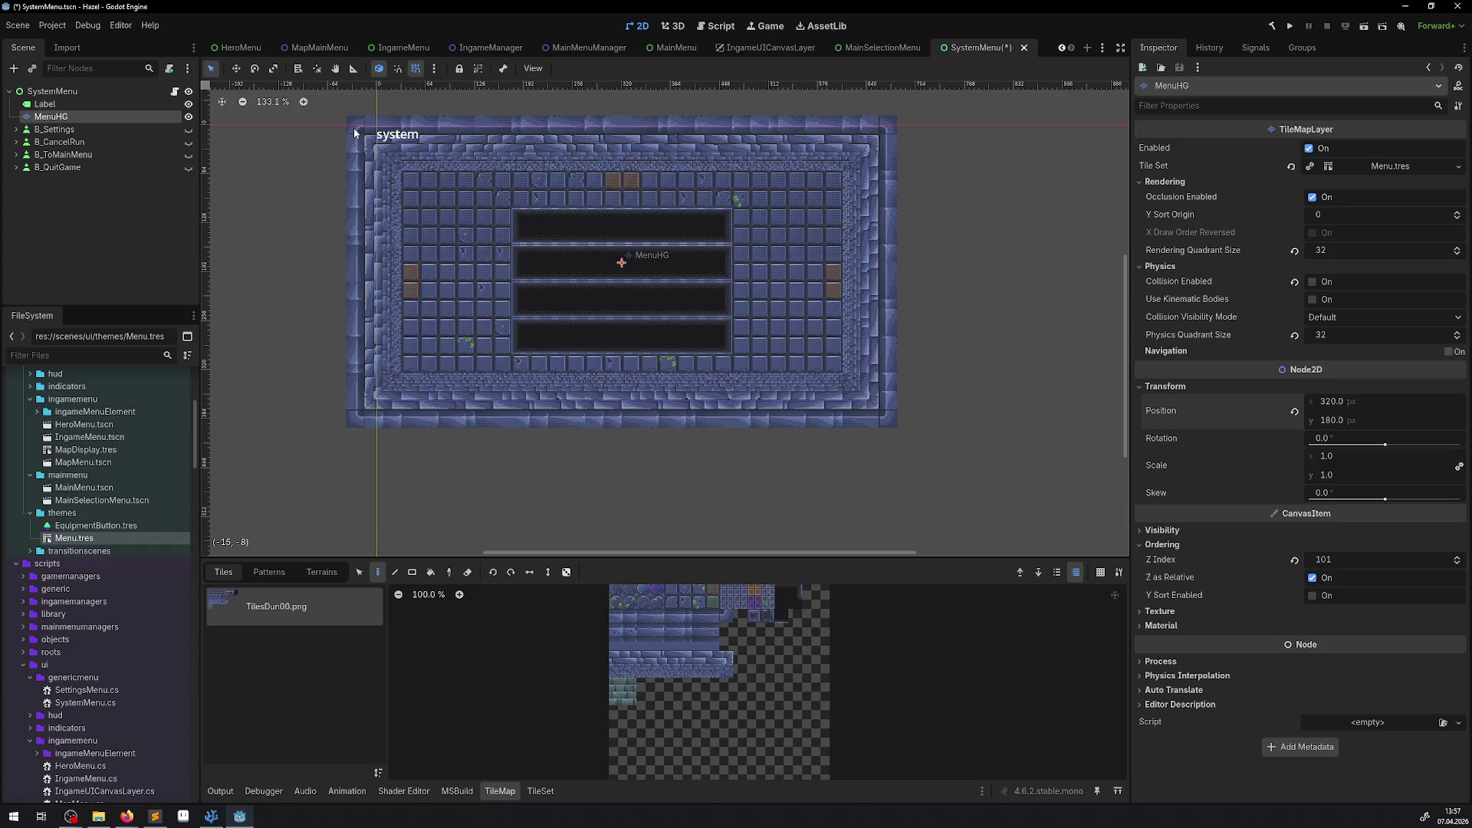
drag(574, 304, 508, 348)
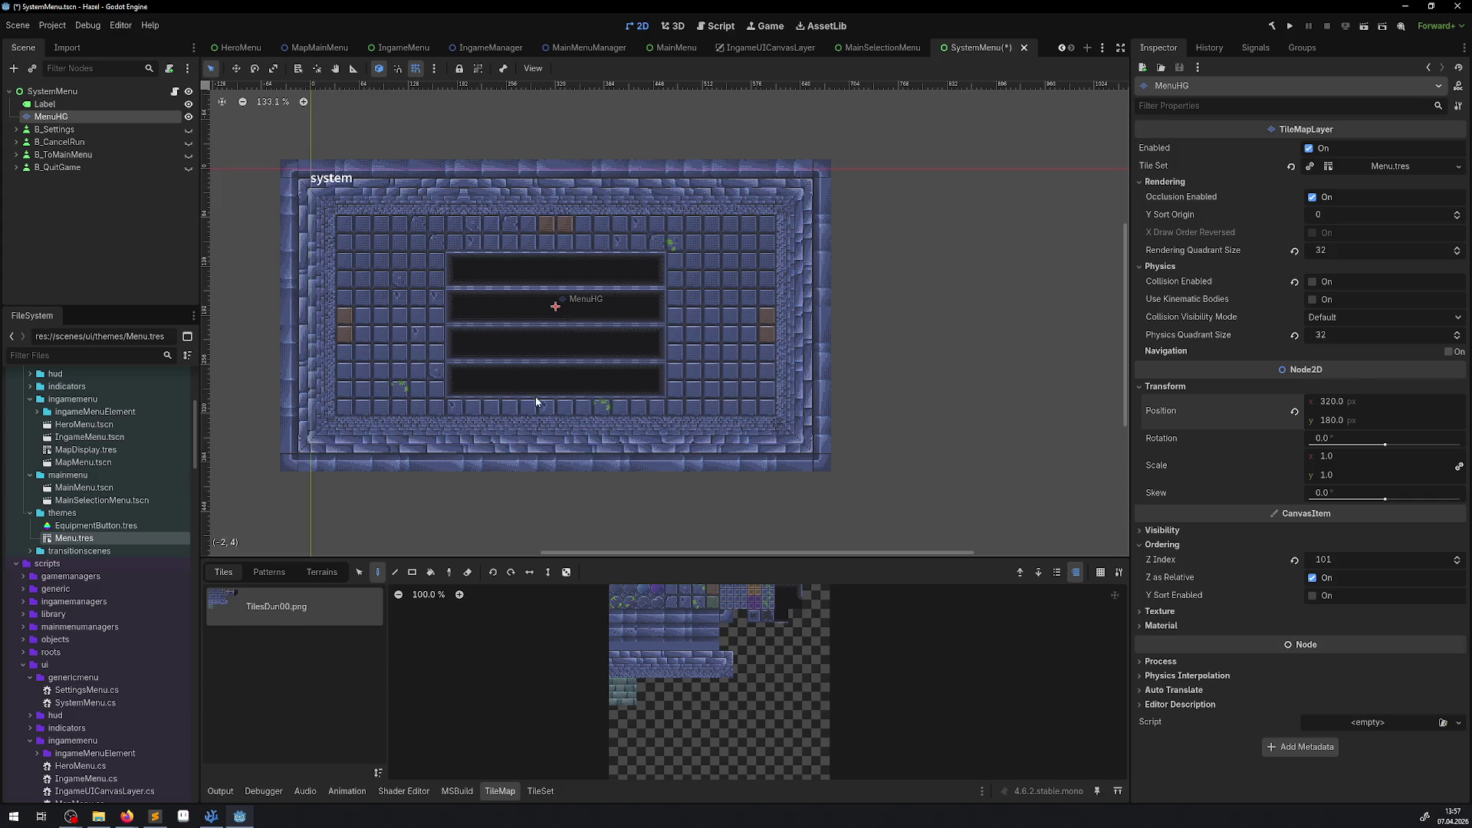
drag(604, 734, 621, 751)
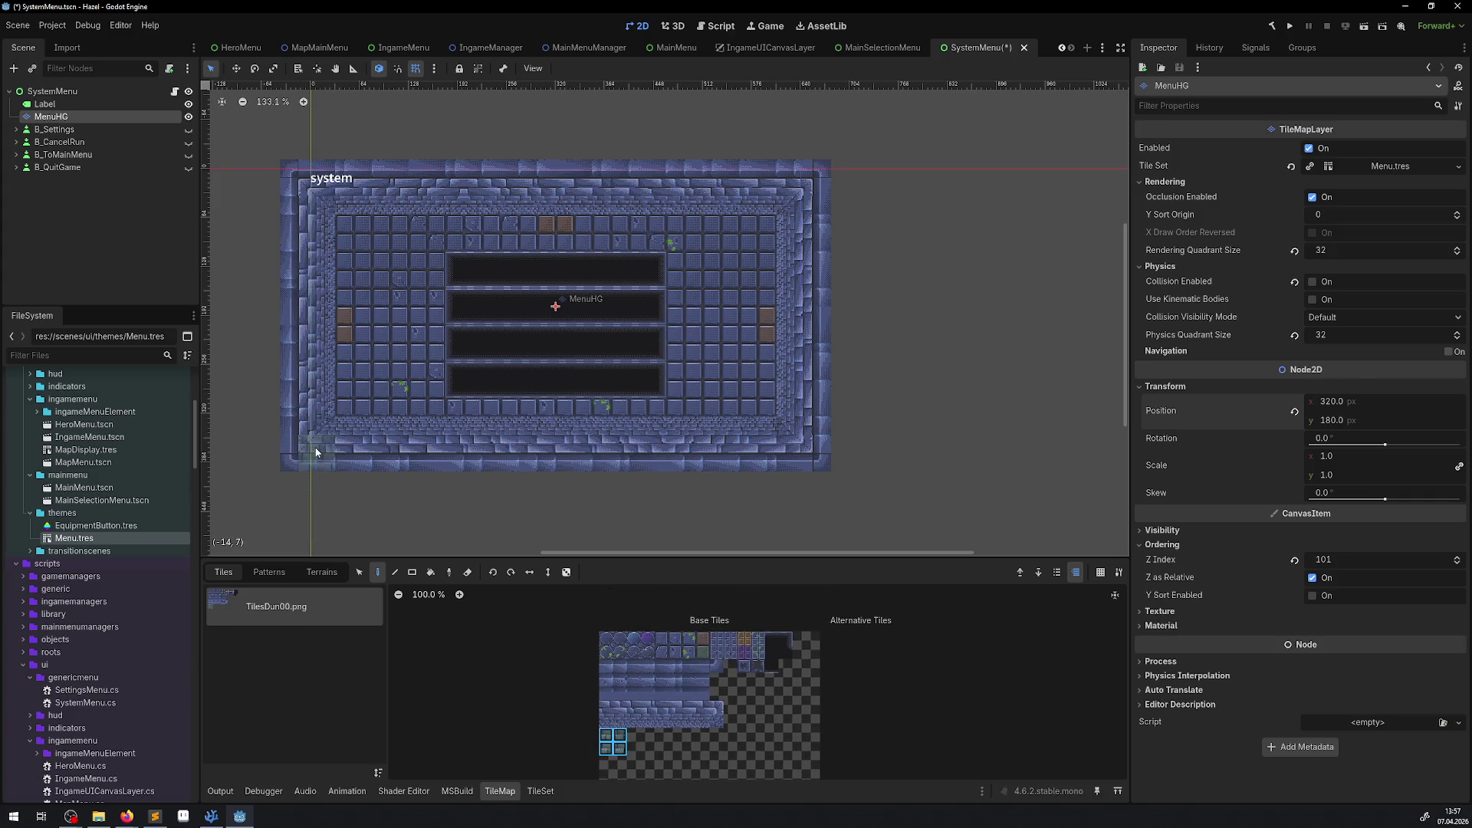
drag(337, 443, 719, 242)
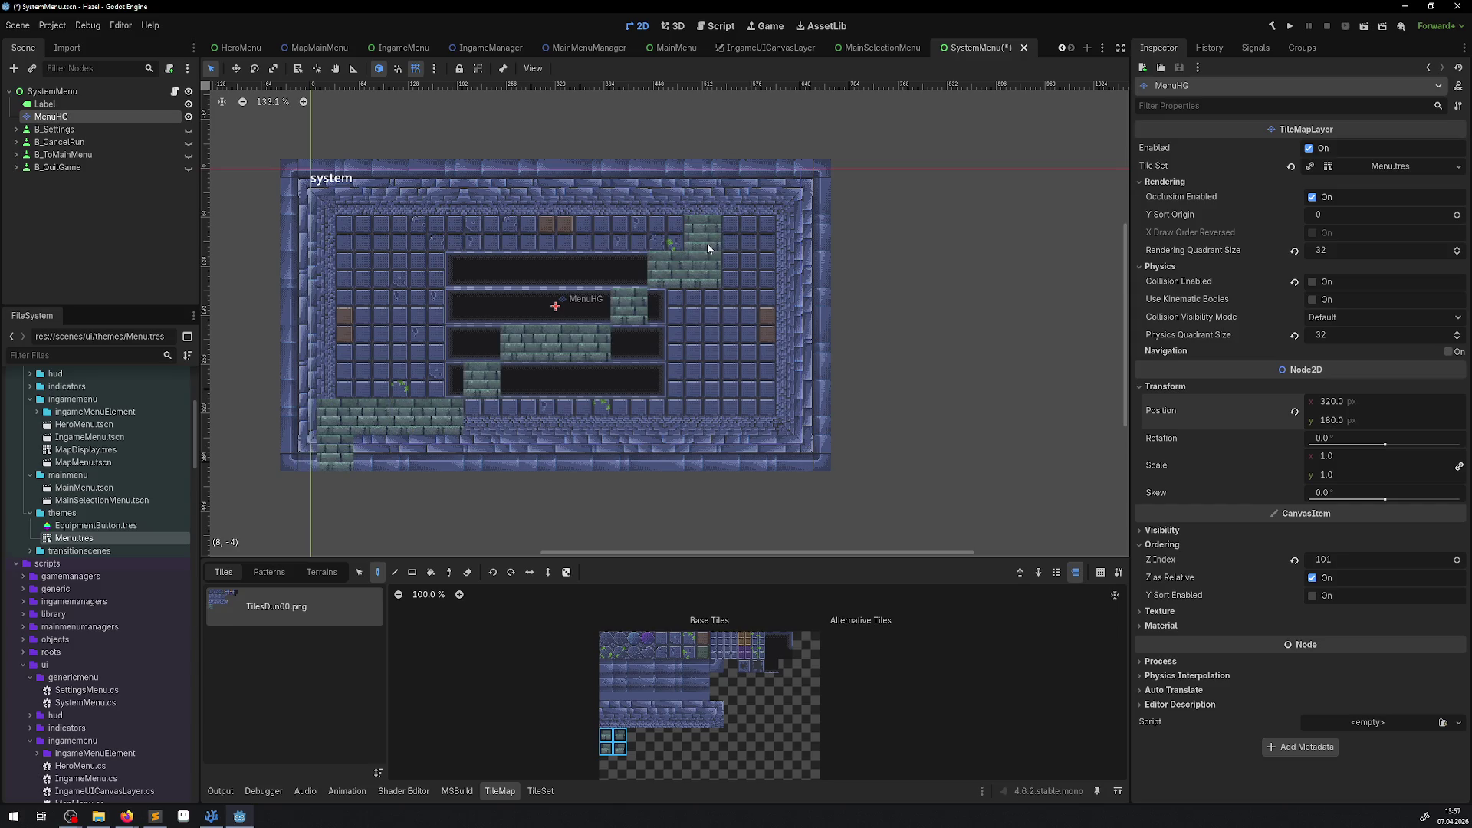
key(ctrl+z)
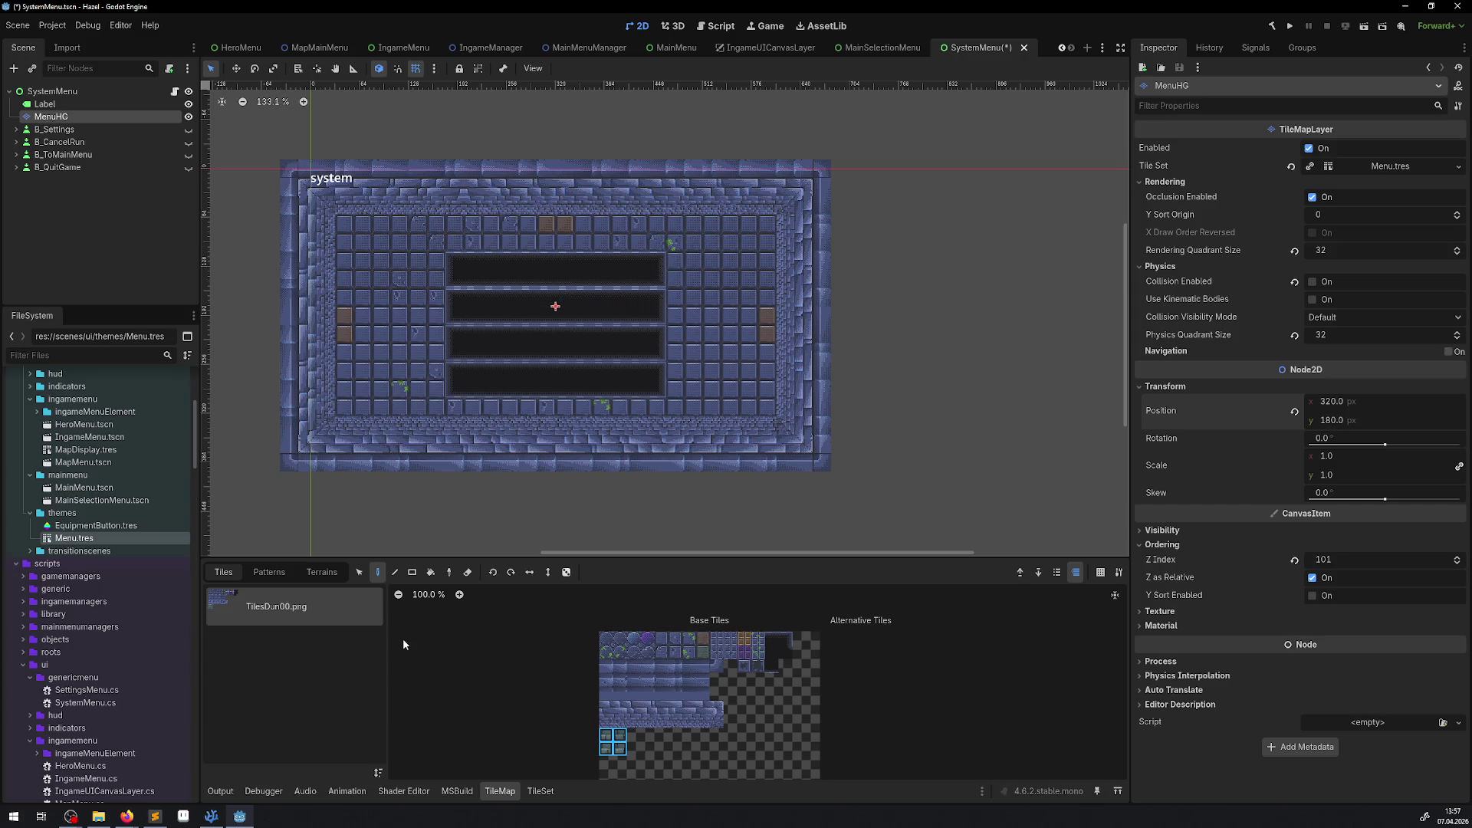
click(411, 572)
drag(320, 462, 818, 182)
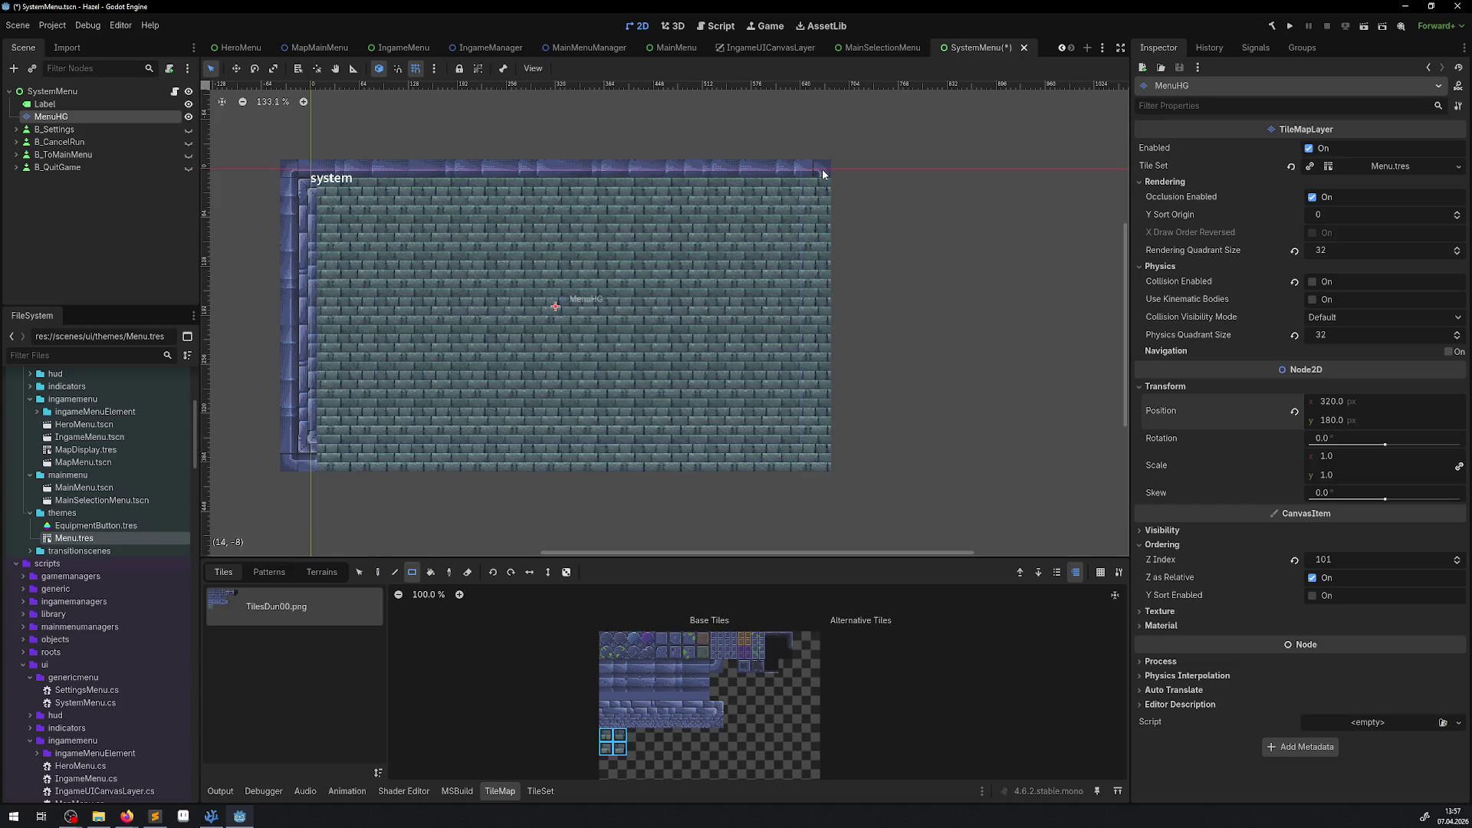
click(467, 572)
mouse_move(292, 460)
mouse_down()
mouse_move(285, 159)
mouse_move(297, 158)
mouse_up()
drag(307, 163, 866, 141)
scroll(324, 171, up, 10)
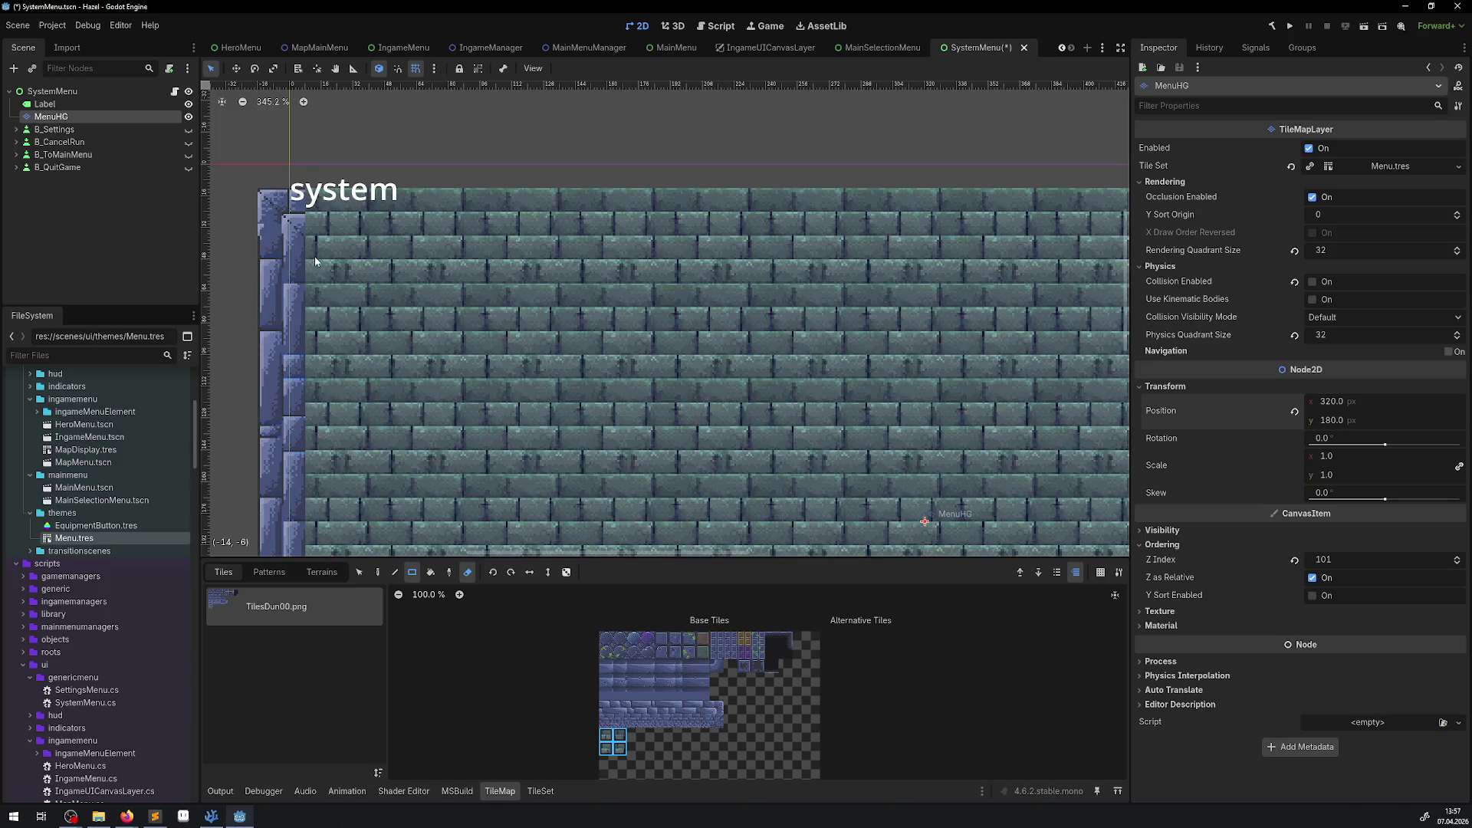
scroll(309, 252, down, 5)
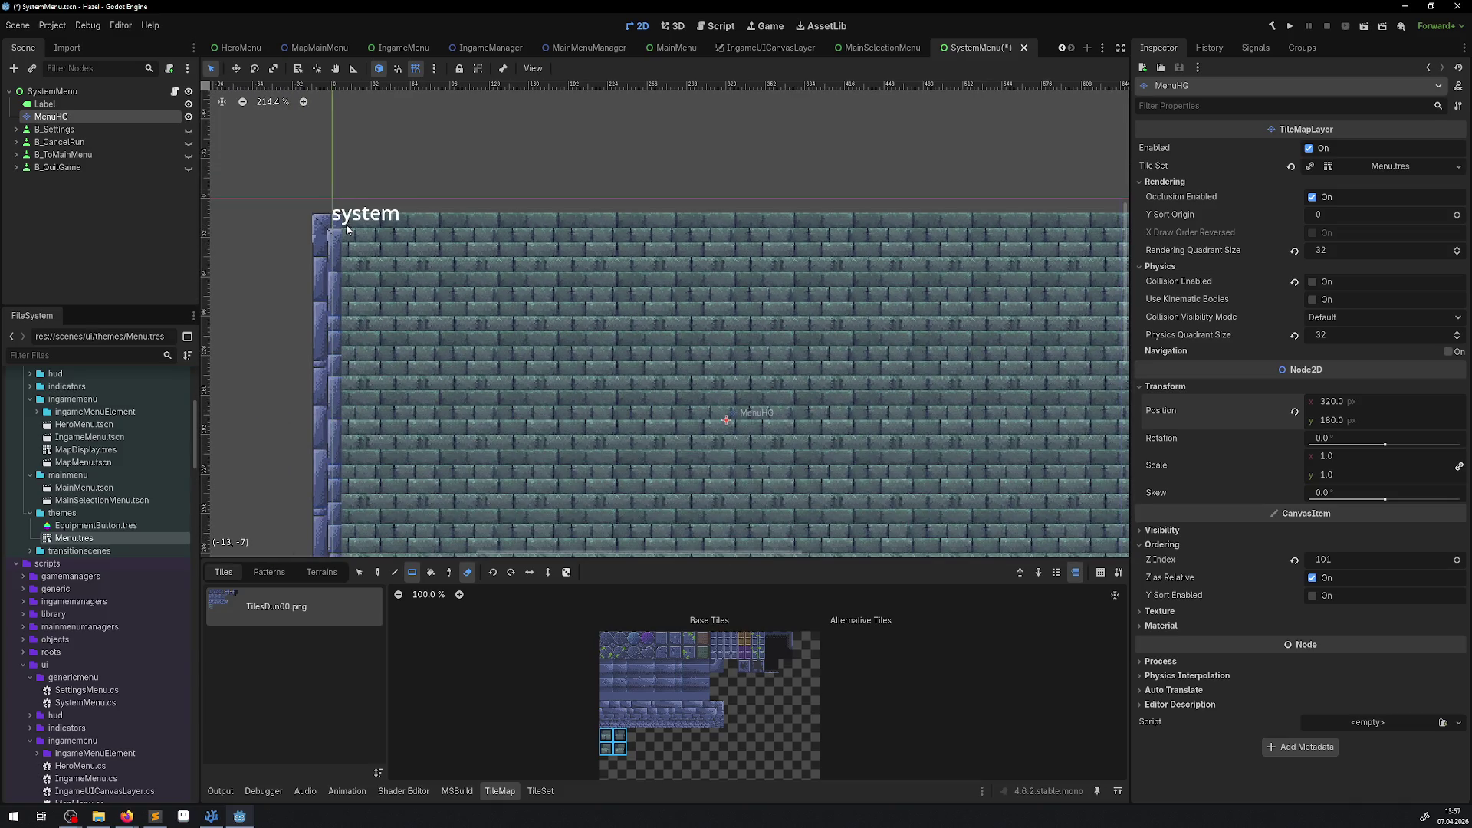
scroll(347, 224, down, 4)
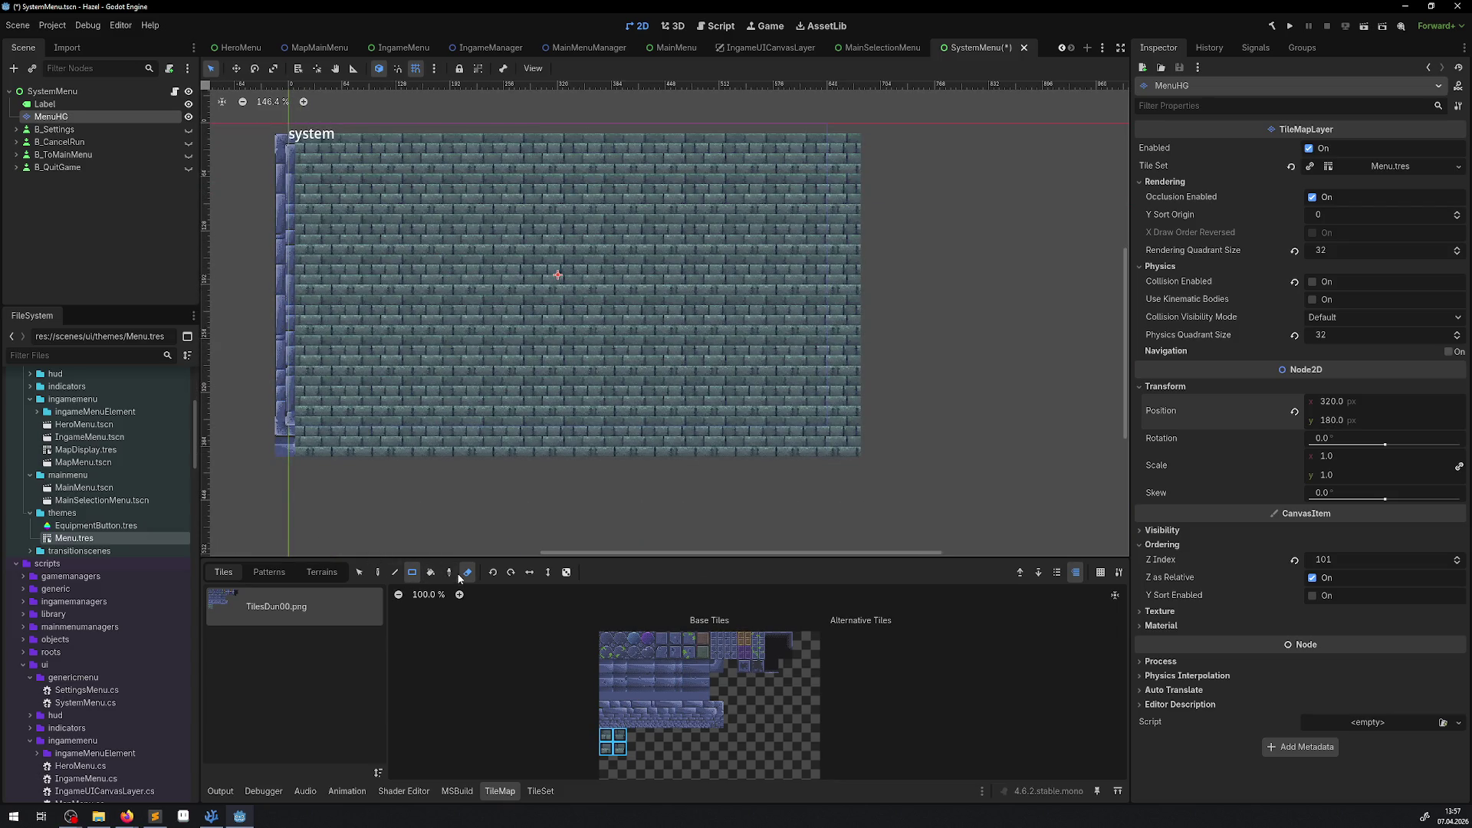
drag(305, 464, 844, 466)
drag(409, 293, 380, 392)
mouse_move(260, 230)
mouse_down()
mouse_move(811, 208)
mouse_move(822, 227)
mouse_up()
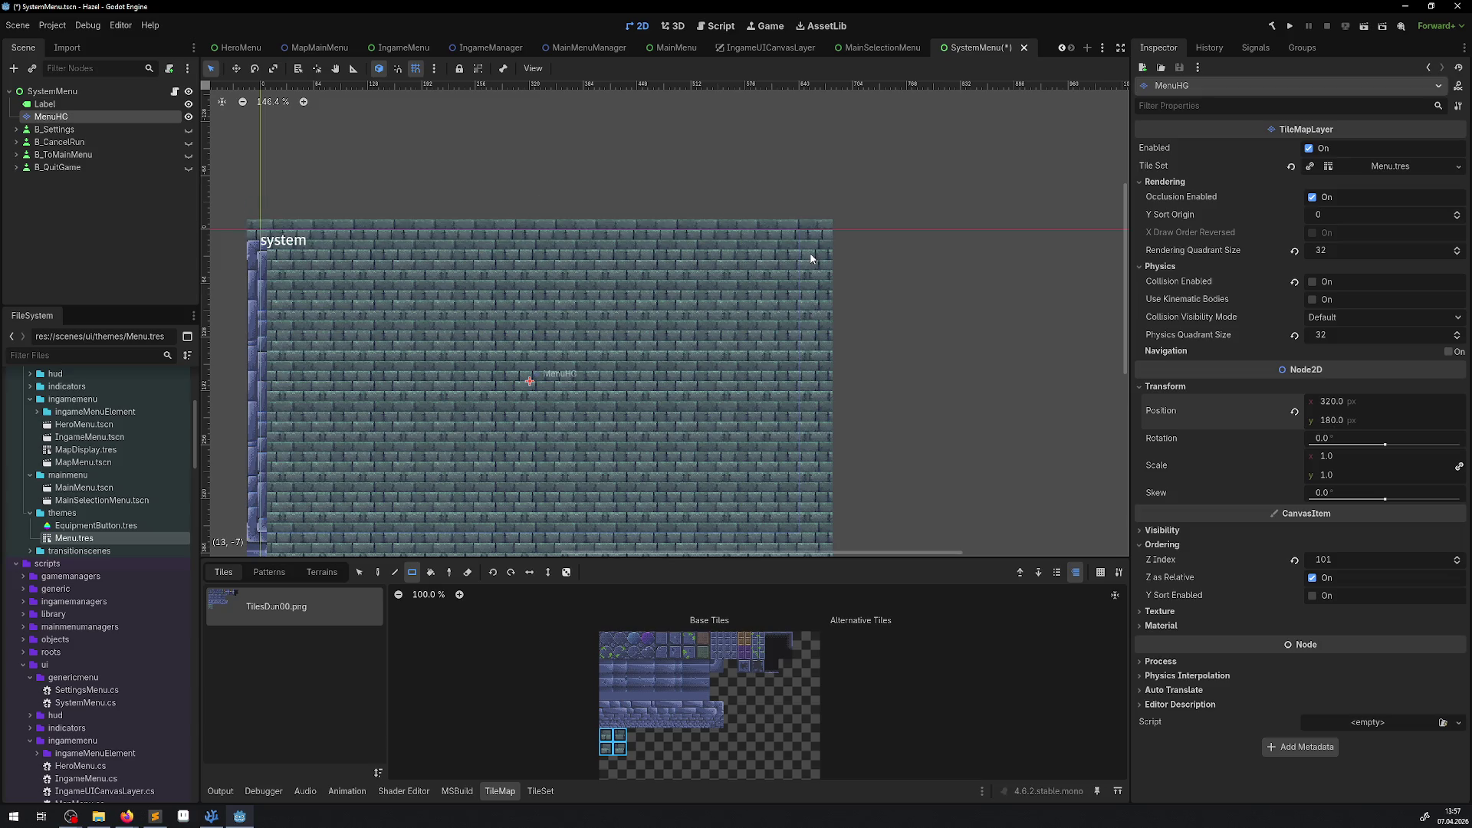
scroll(467, 301, down, 4)
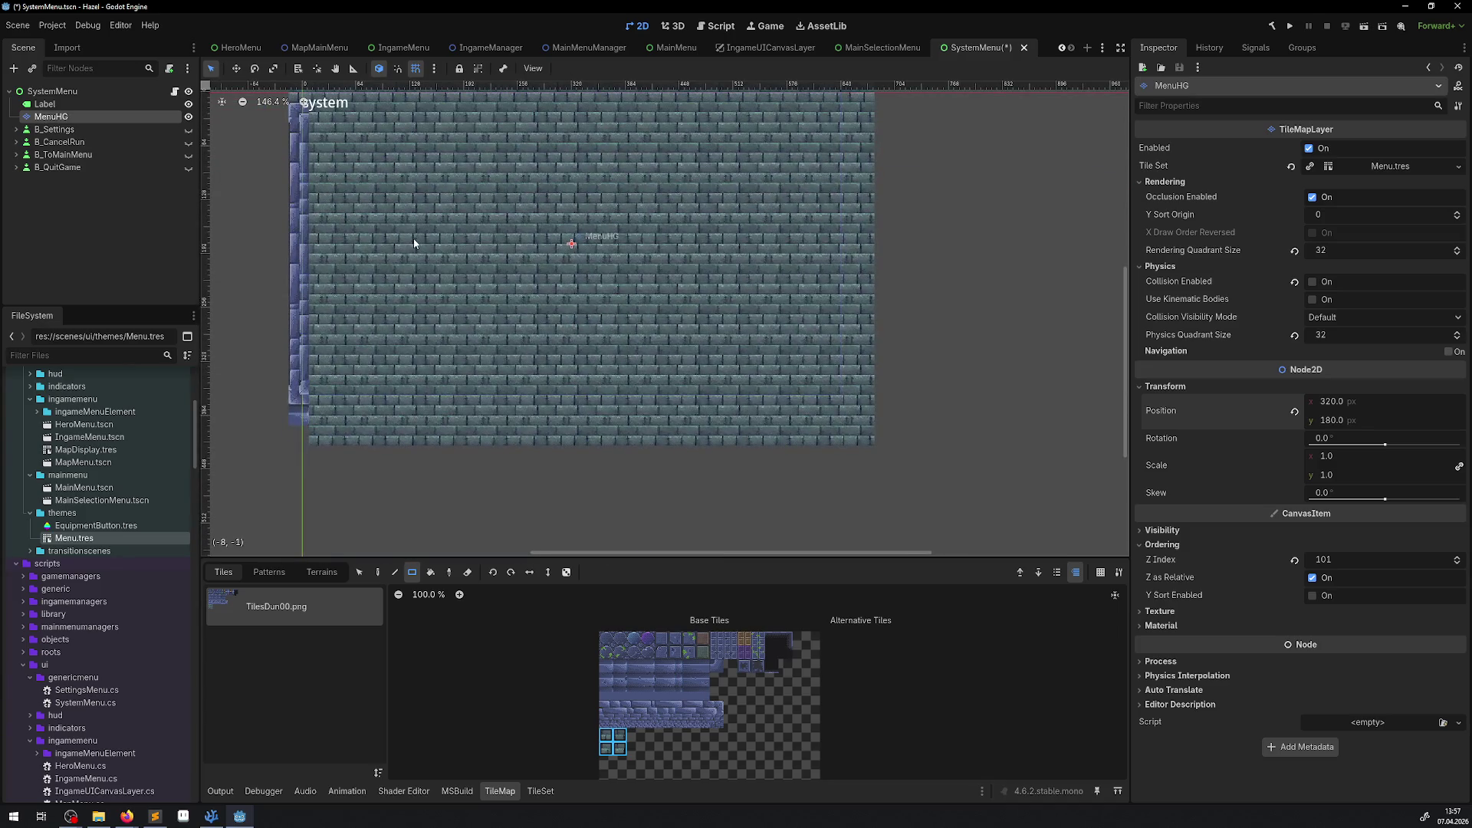
scroll(309, 397, up, 1)
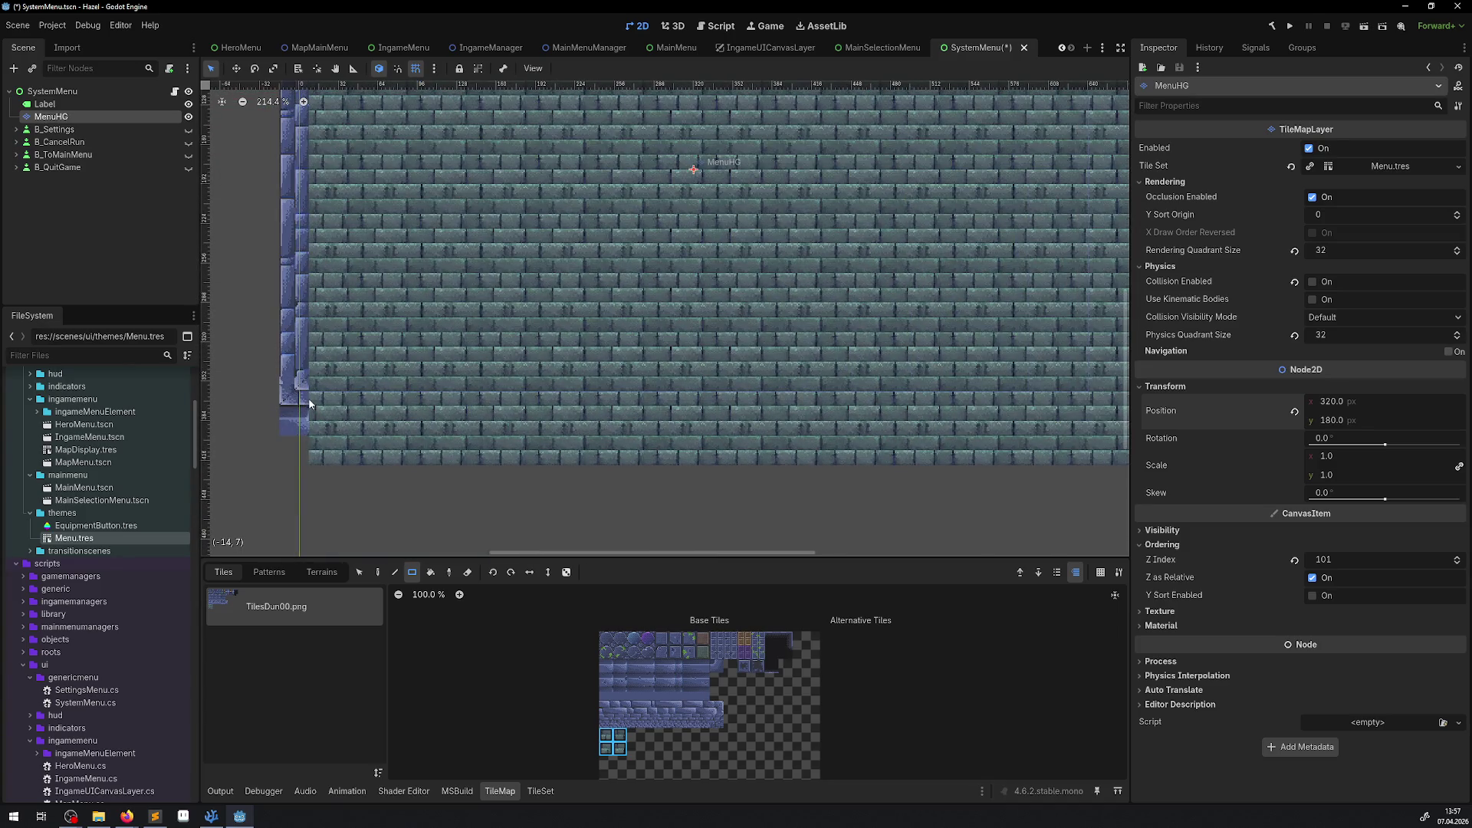
scroll(308, 396, up, 1)
scroll(309, 396, down, 2)
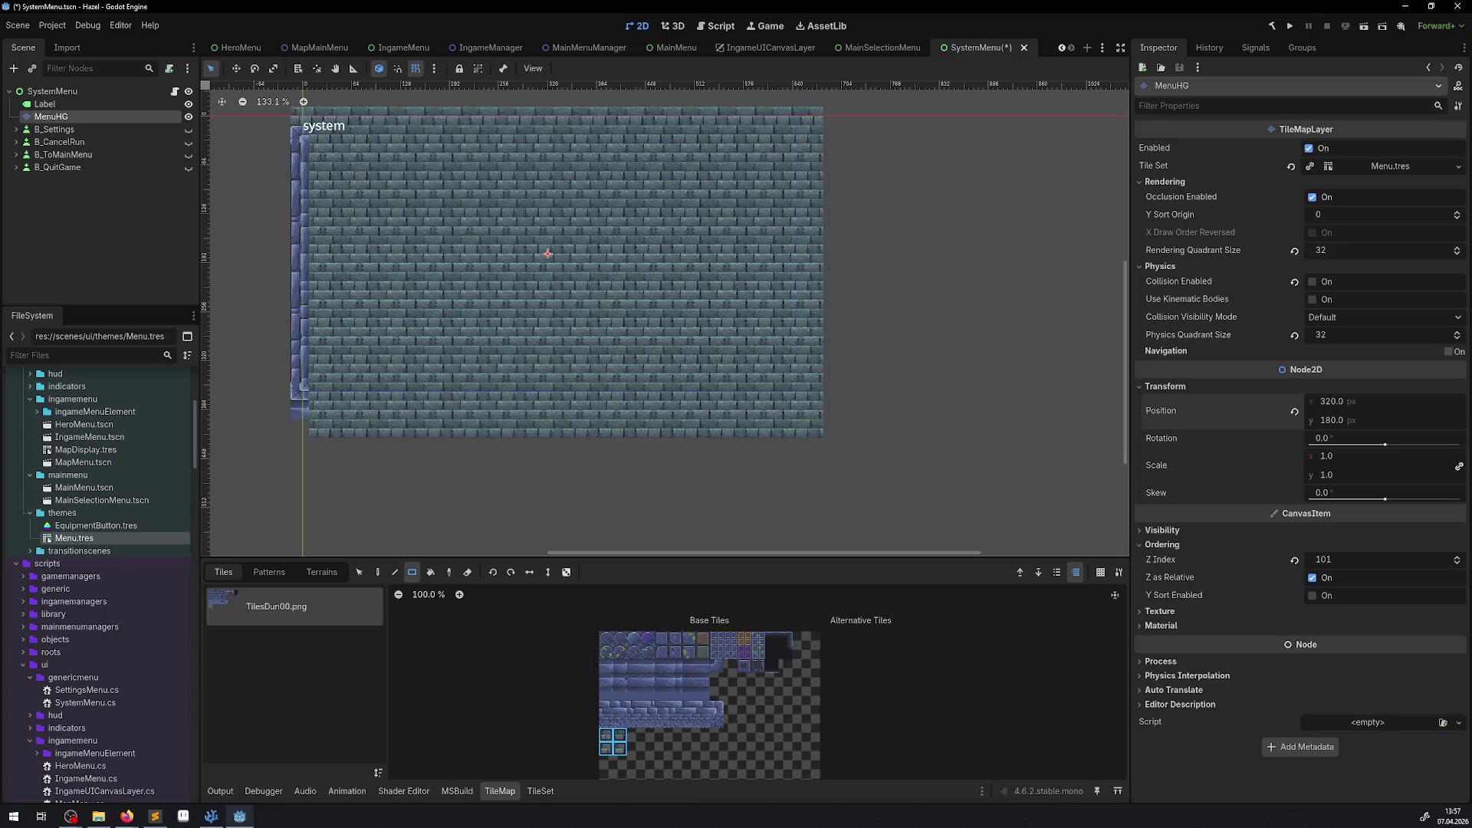
key(alt+Tab)
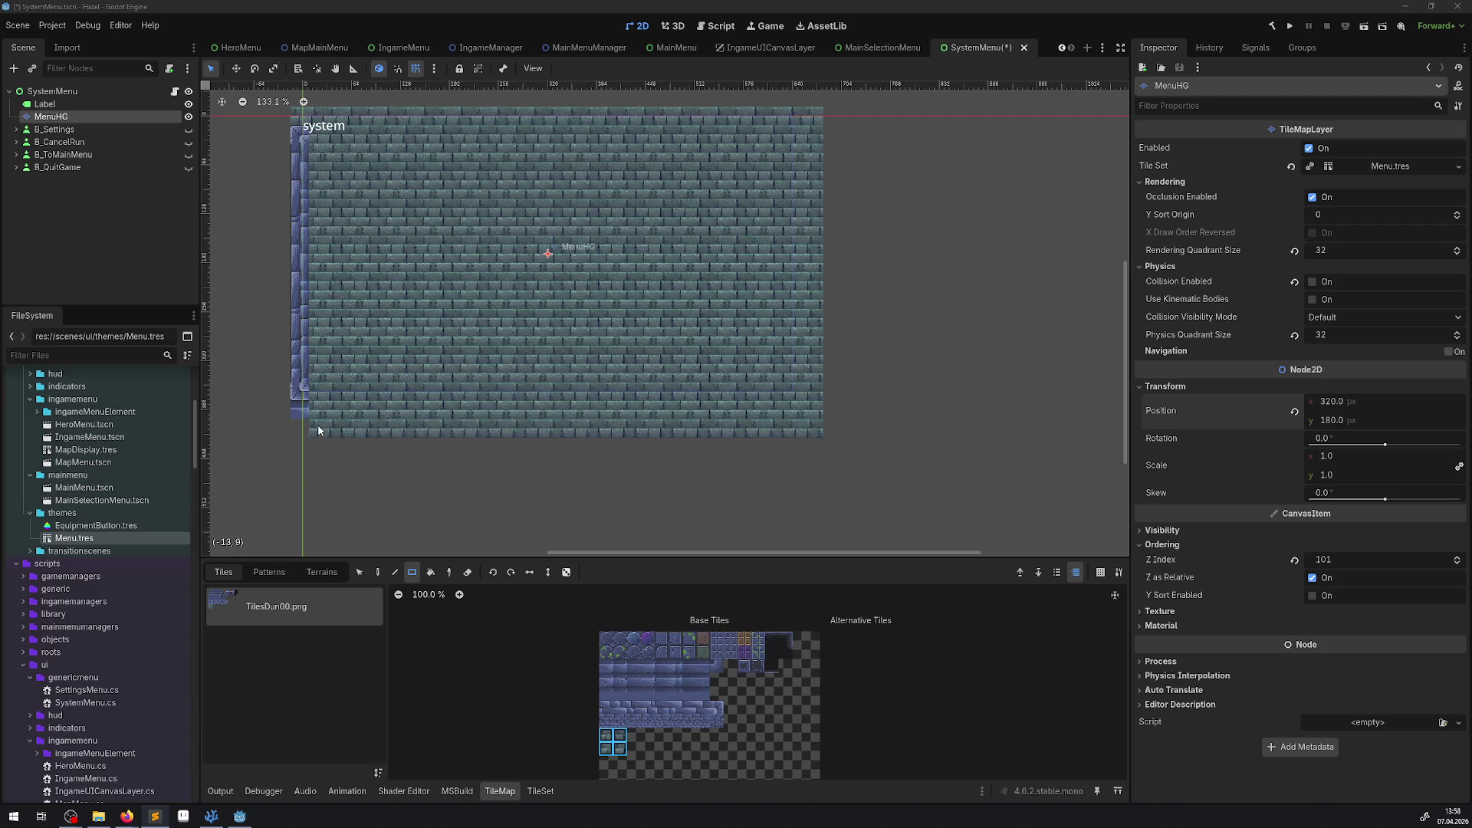
Step: Paint a row of square slot tiles along the brick wall's bottom edge
click(702, 652)
scroll(323, 406, up, 3)
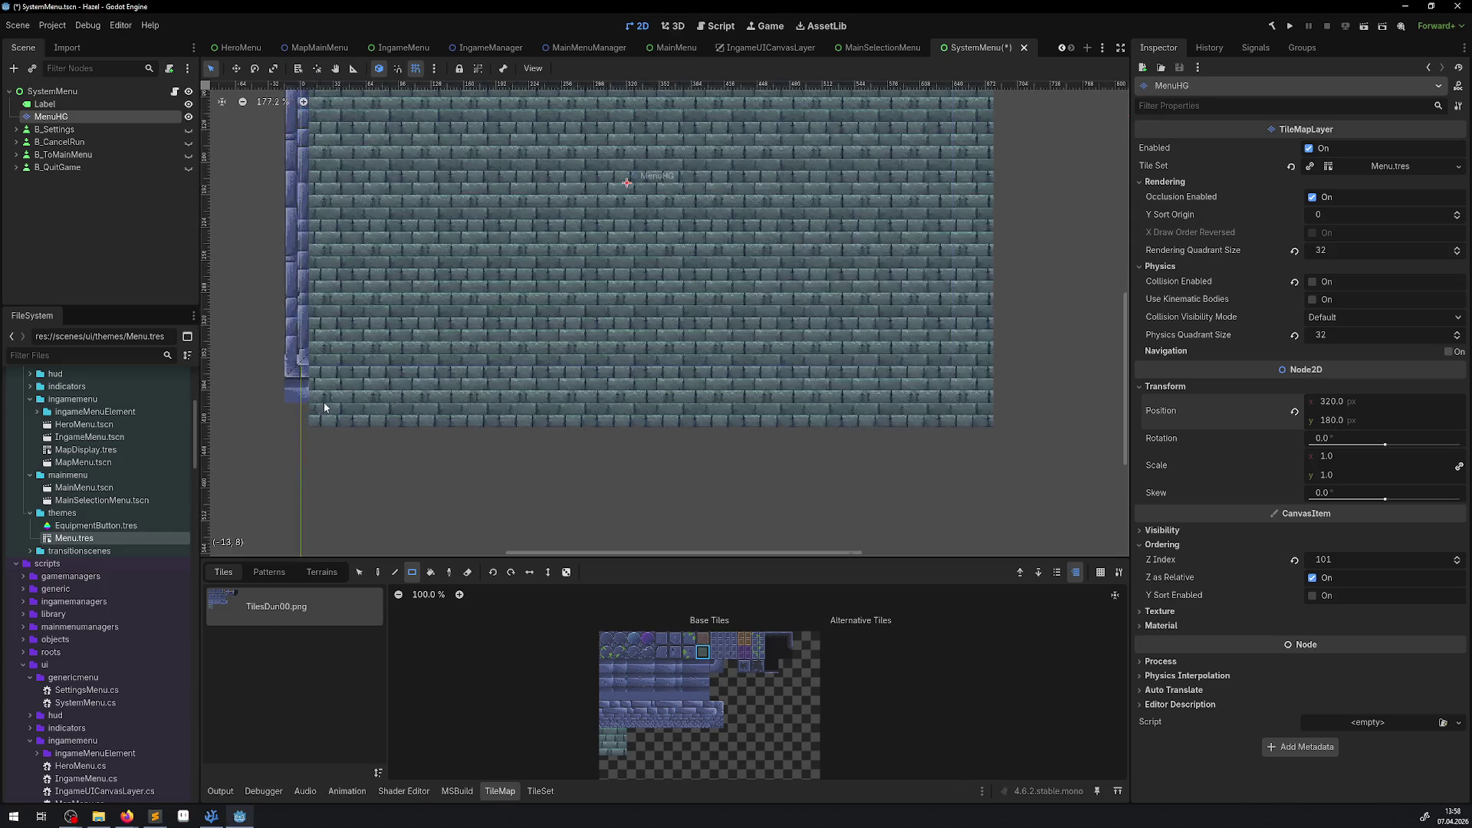
click(328, 414)
click(374, 416)
click(421, 417)
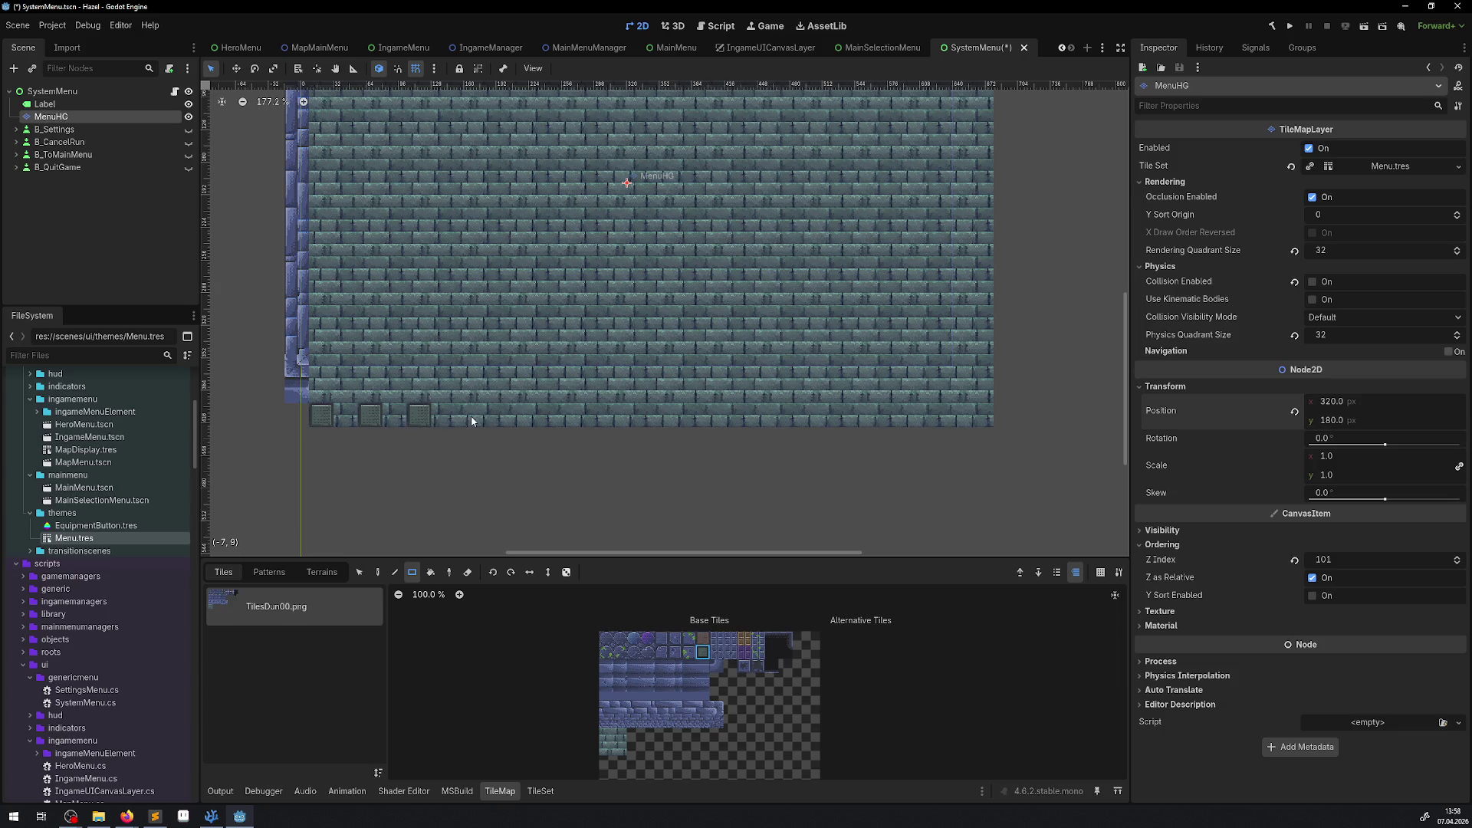
click(617, 418)
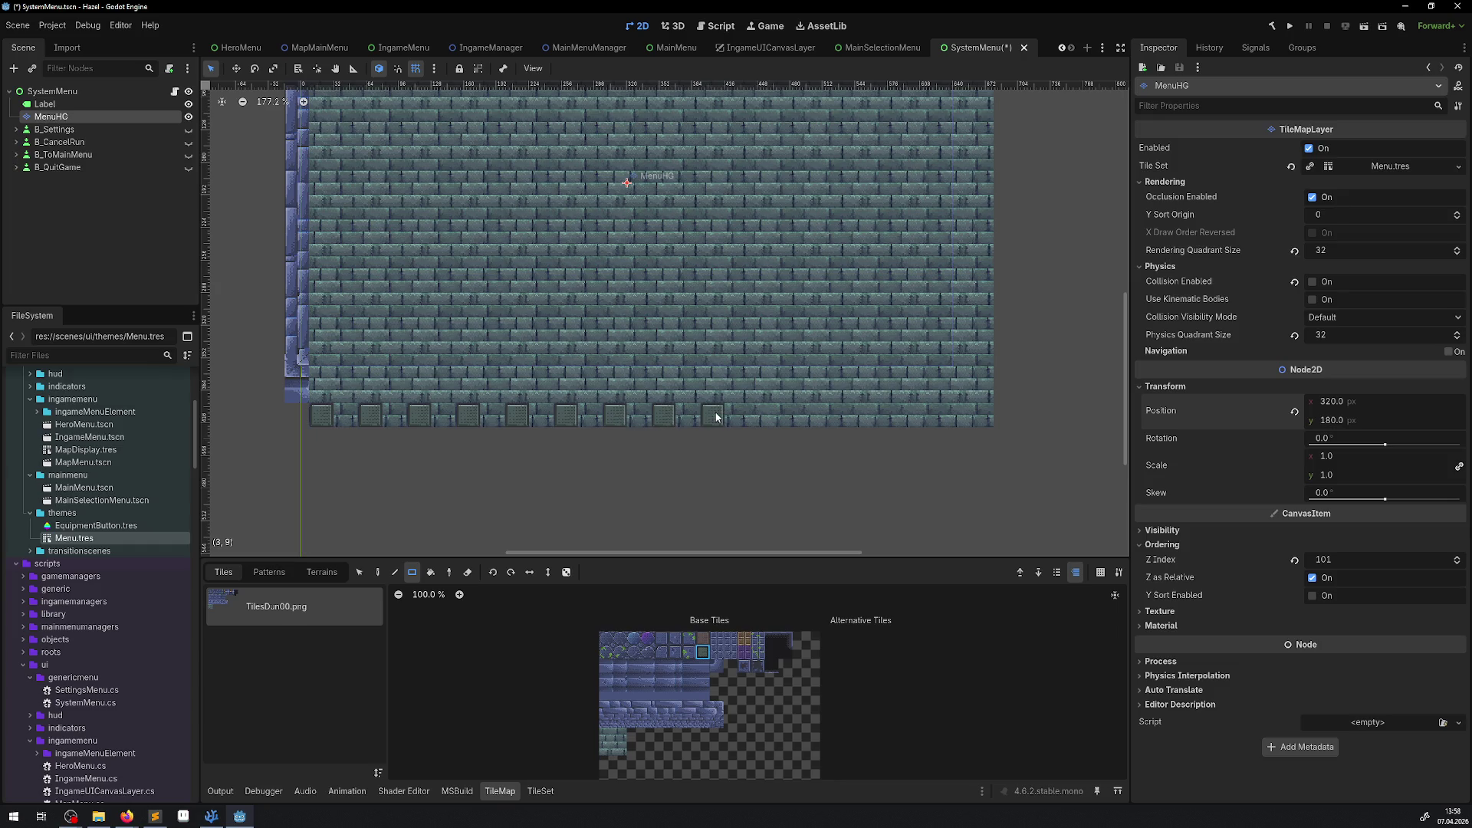
click(763, 417)
click(867, 424)
click(863, 418)
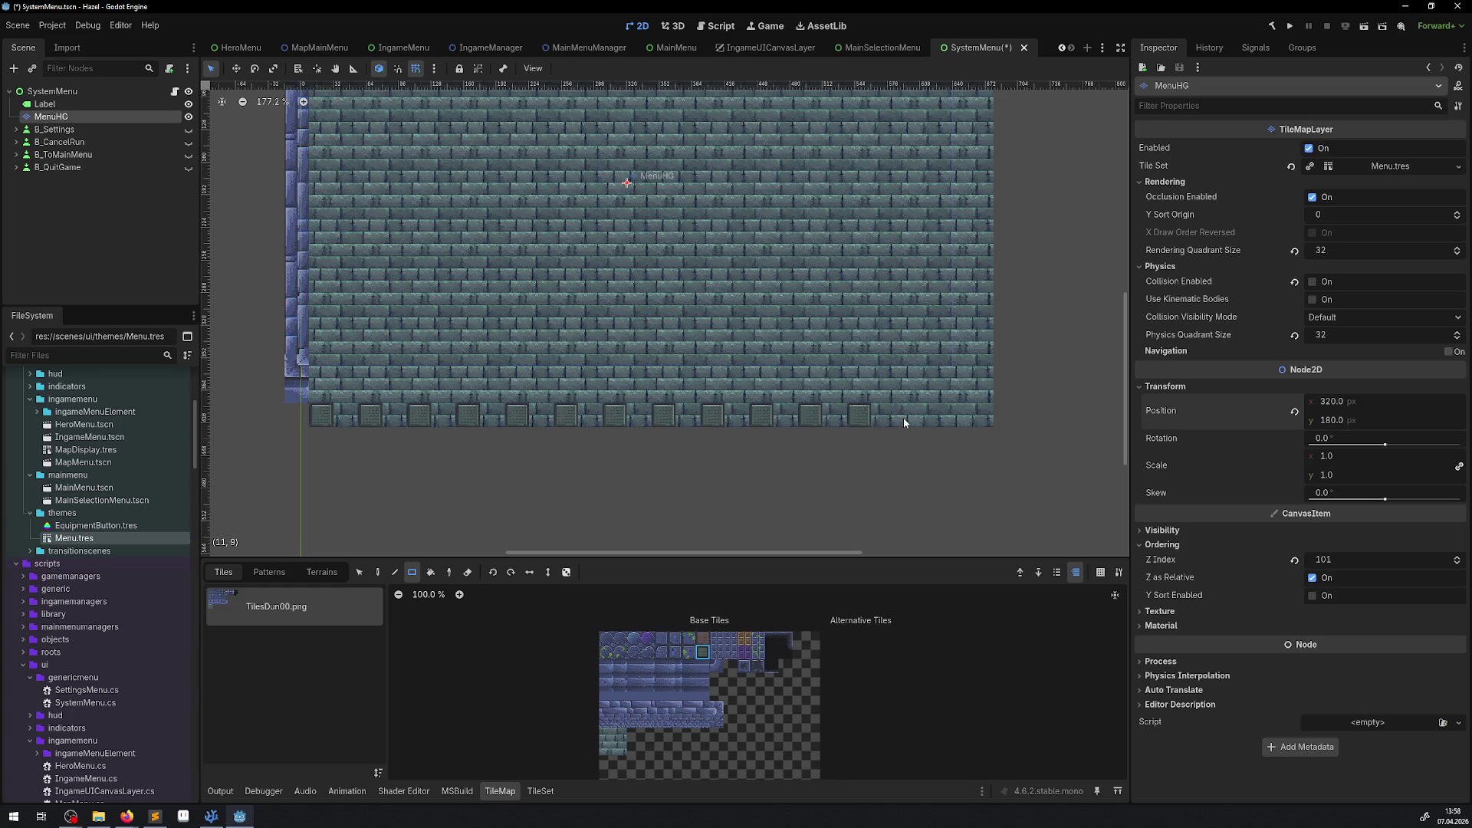
click(950, 416)
click(354, 69)
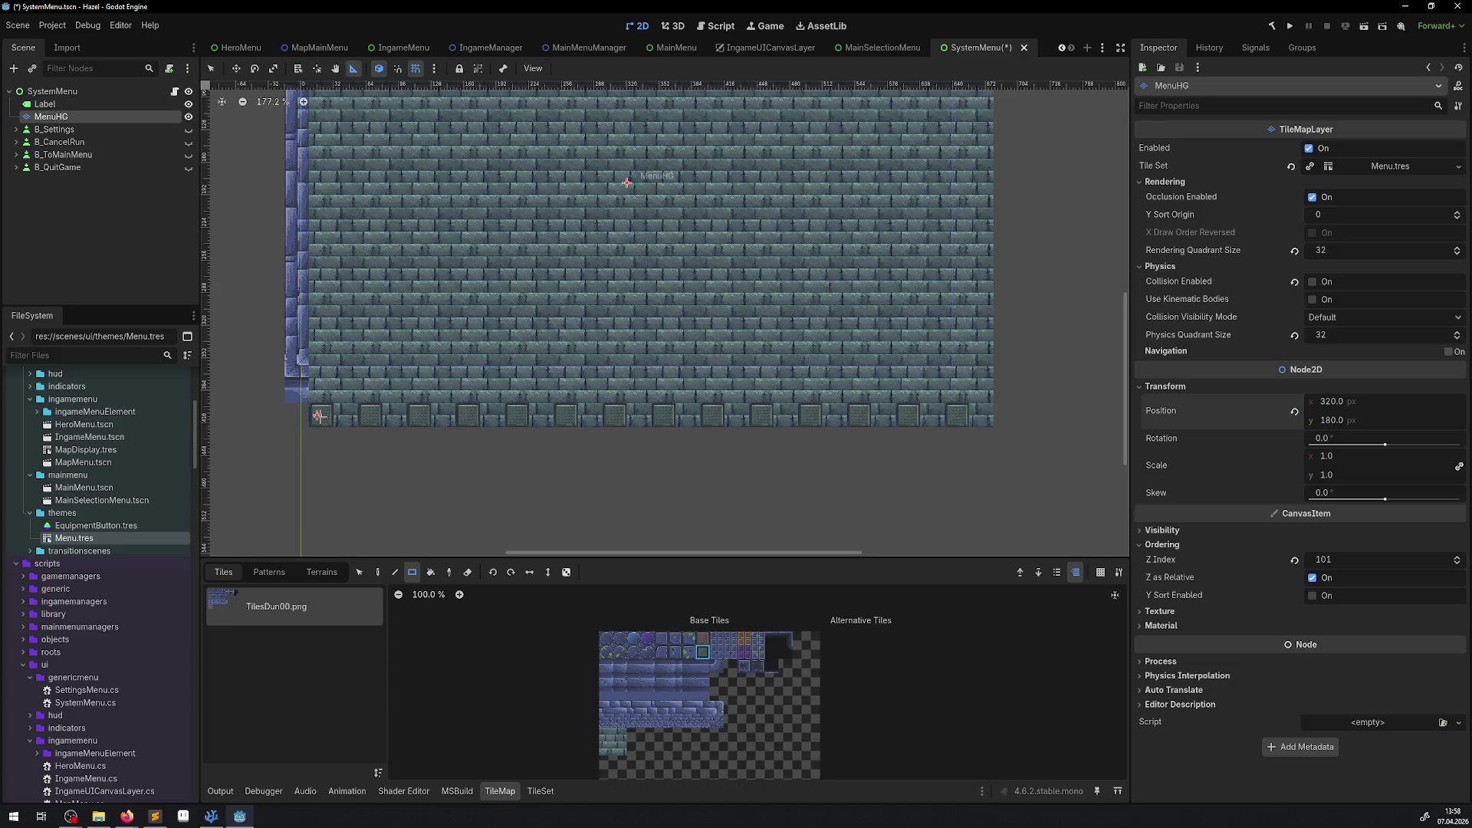
mouse_move(319, 415)
mouse_down()
mouse_move(993, 416)
mouse_move(981, 416)
mouse_up()
mouse_move(309, 416)
mouse_down()
mouse_move(1009, 410)
mouse_move(991, 416)
mouse_up()
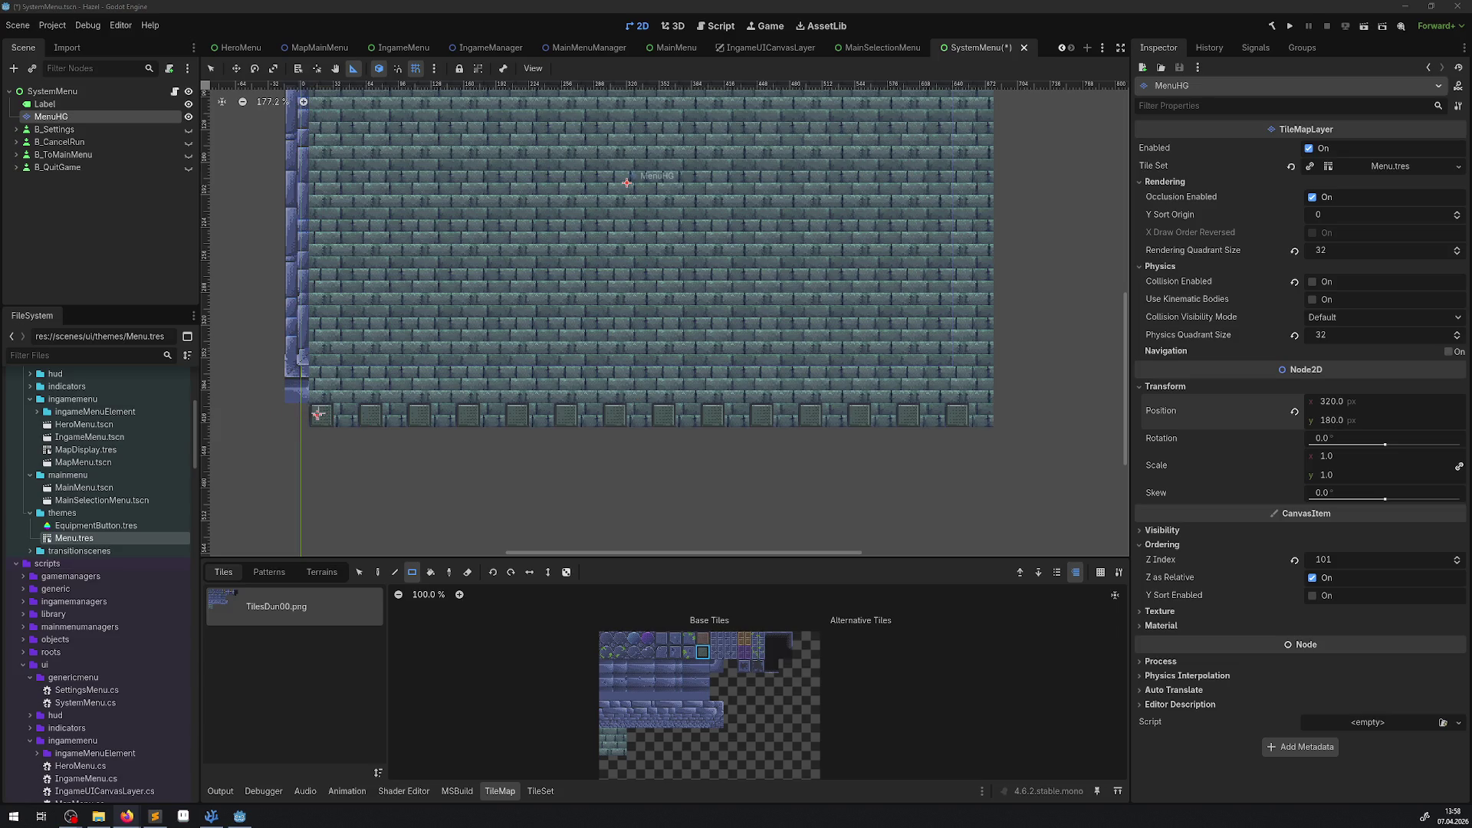
drag(316, 415, 992, 414)
drag(309, 414, 995, 415)
scroll(556, 437, down, 1)
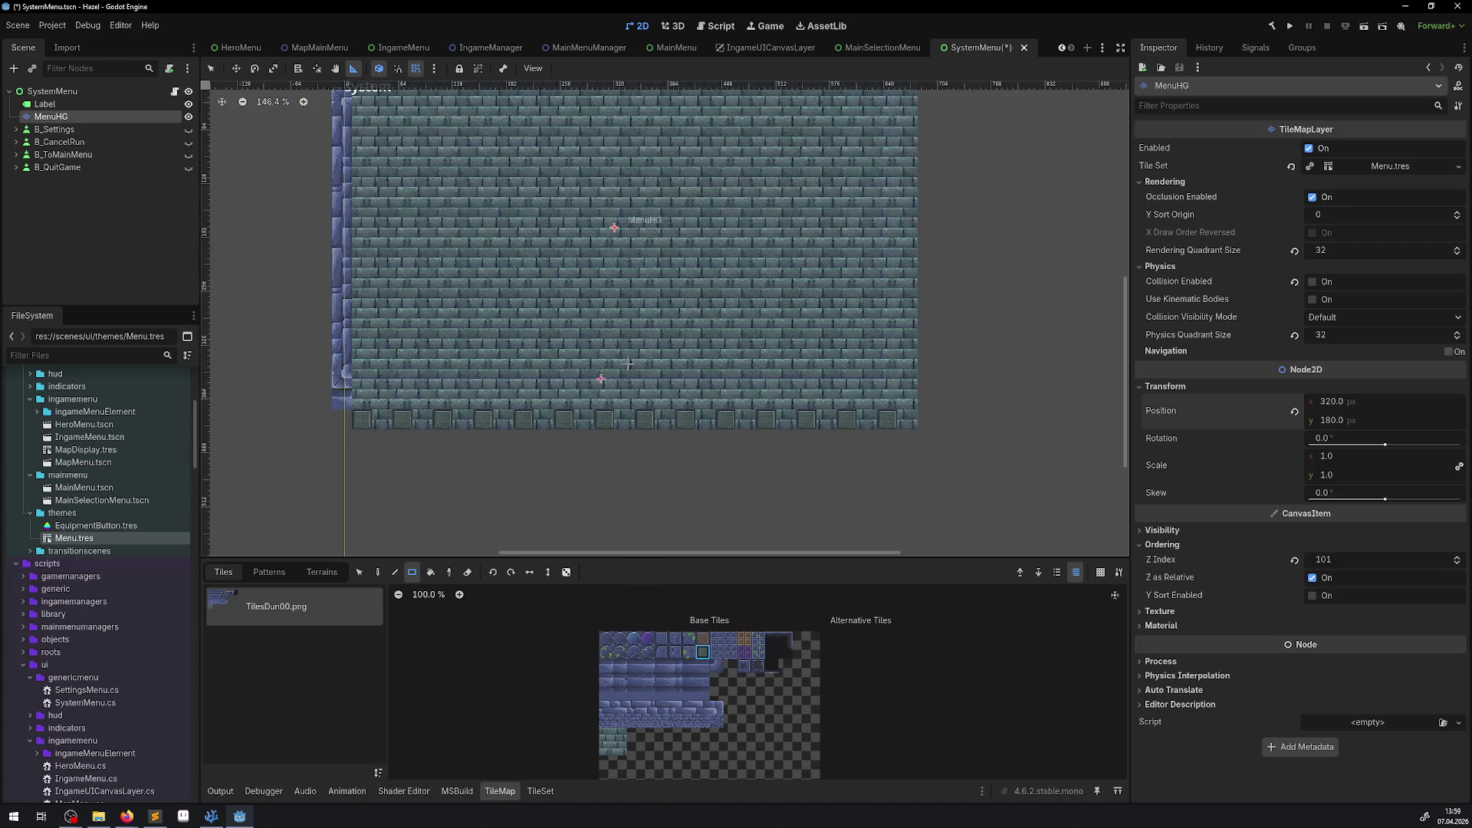
scroll(614, 375, up, 3)
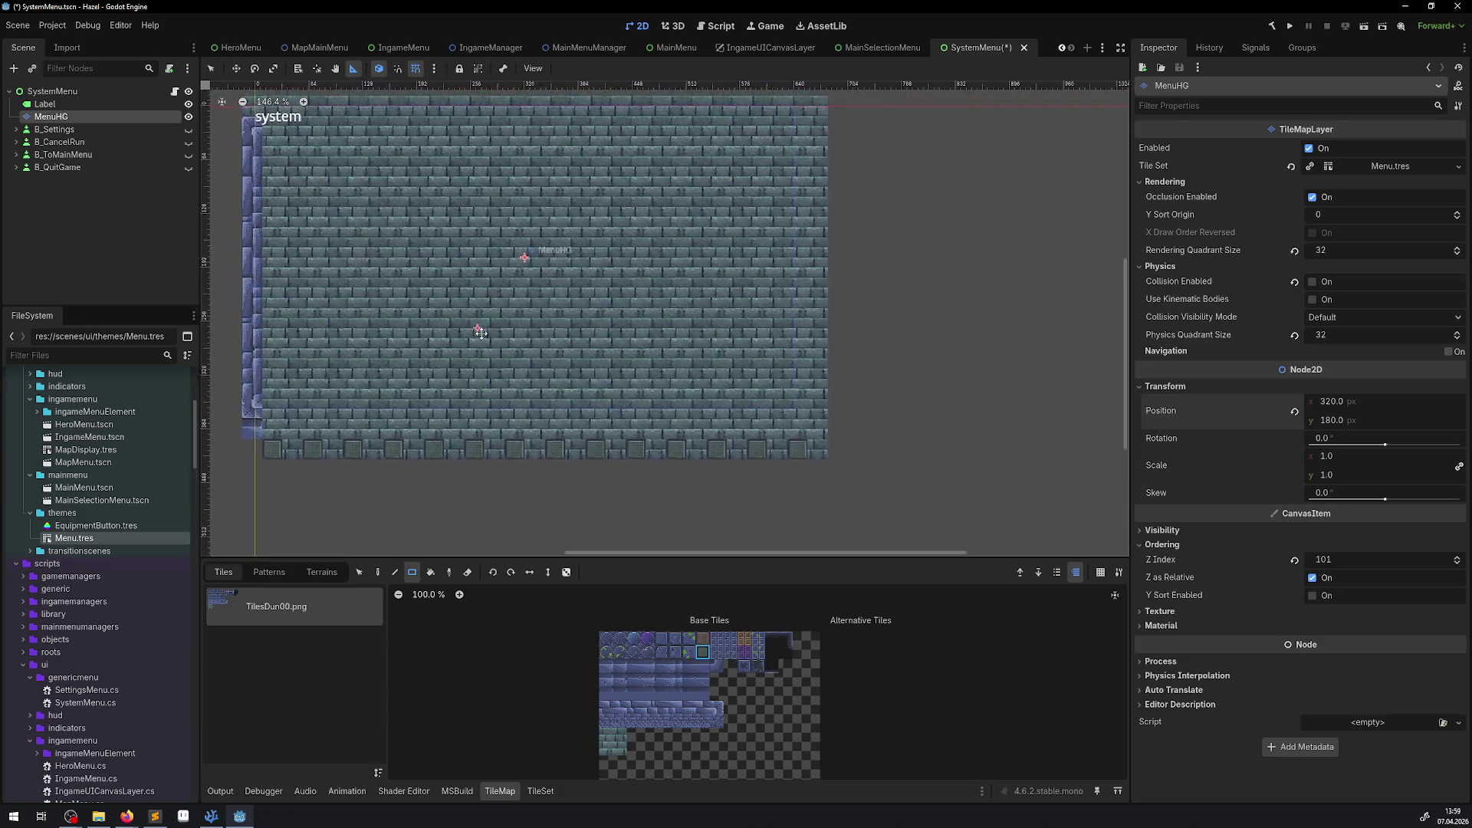
drag(541, 345, 544, 345)
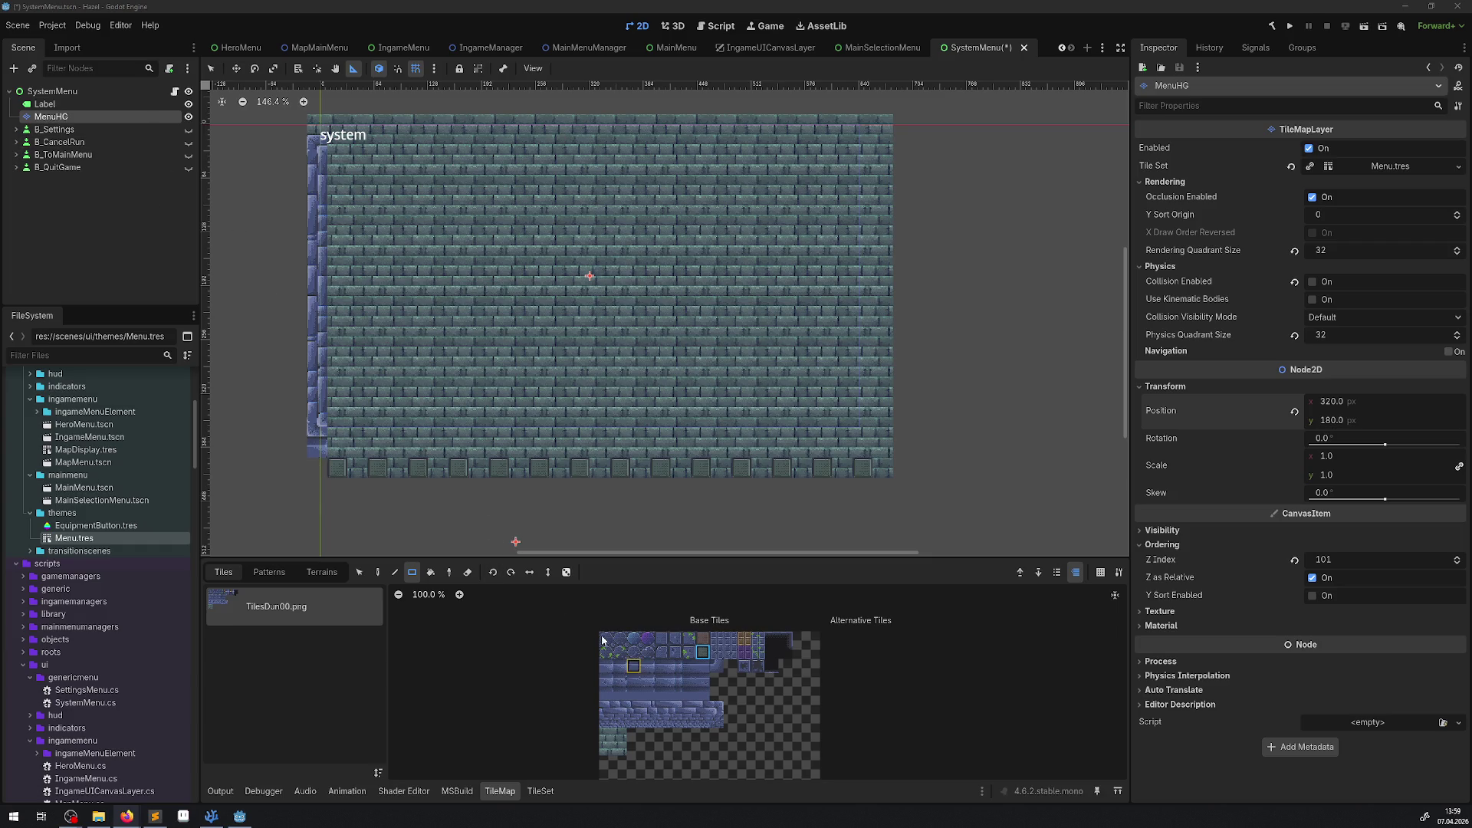
drag(373, 269, 374, 319)
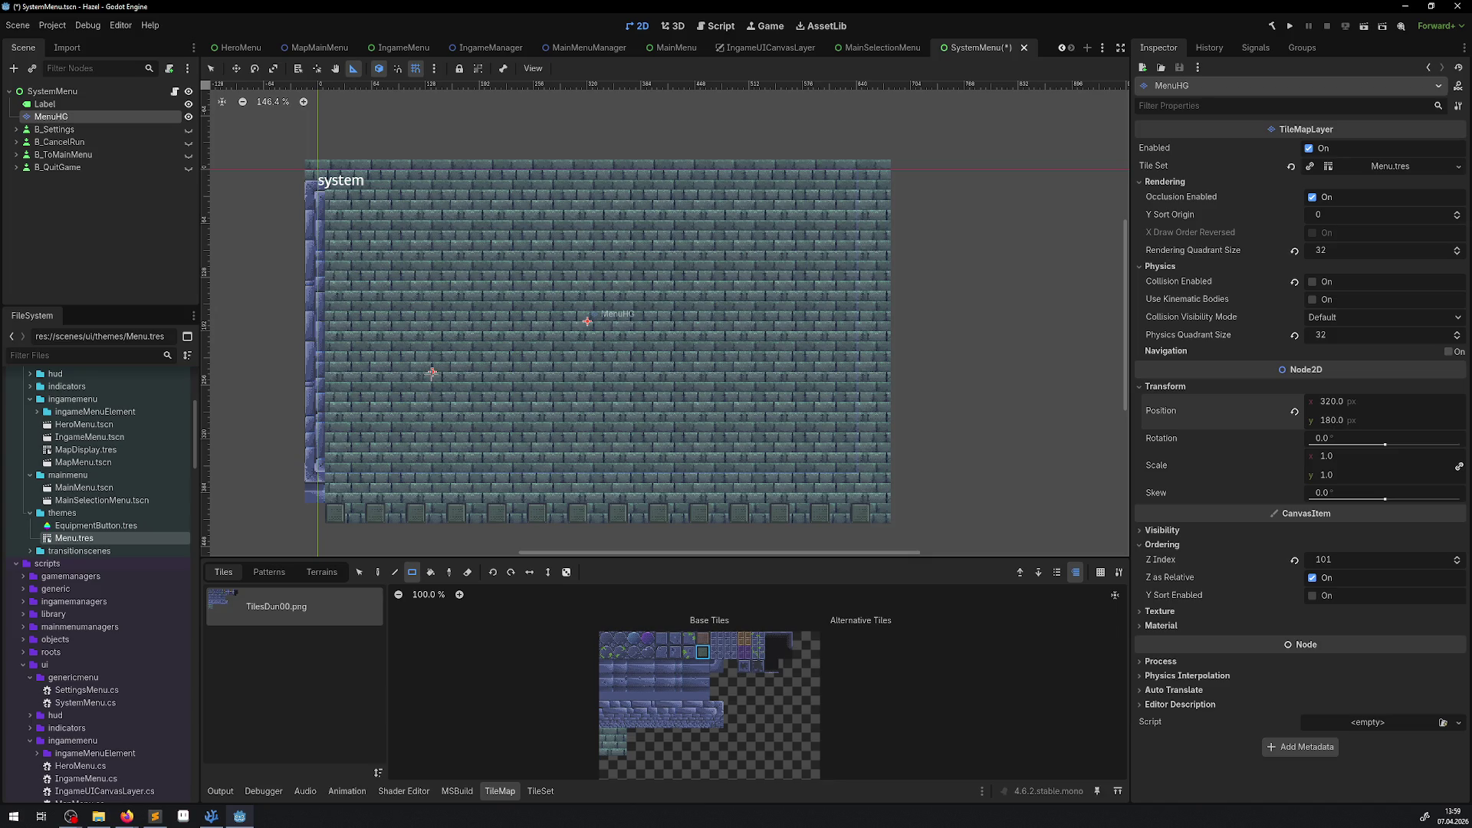
Step: Set MenuHG's position to 0, 0
click(1340, 404)
click(1343, 425)
text(0)
key(Return)
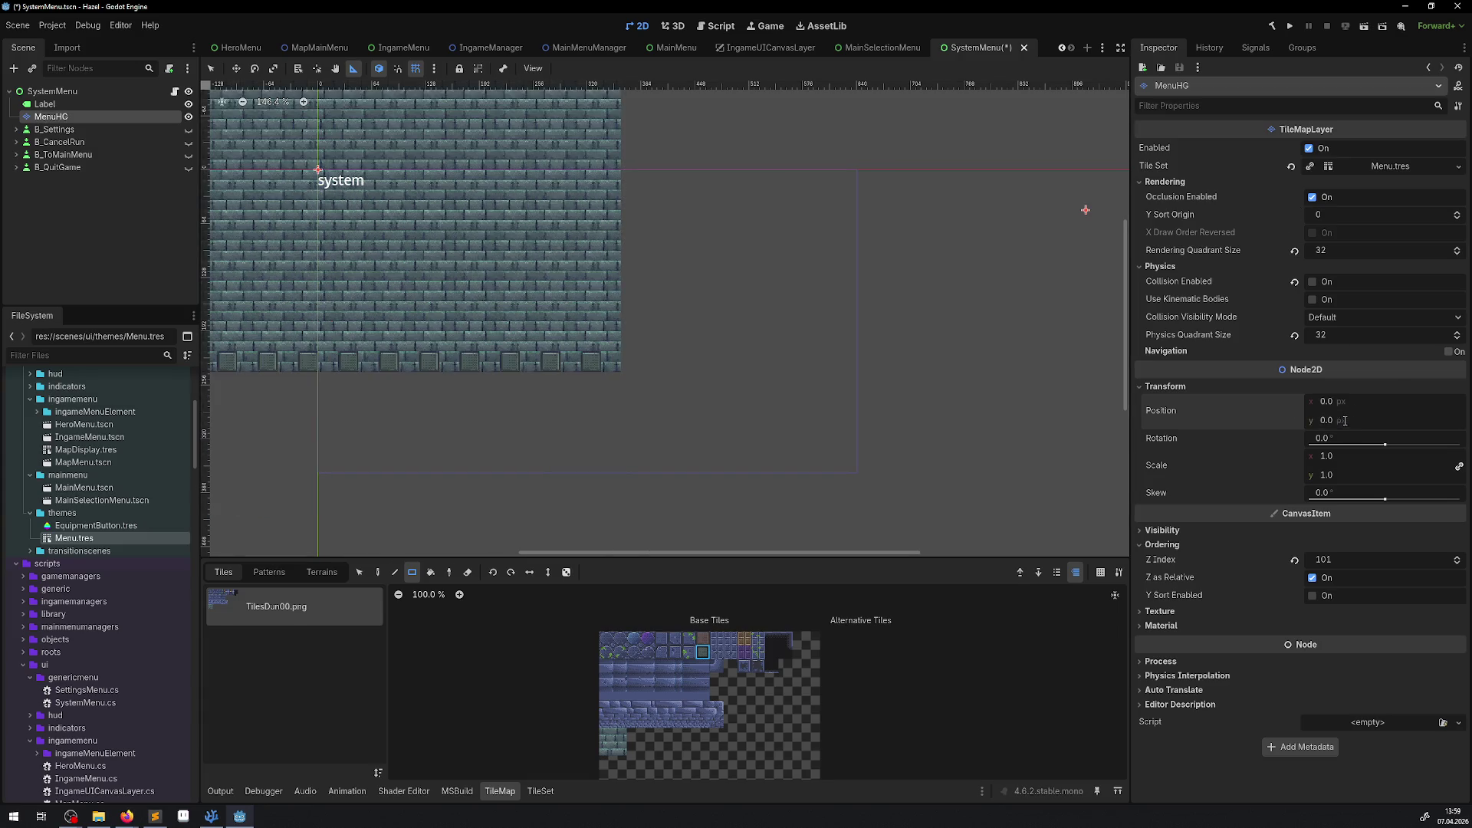
drag(294, 447, 545, 503)
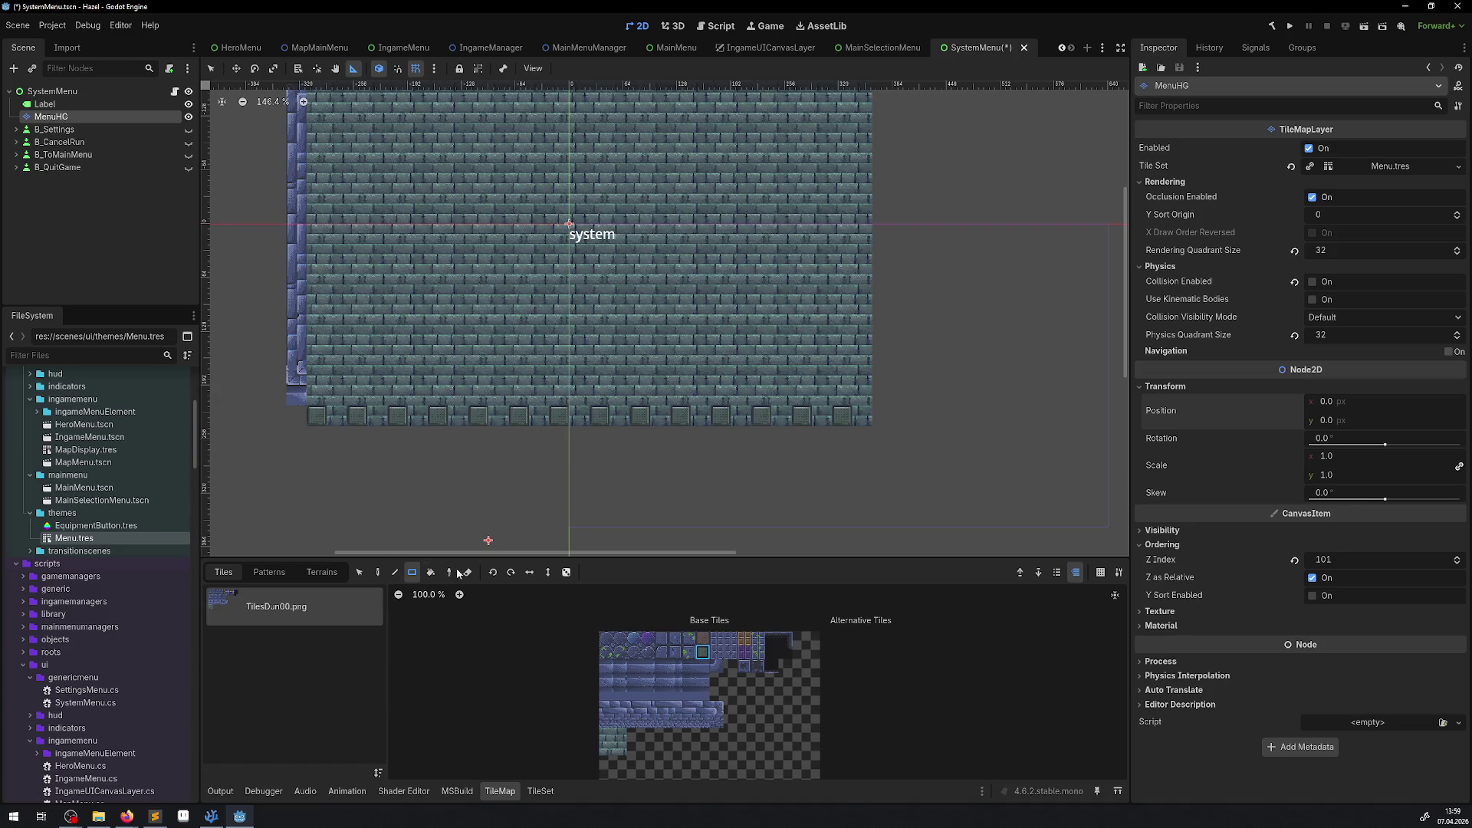
Step: Erase all brick tiles from the MenuHG tilemap and pick another atlas tile
click(468, 572)
scroll(394, 441, down, 2)
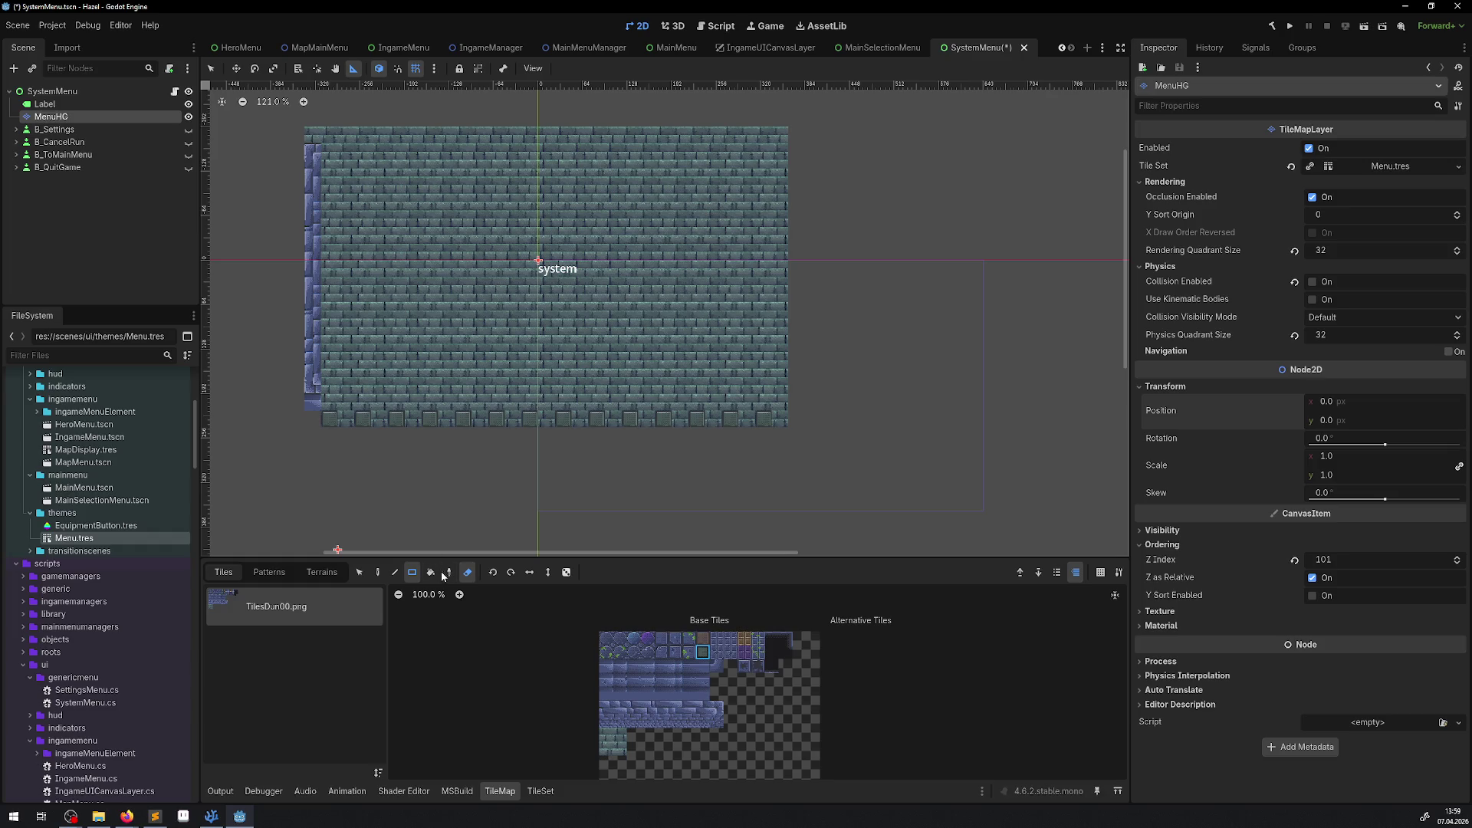
click(211, 68)
drag(299, 122, 796, 434)
scroll(591, 272, right, 3)
scroll(591, 273, down, 1)
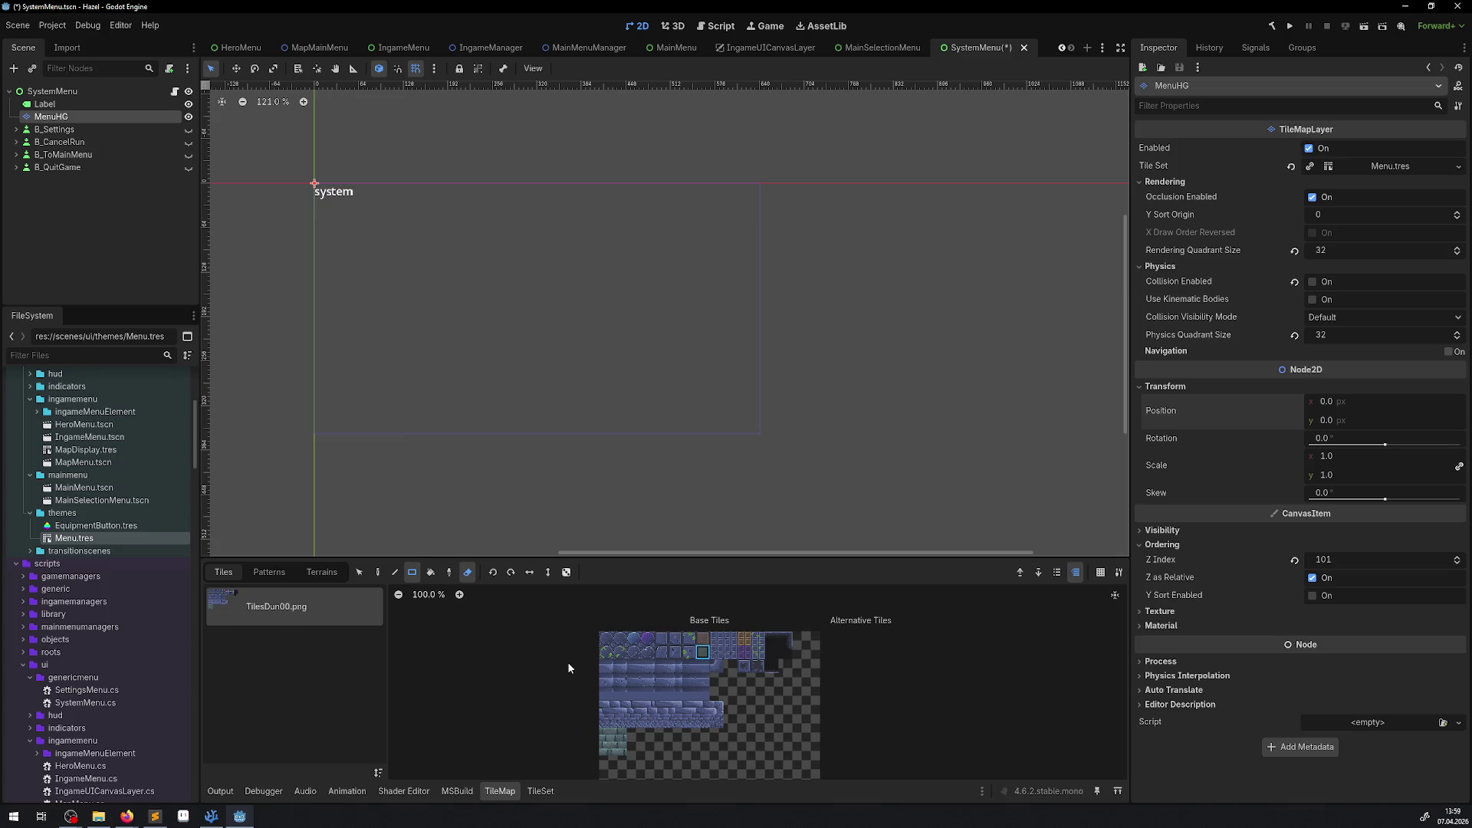
click(602, 740)
scroll(115, 583, up, 5)
Step: Open RoomTest00_24xtest.tscn from the objects folder and frame the whole room
scroll(119, 587, up, 1)
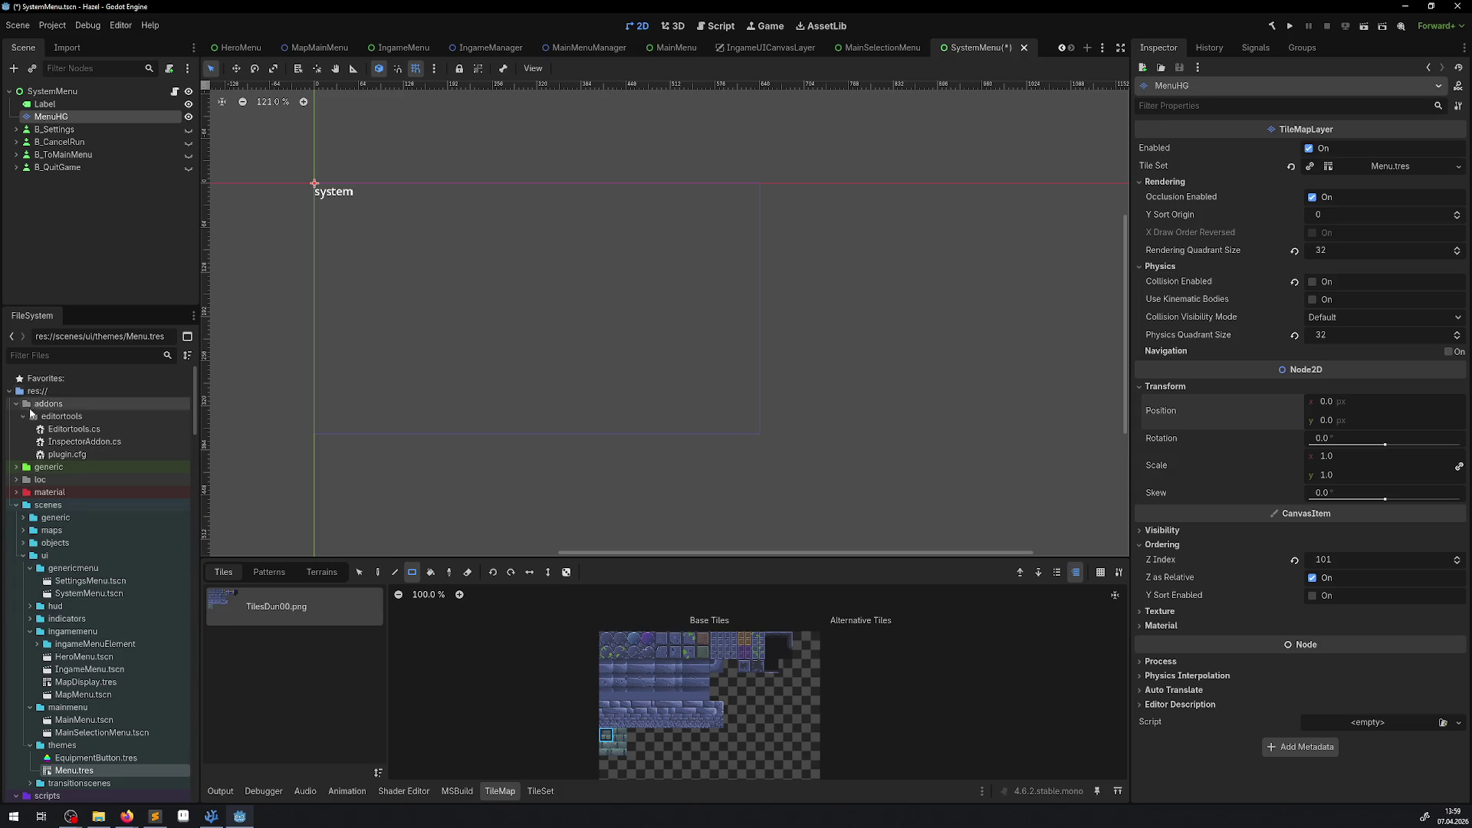
click(24, 531)
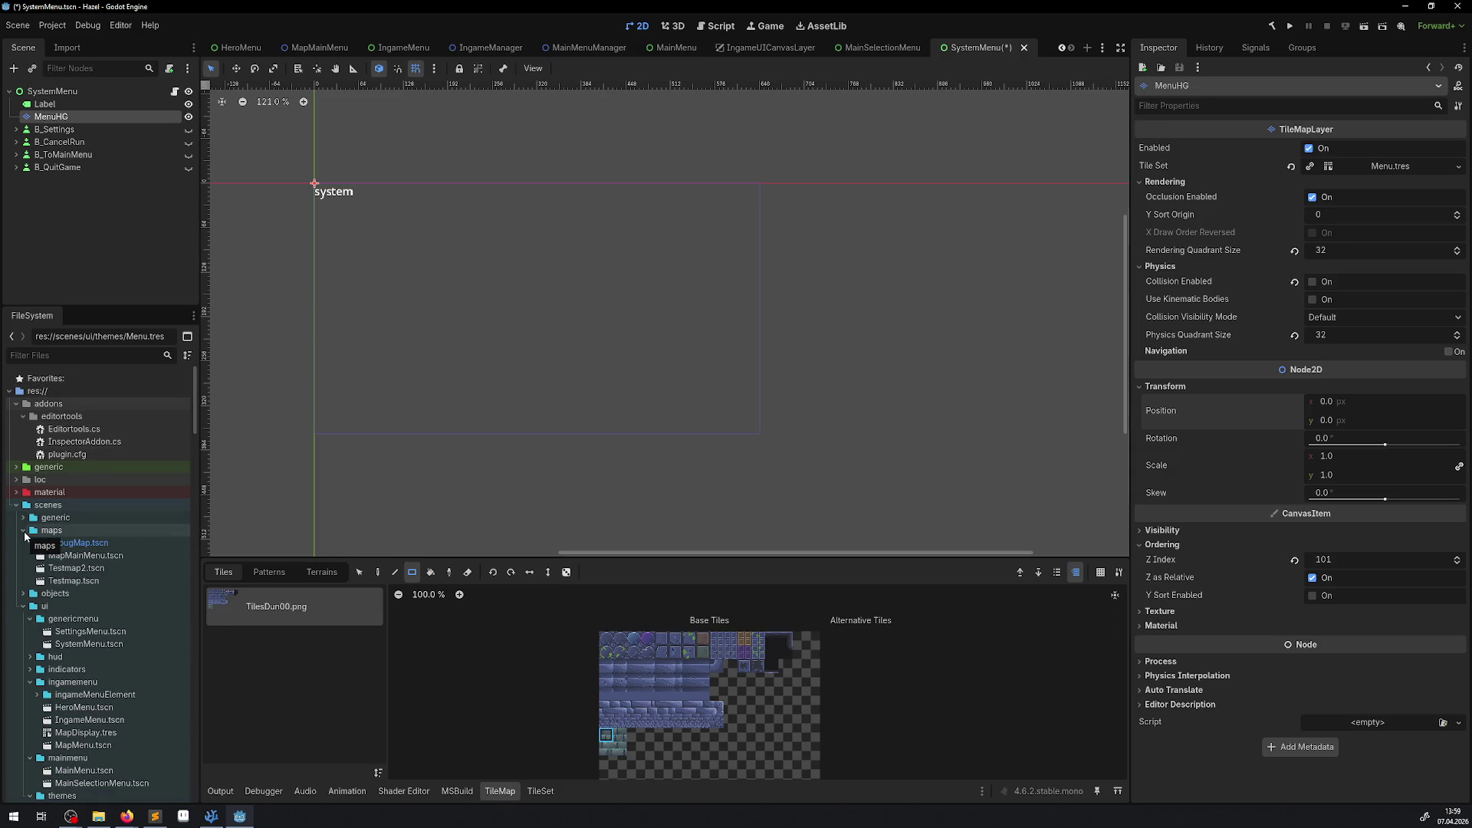
click(23, 530)
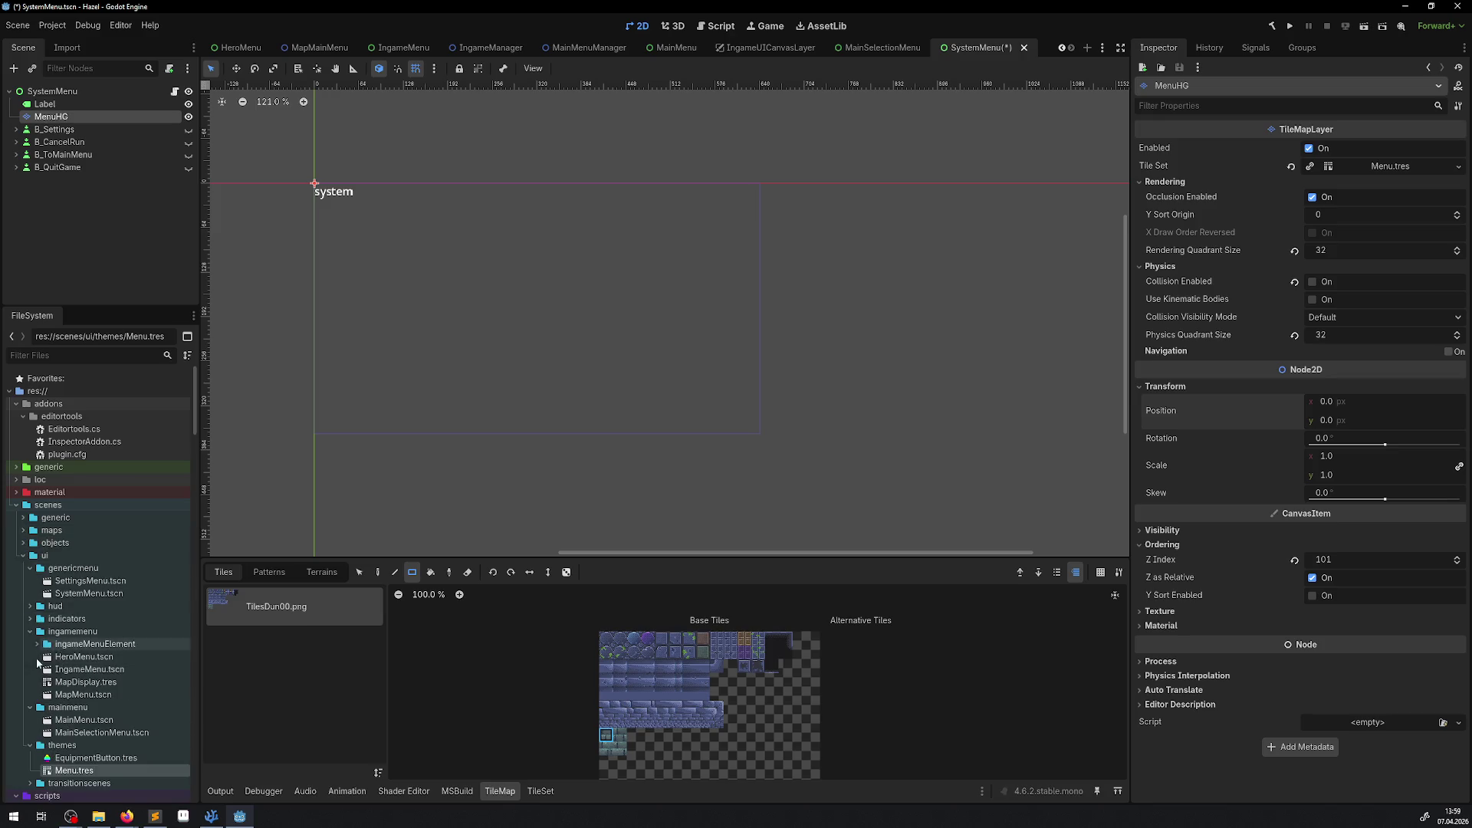
click(24, 542)
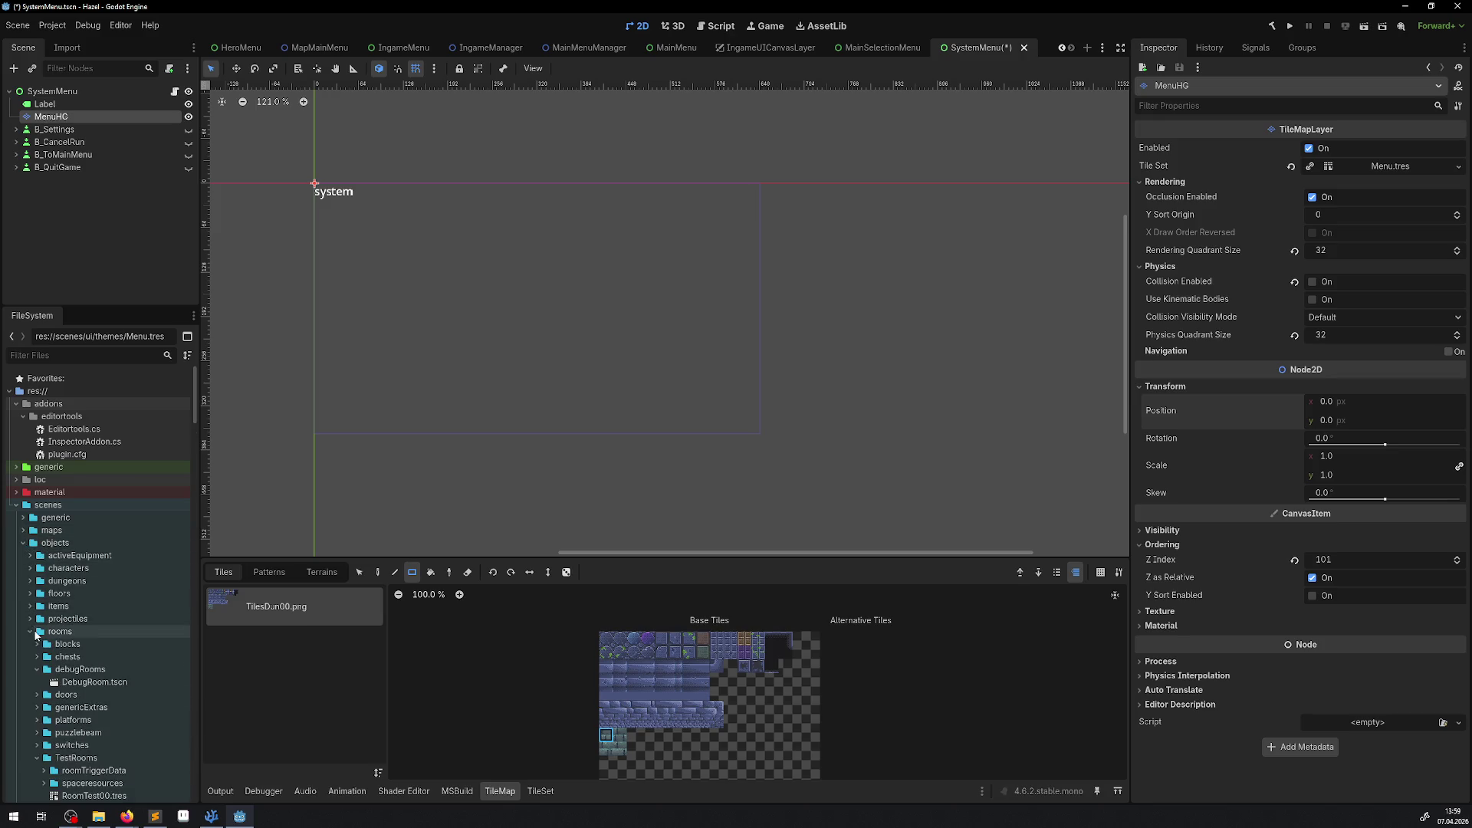
scroll(115, 713, down, 3)
double_click(111, 728)
scroll(441, 299, up, 3)
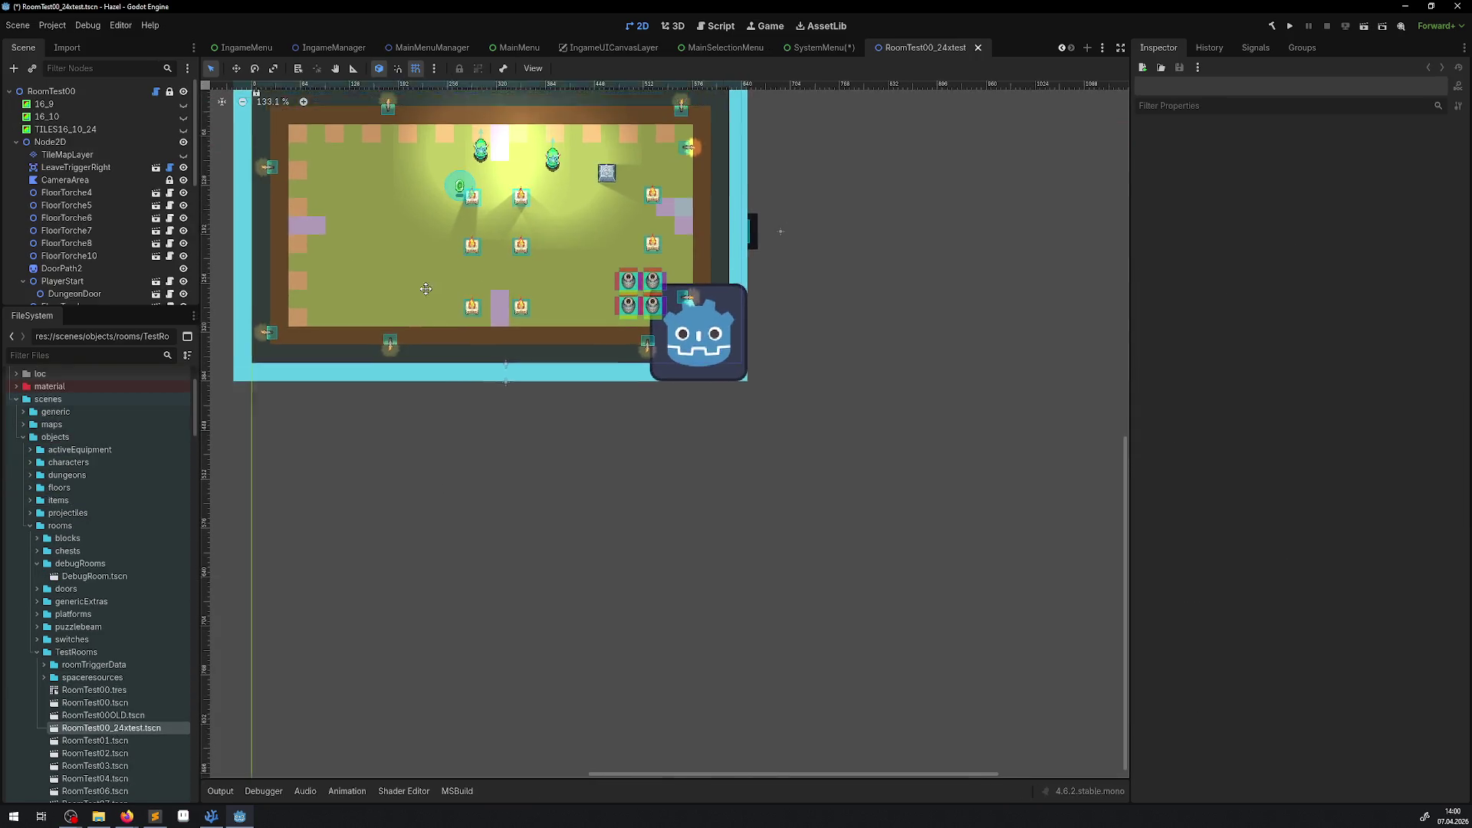
drag(424, 284, 484, 387)
scroll(581, 290, up, 2)
scroll(549, 342, up, 3)
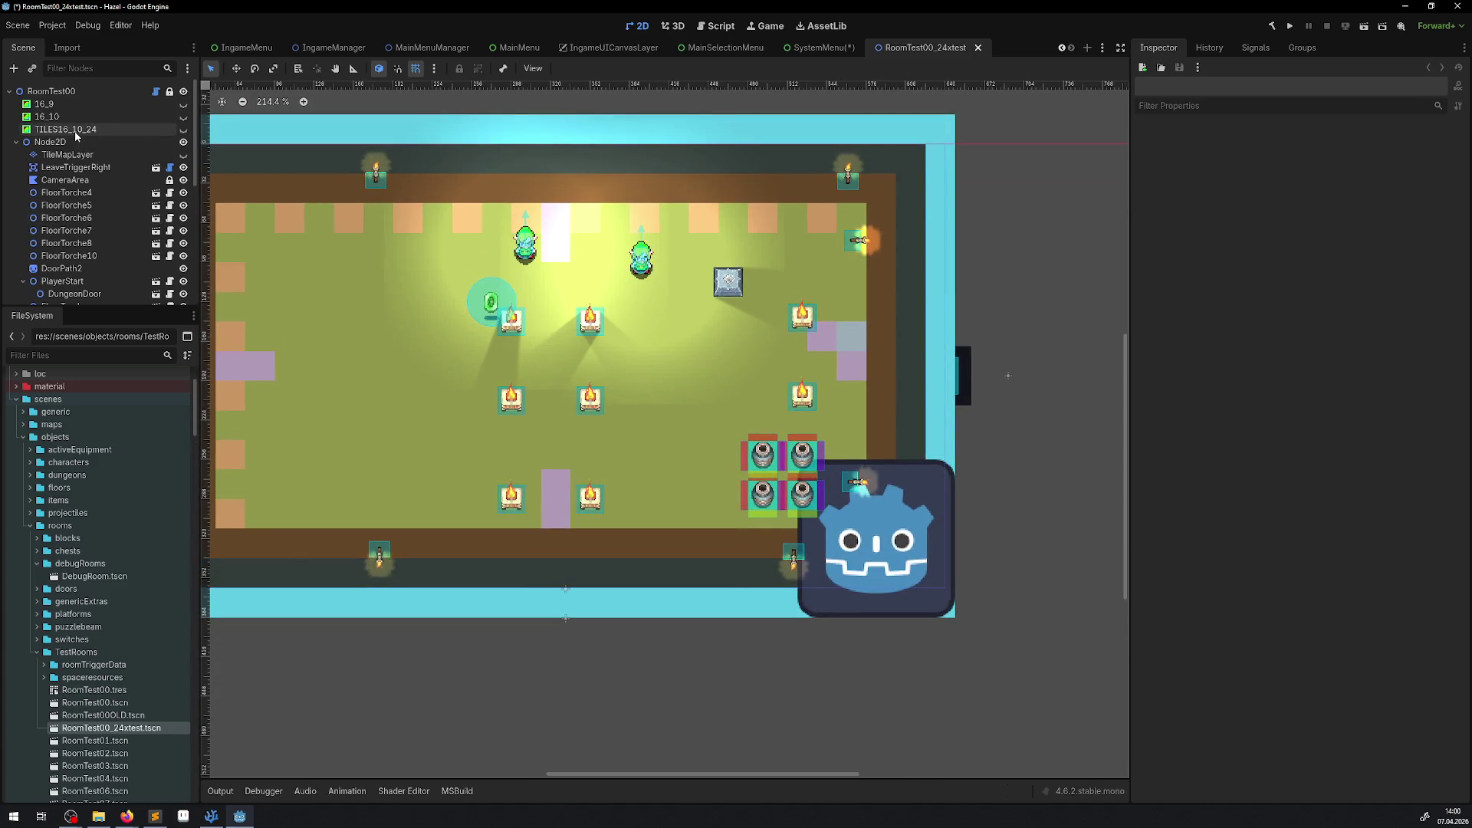
scroll(436, 472, down, 3)
scroll(433, 446, left, 1)
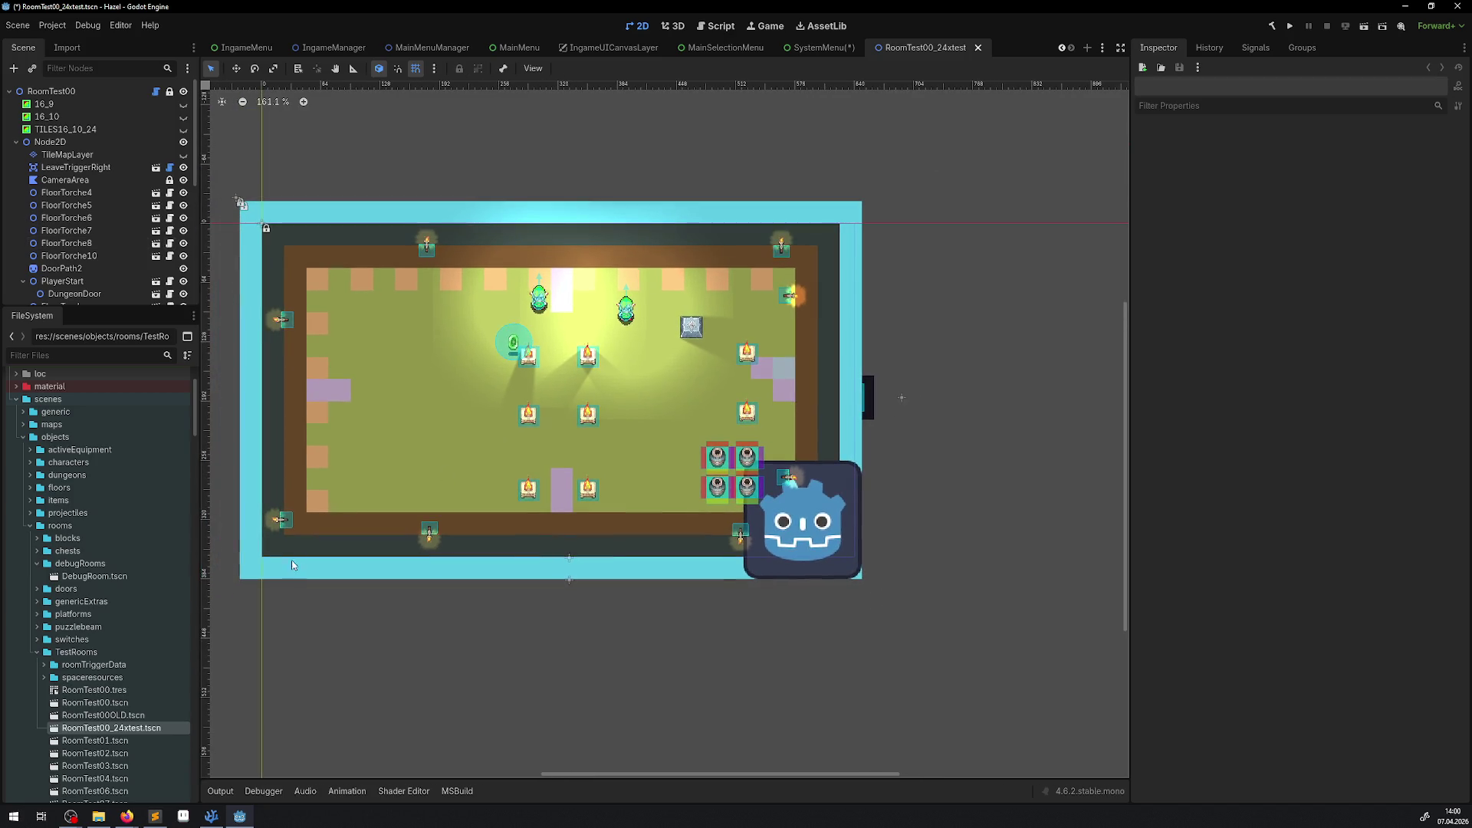
Step: Inspect the room's TileMapLayer, PCurrency00 pickup and TileMapLayer2 nodes in the scene tree
click(68, 154)
scroll(415, 161, down, 3)
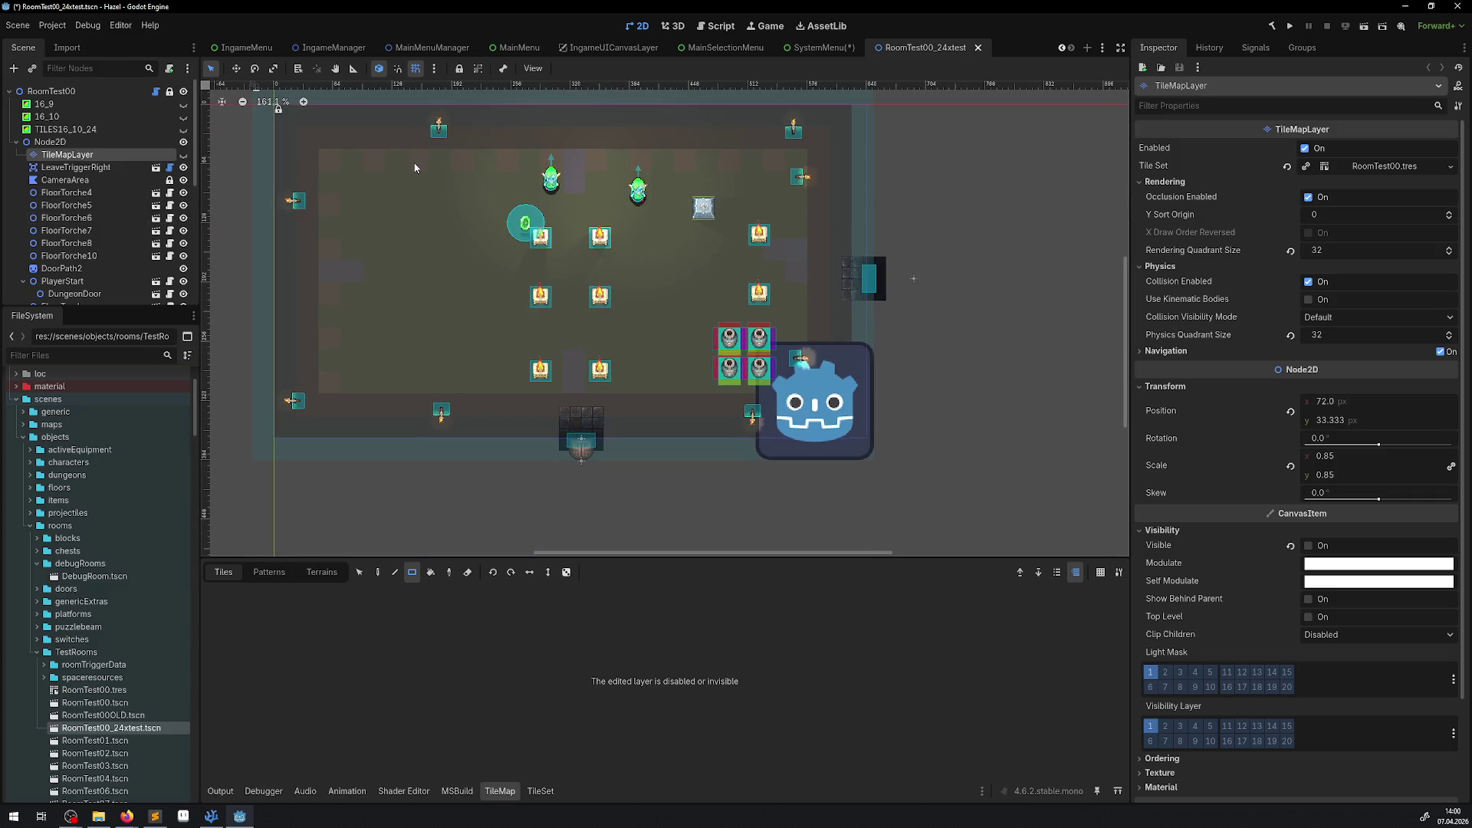
scroll(80, 230, down, 10)
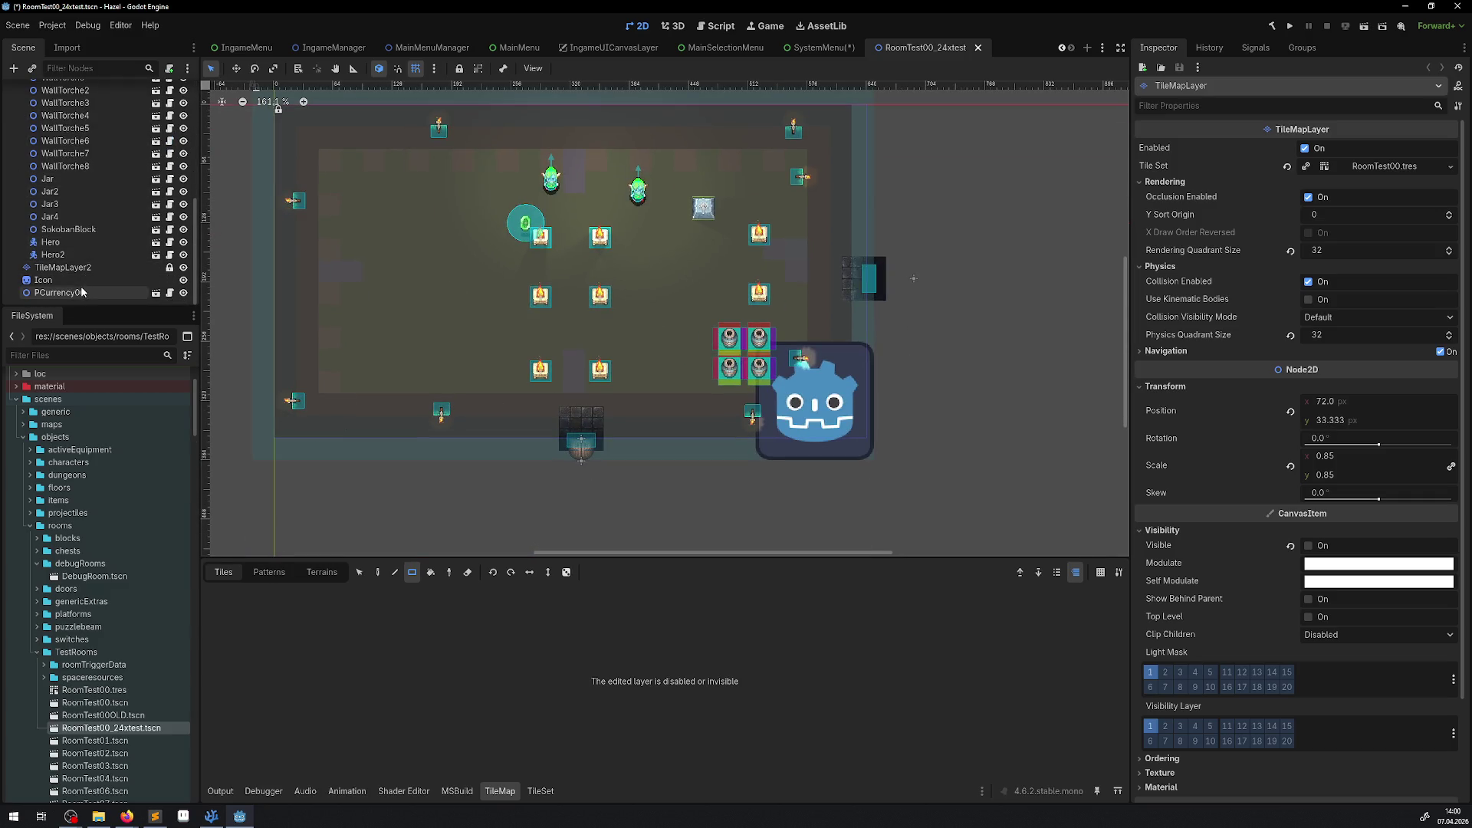
click(80, 292)
click(63, 266)
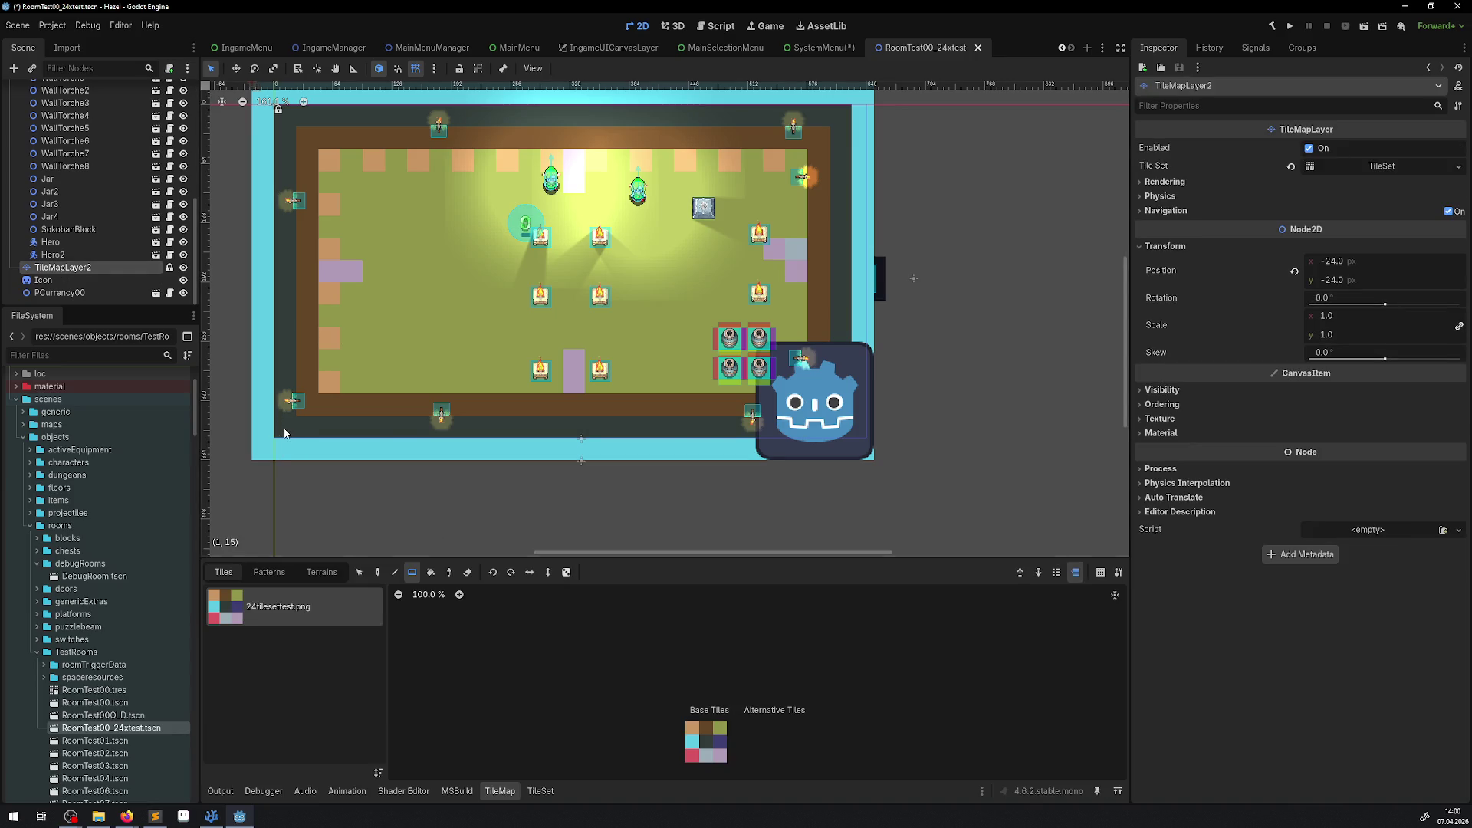
scroll(491, 191, up, 3)
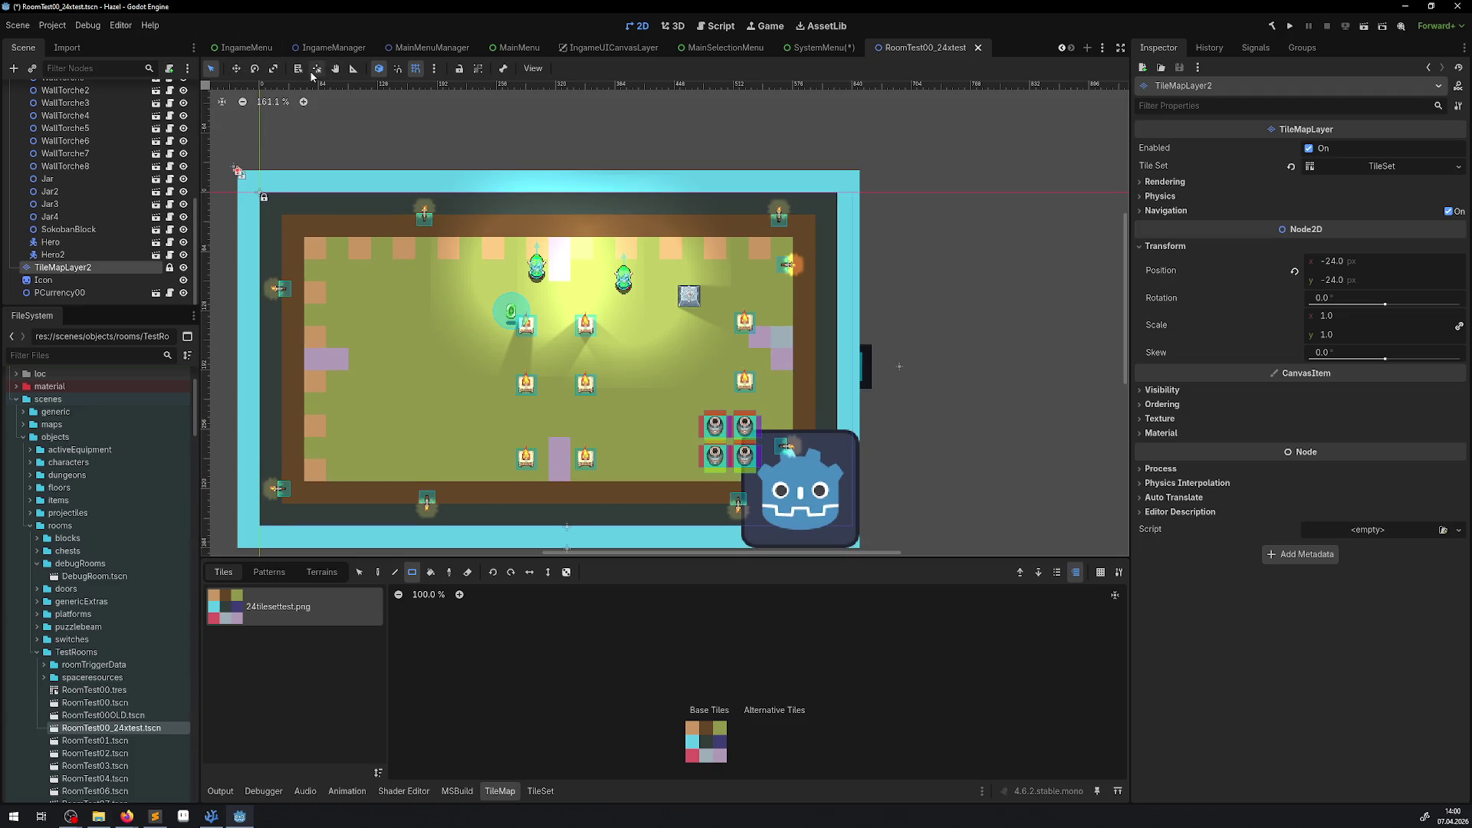
Step: Measure the room's top edge with the Ruler at 624 px (78 units), then run the scene
click(353, 68)
drag(260, 199, 837, 199)
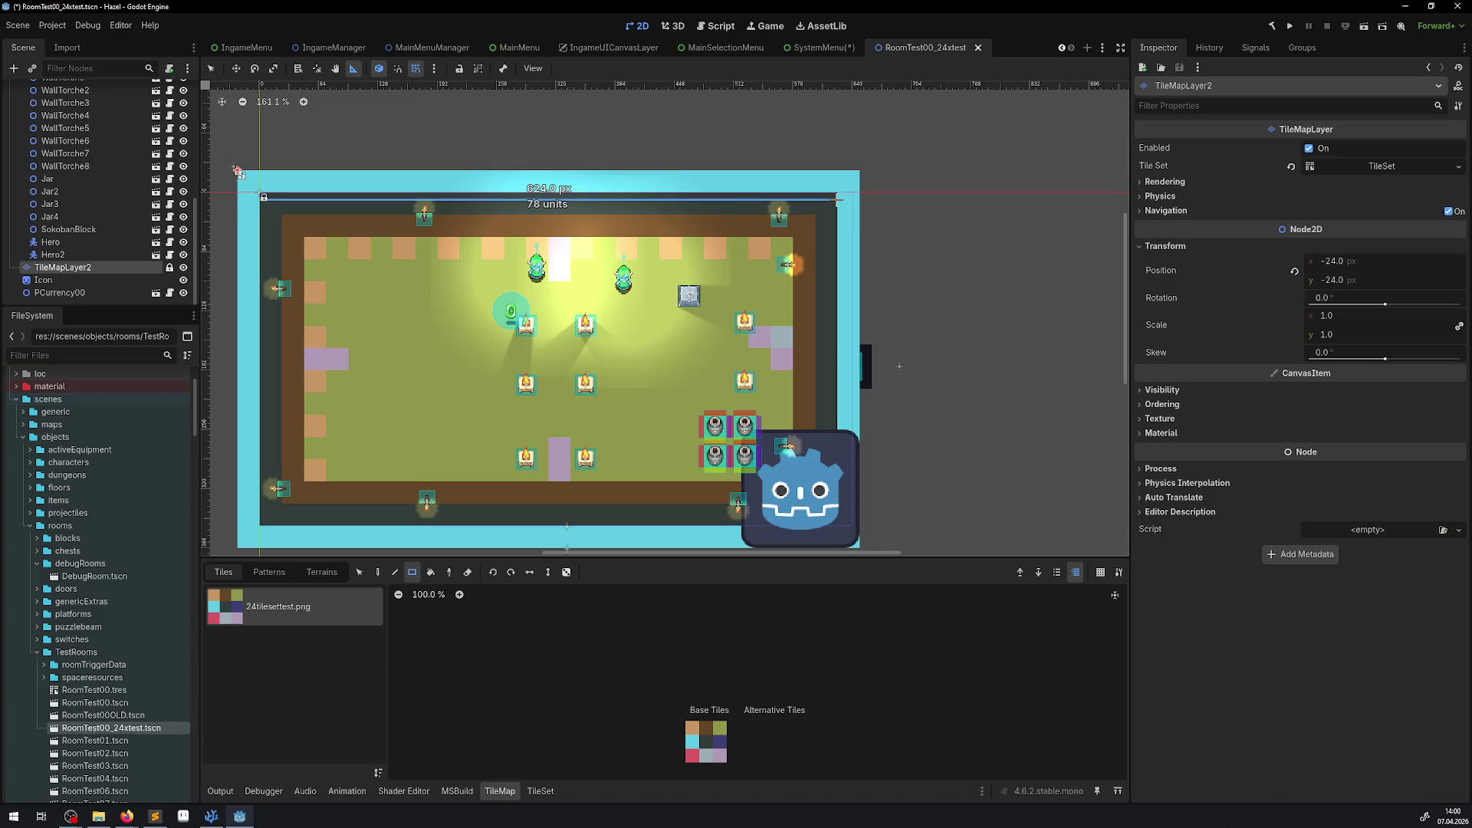
click(1362, 27)
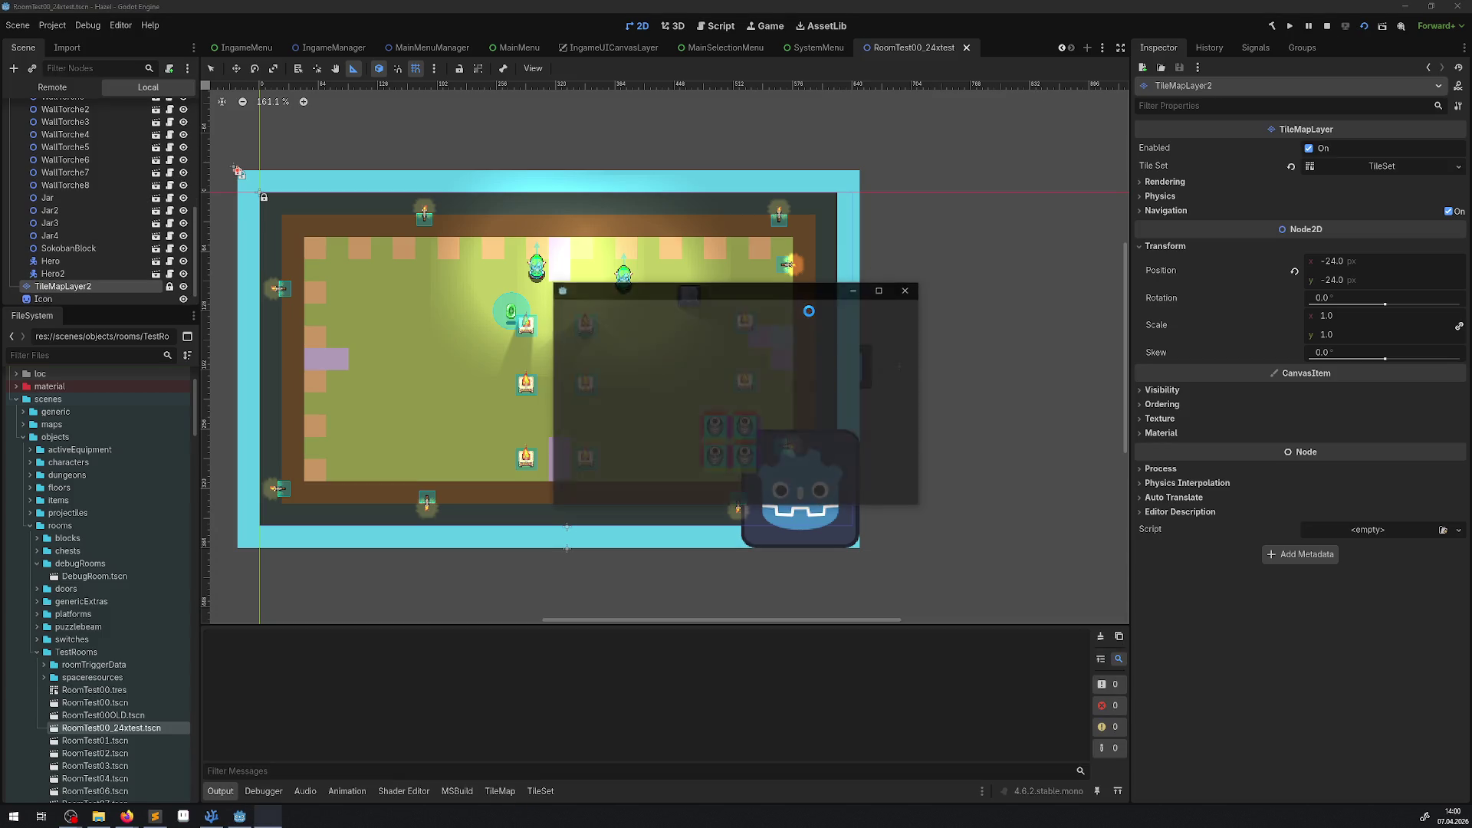
Step: Move and enlarge the running Hazel (DEBUG) game window to inspect the room, then close it
mouse_move(775, 296)
mouse_down()
mouse_move(632, 274)
mouse_move(582, 244)
mouse_up()
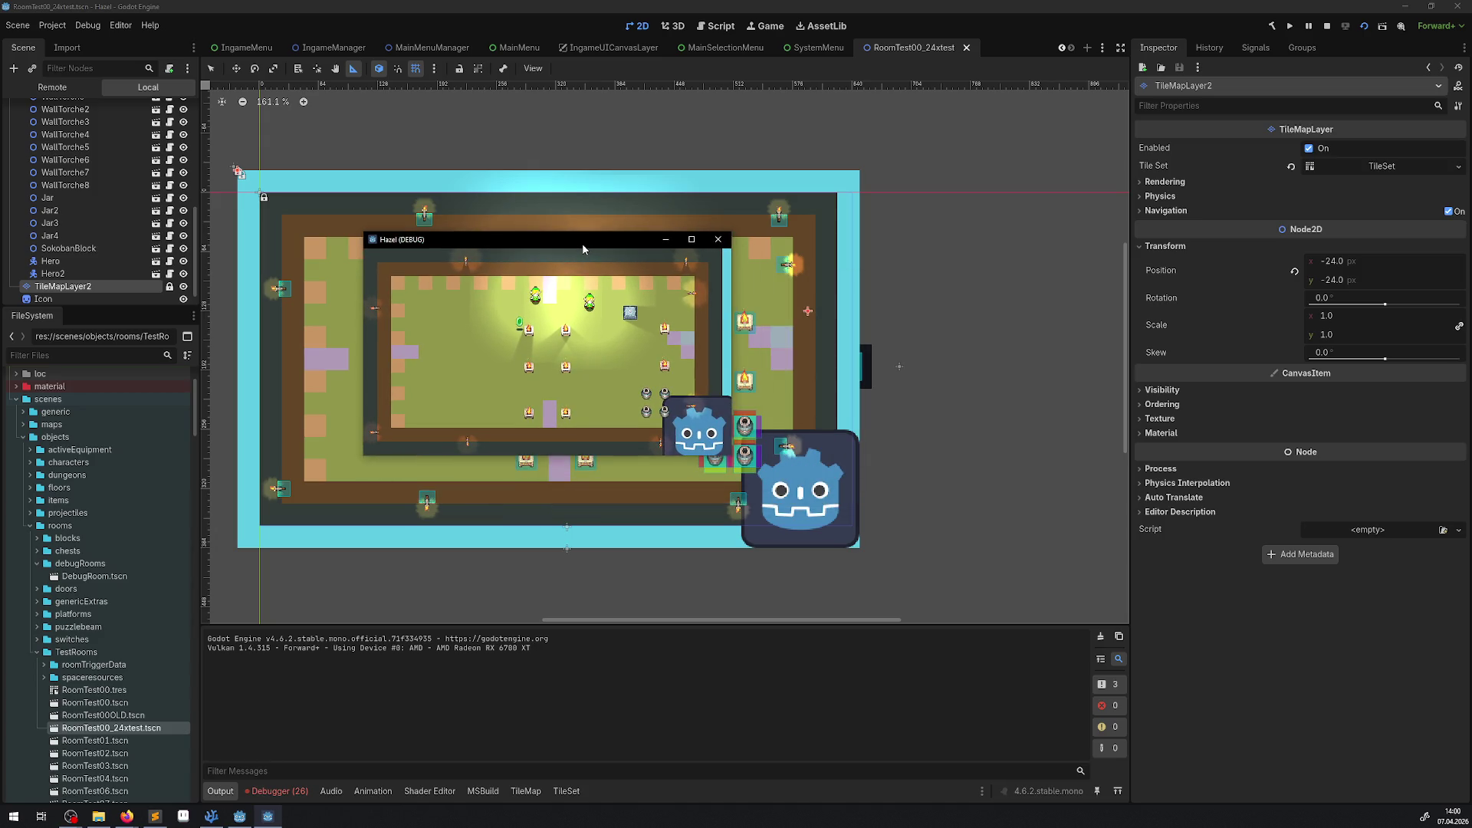
drag(731, 456, 900, 550)
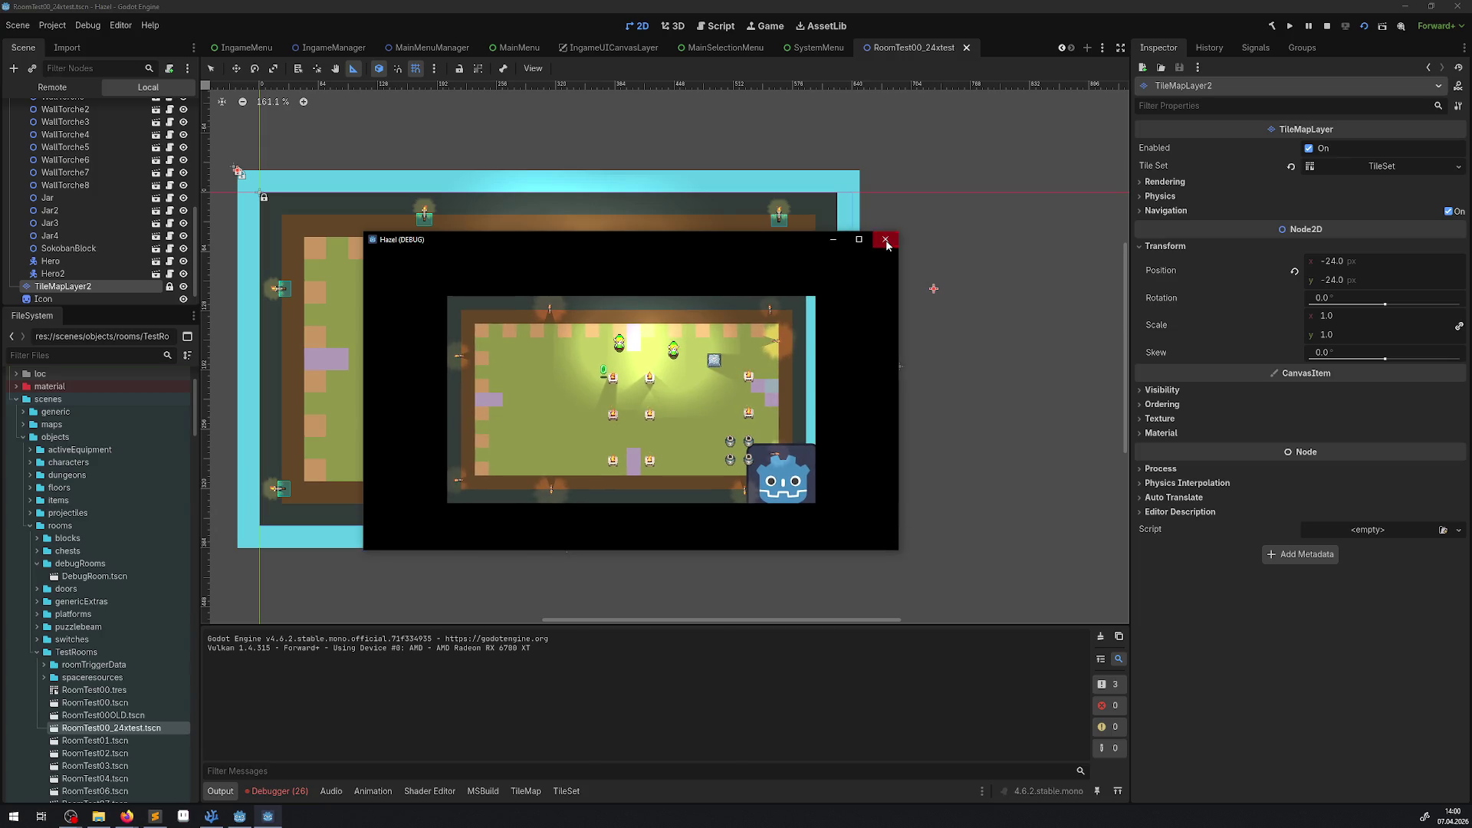
click(886, 241)
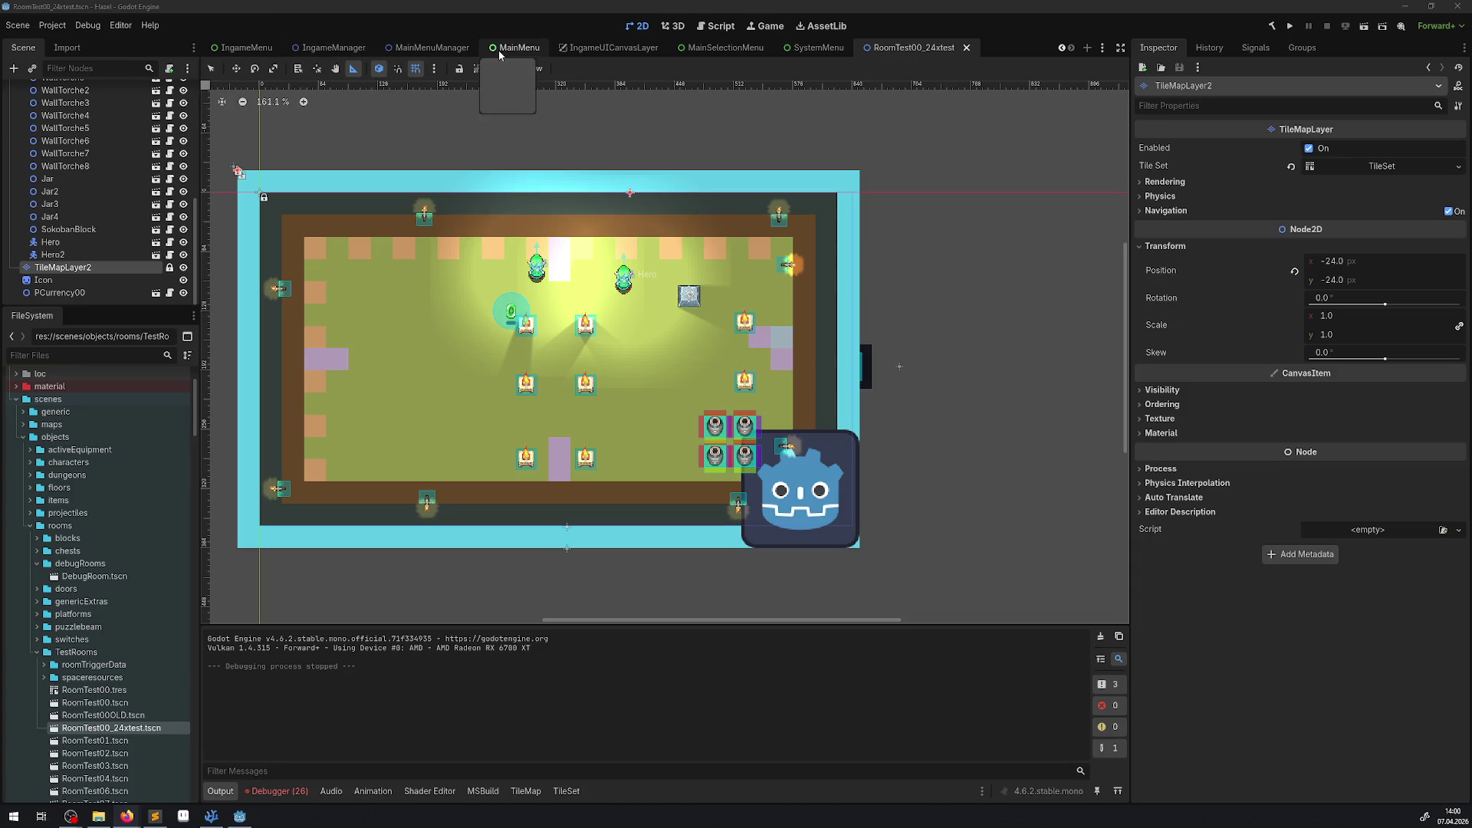
Step: Delete the old MenuHG node from the SystemMenu scene
click(712, 51)
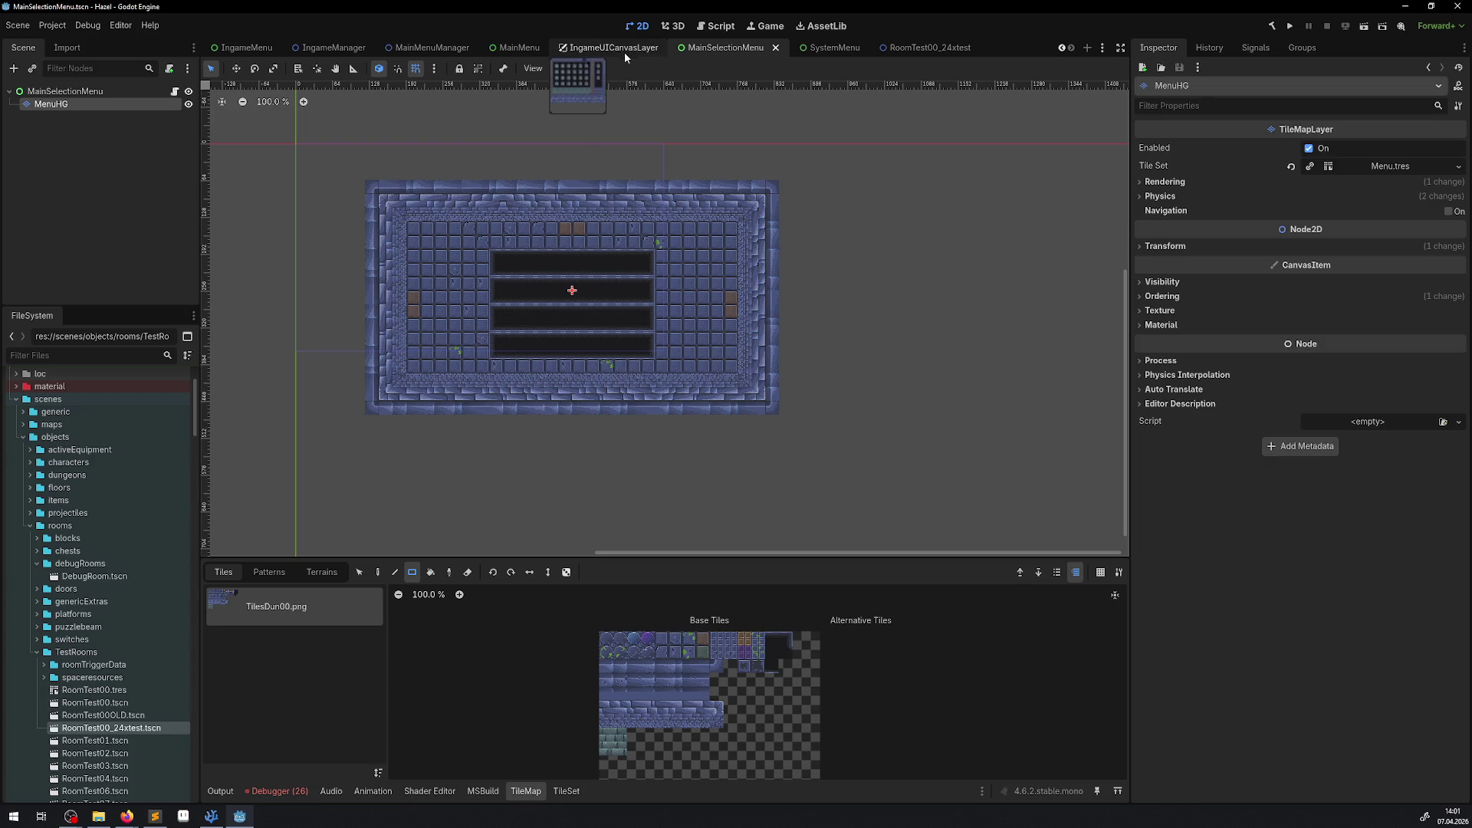
scroll(833, 51, up, 2)
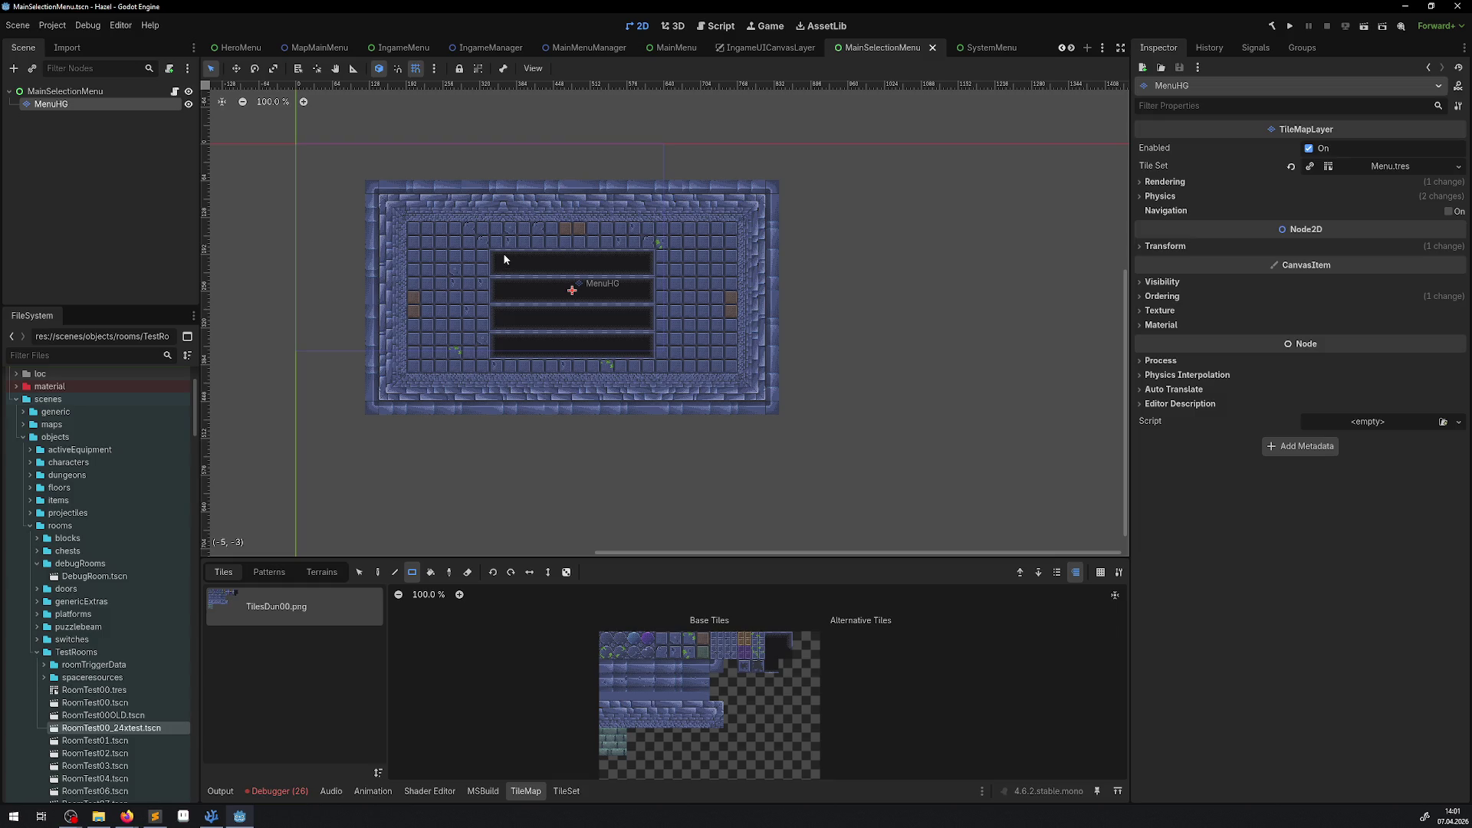
click(973, 50)
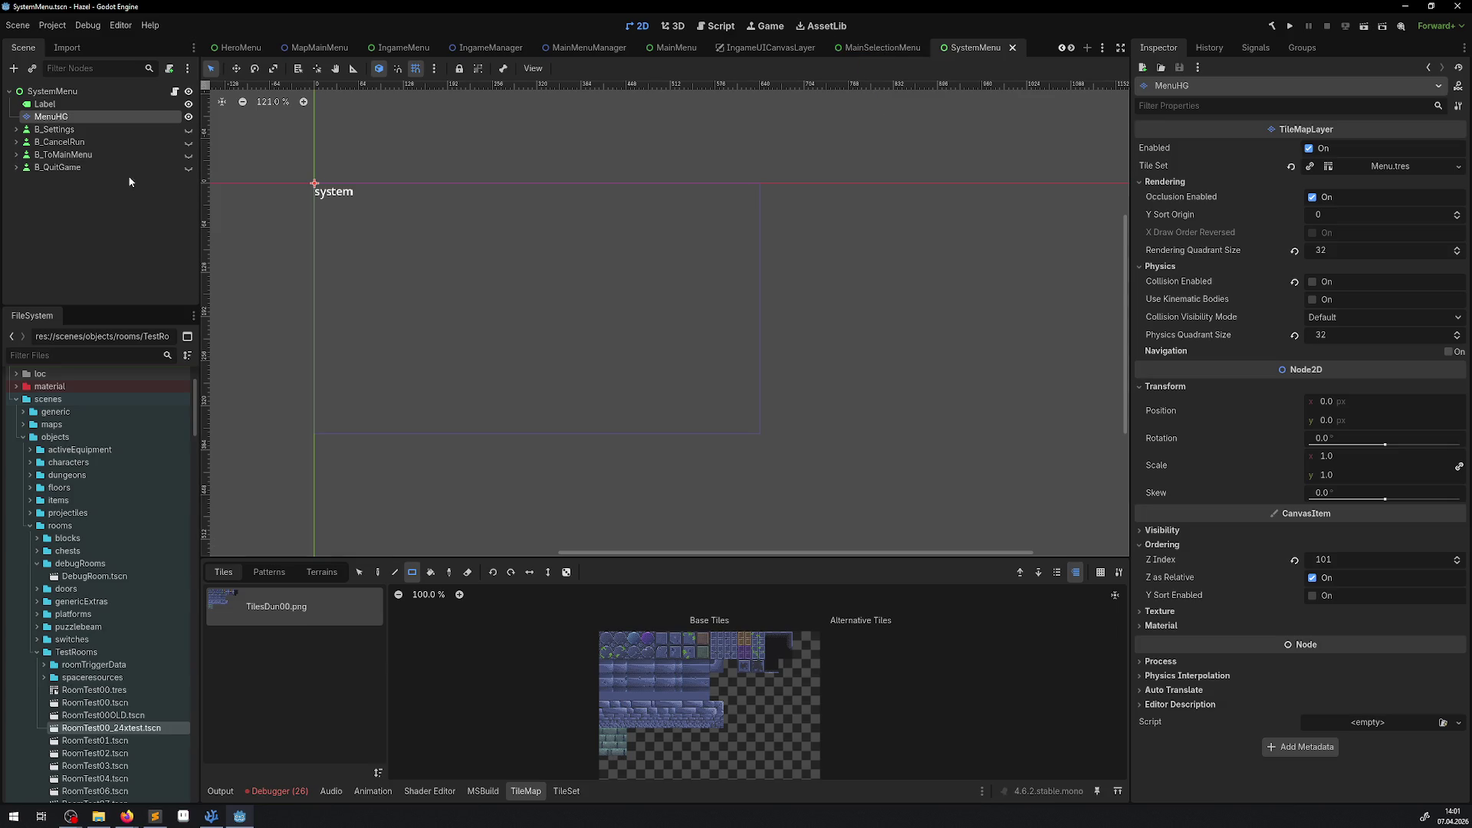
click(121, 196)
click(51, 116)
key(Delete)
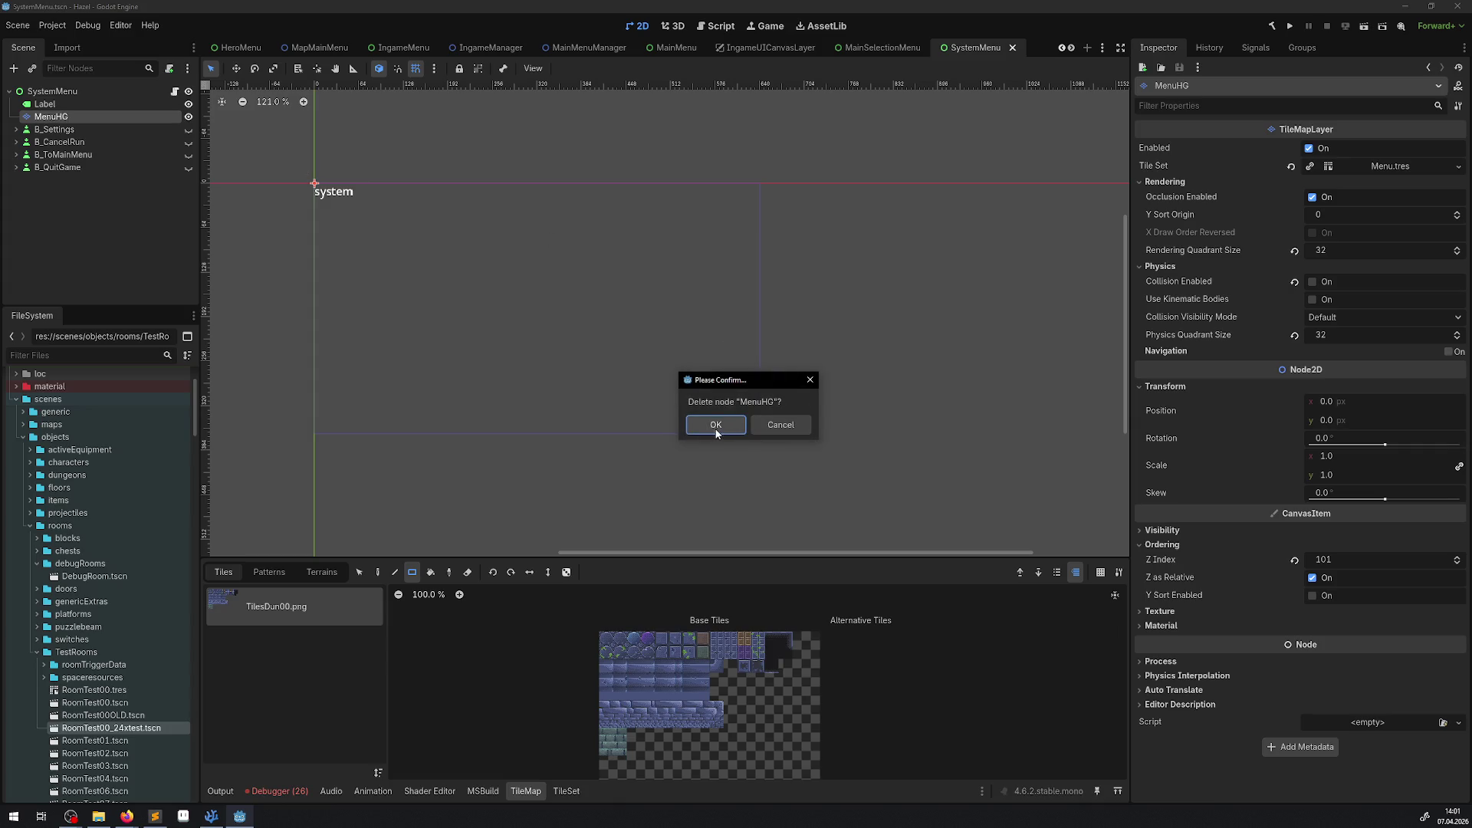
click(710, 426)
Step: Paste MainSelectionMenu's blue stone MenuHG into SystemMenu at root level, save, and close SystemMenu
click(882, 47)
click(15, 248)
click(60, 107)
click(996, 49)
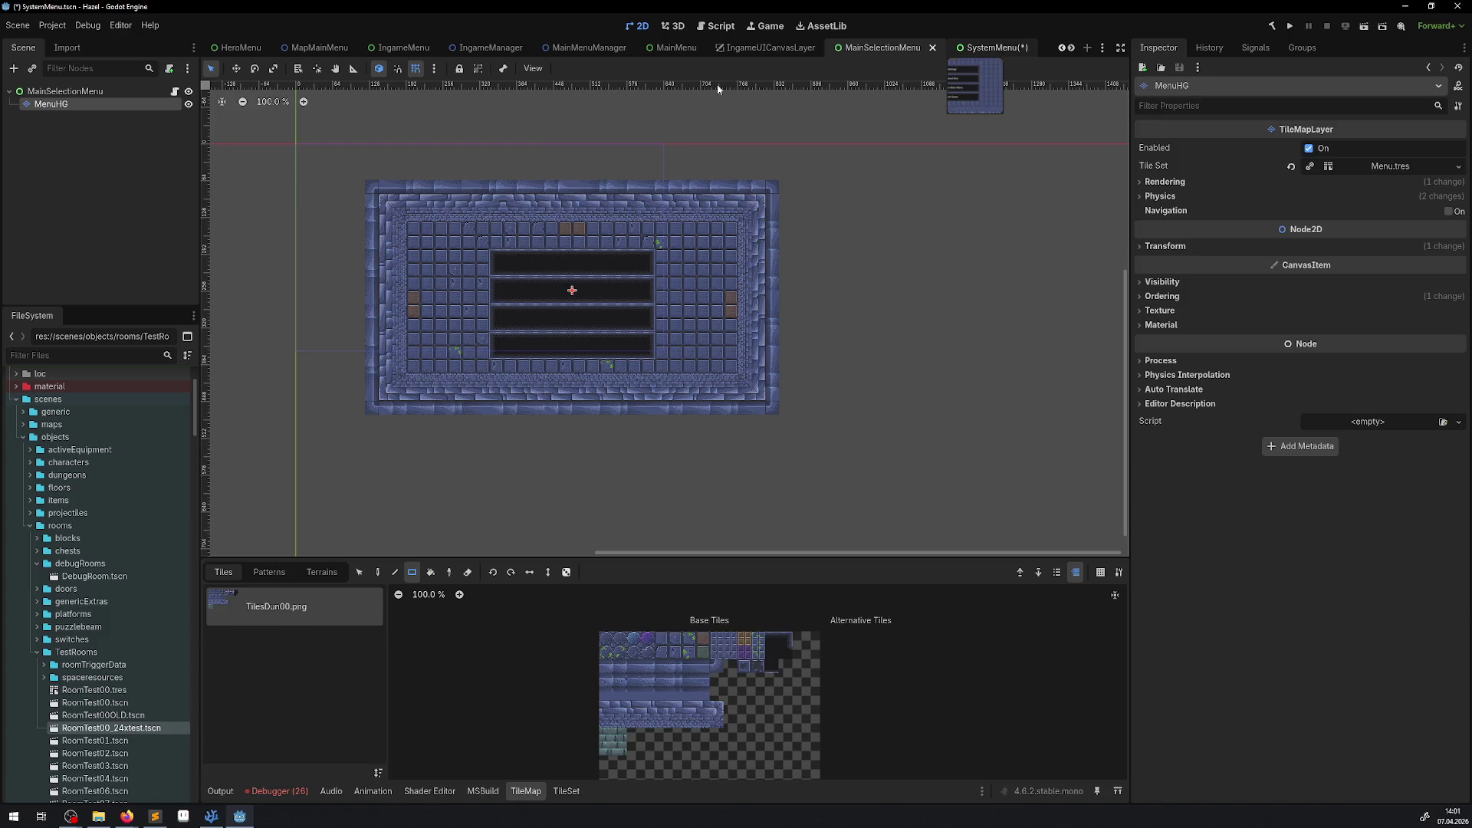
key(ctrl+v)
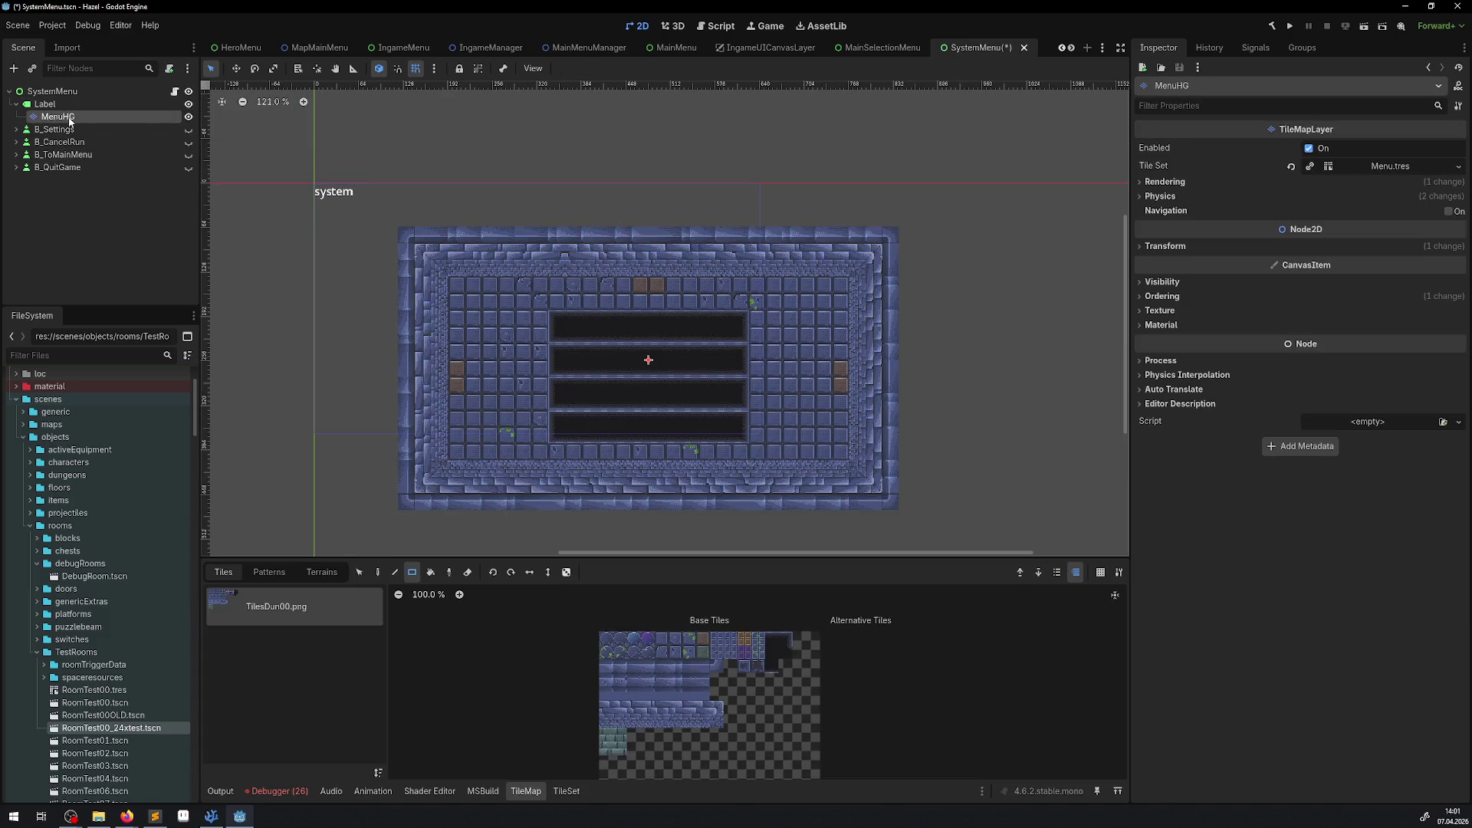
drag(54, 116, 55, 94)
key(ctrl+s)
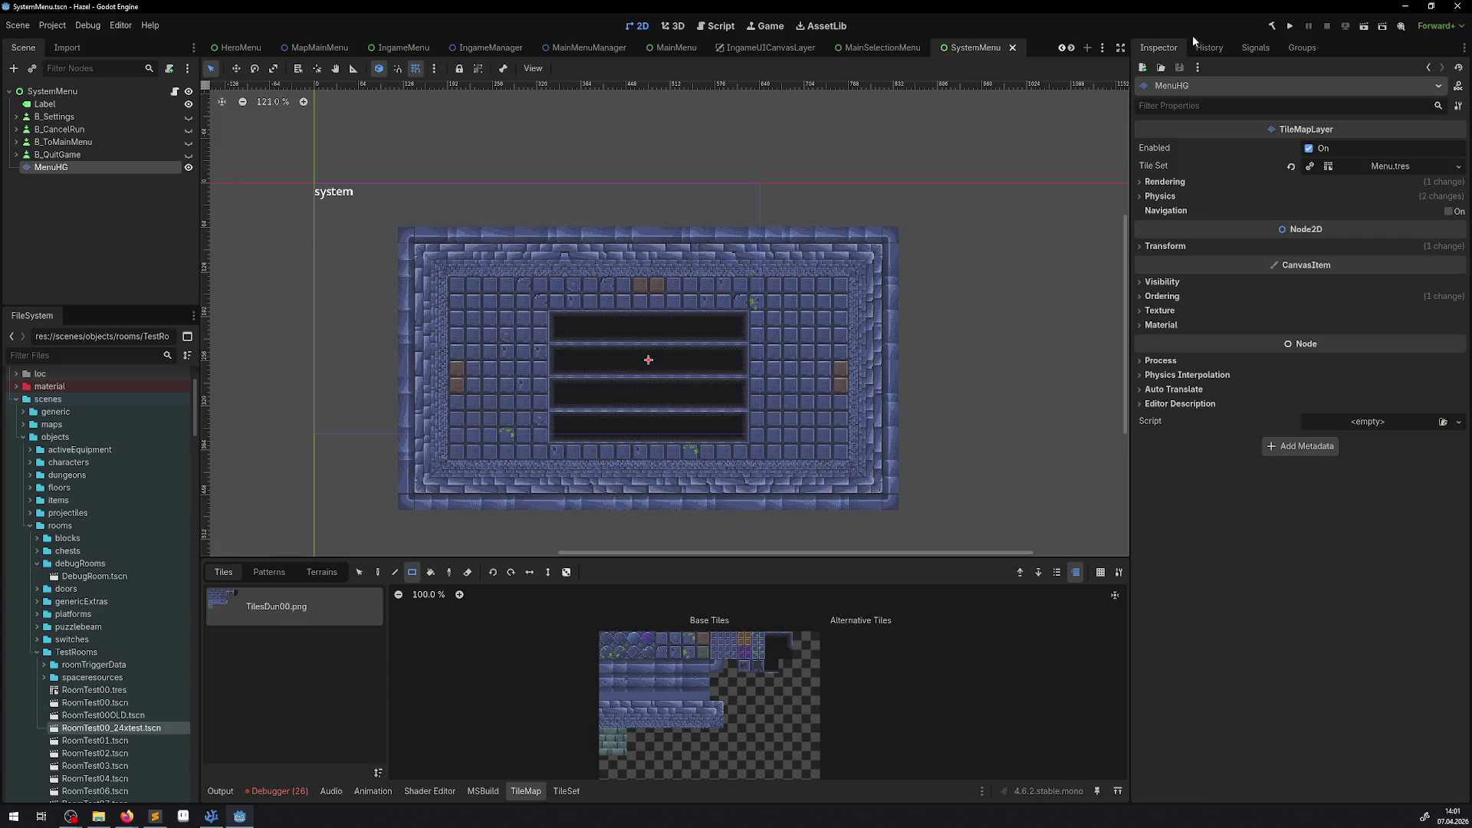
click(1012, 48)
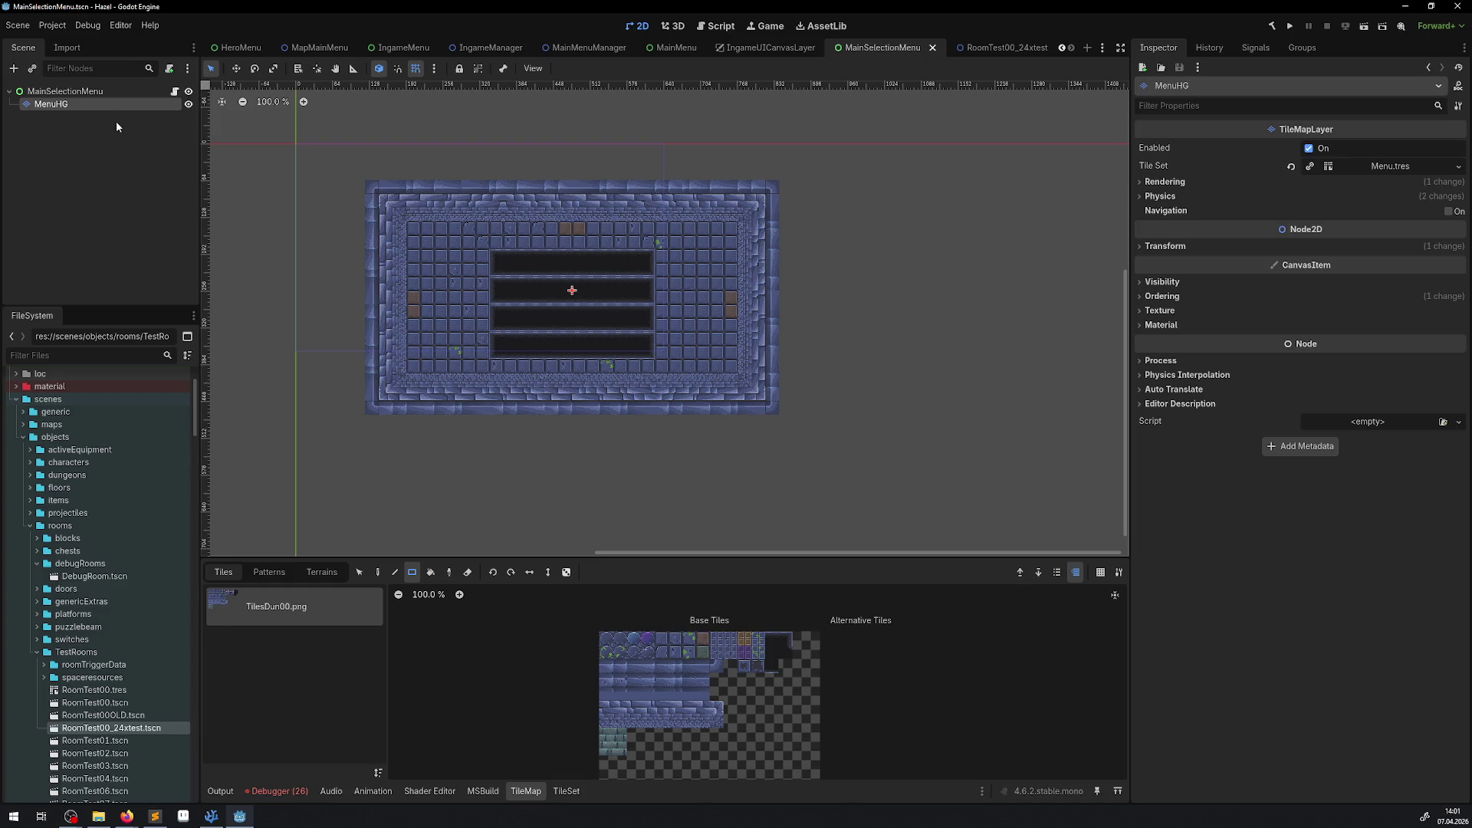
Step: Confirm the MenuHG tile set's Tile Size is 24 × 24 px, then return to RoomTest00_24xtest
click(1391, 167)
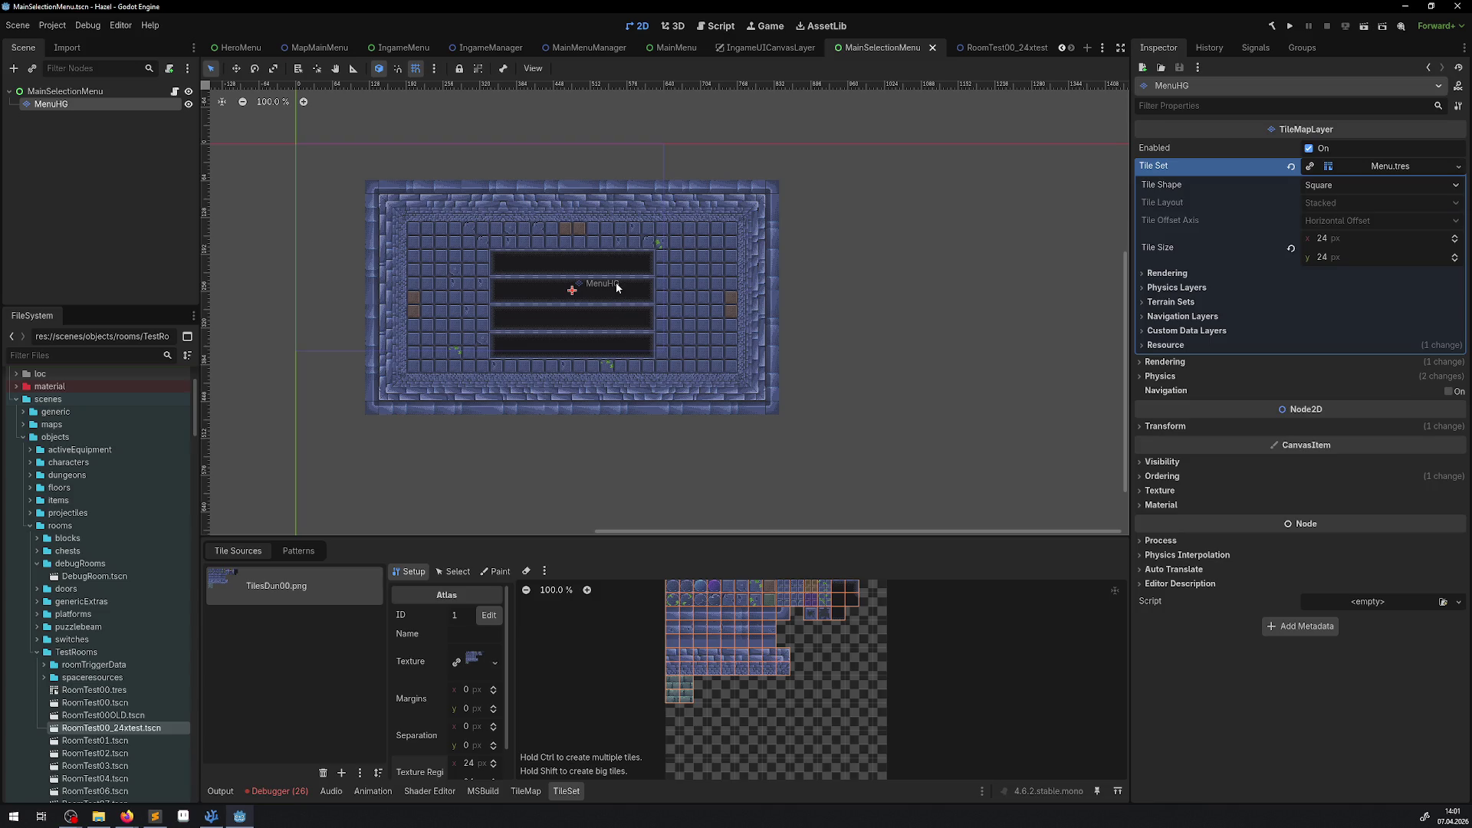
scroll(532, 260, up, 1)
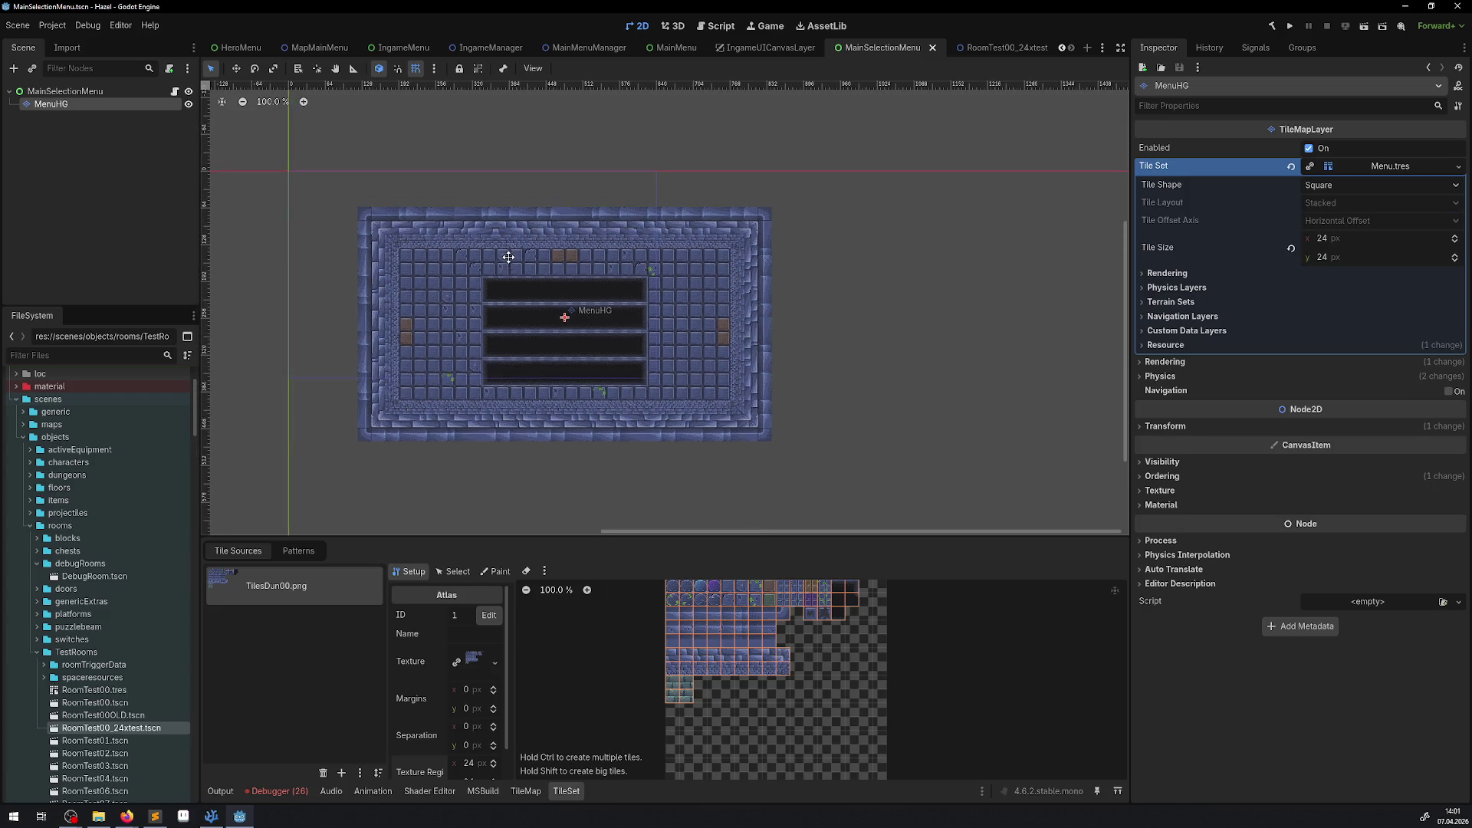
scroll(539, 299, up, 2)
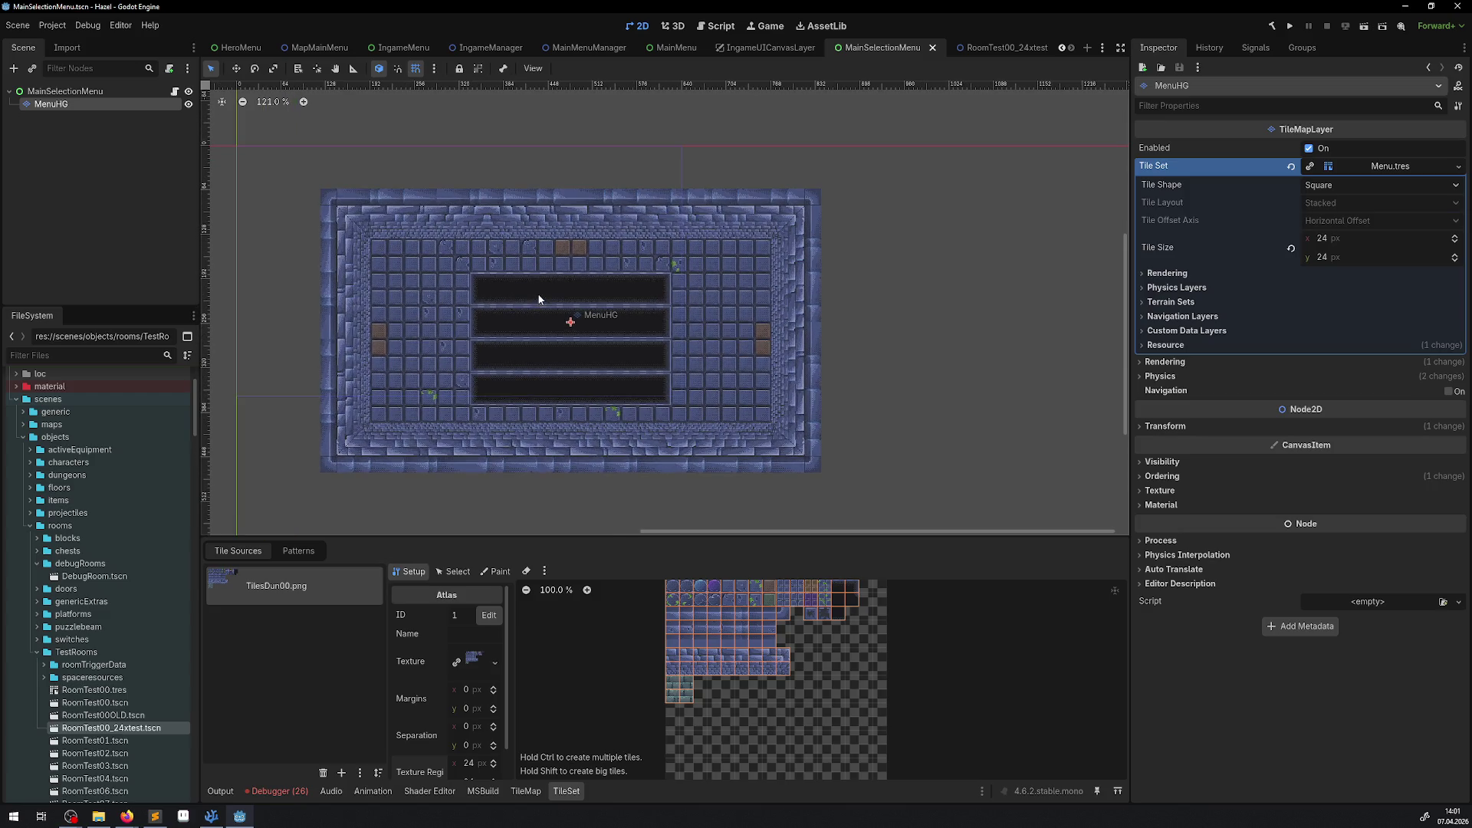
click(996, 48)
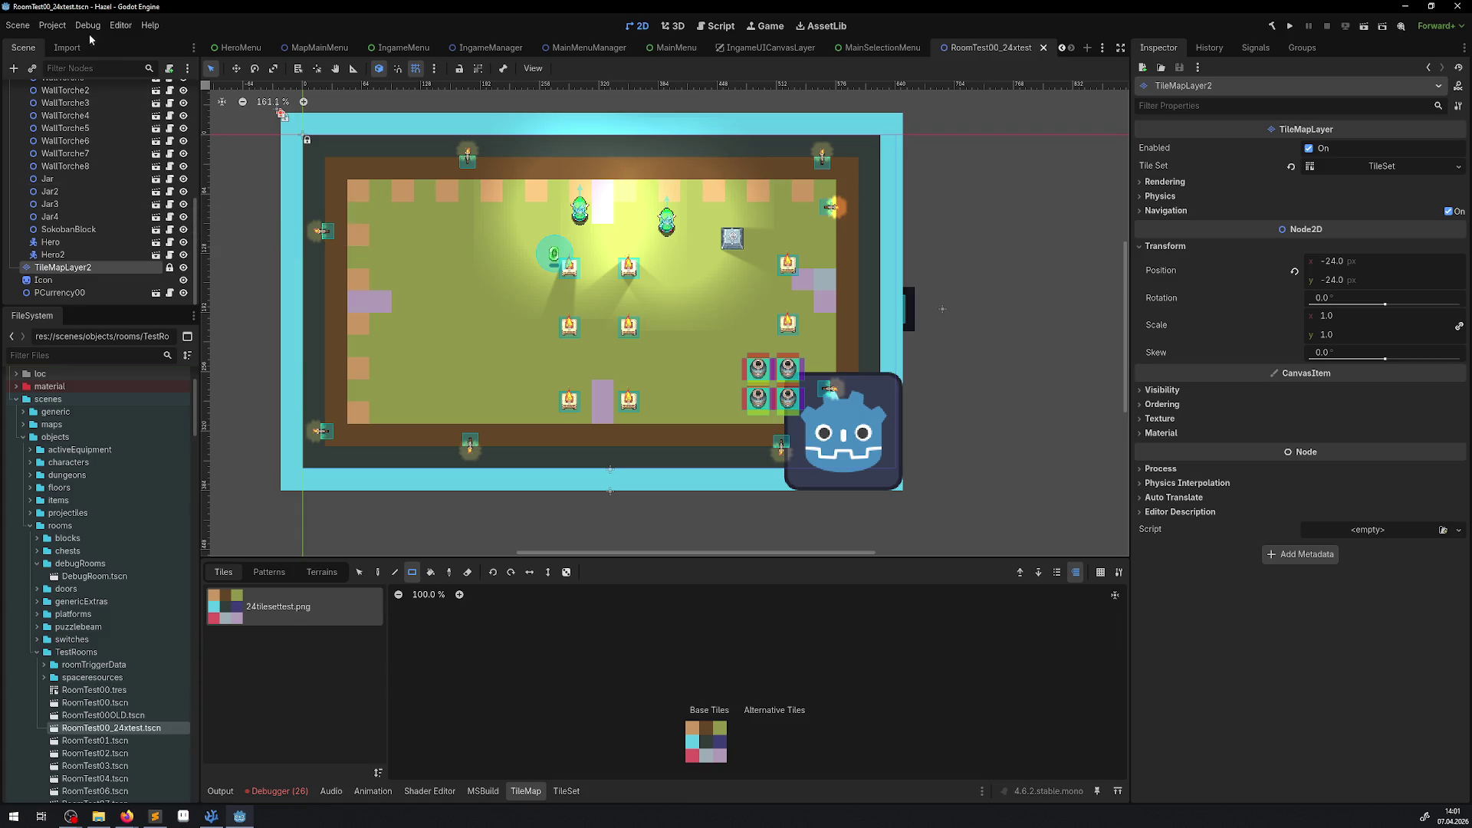
click(52, 25)
click(79, 45)
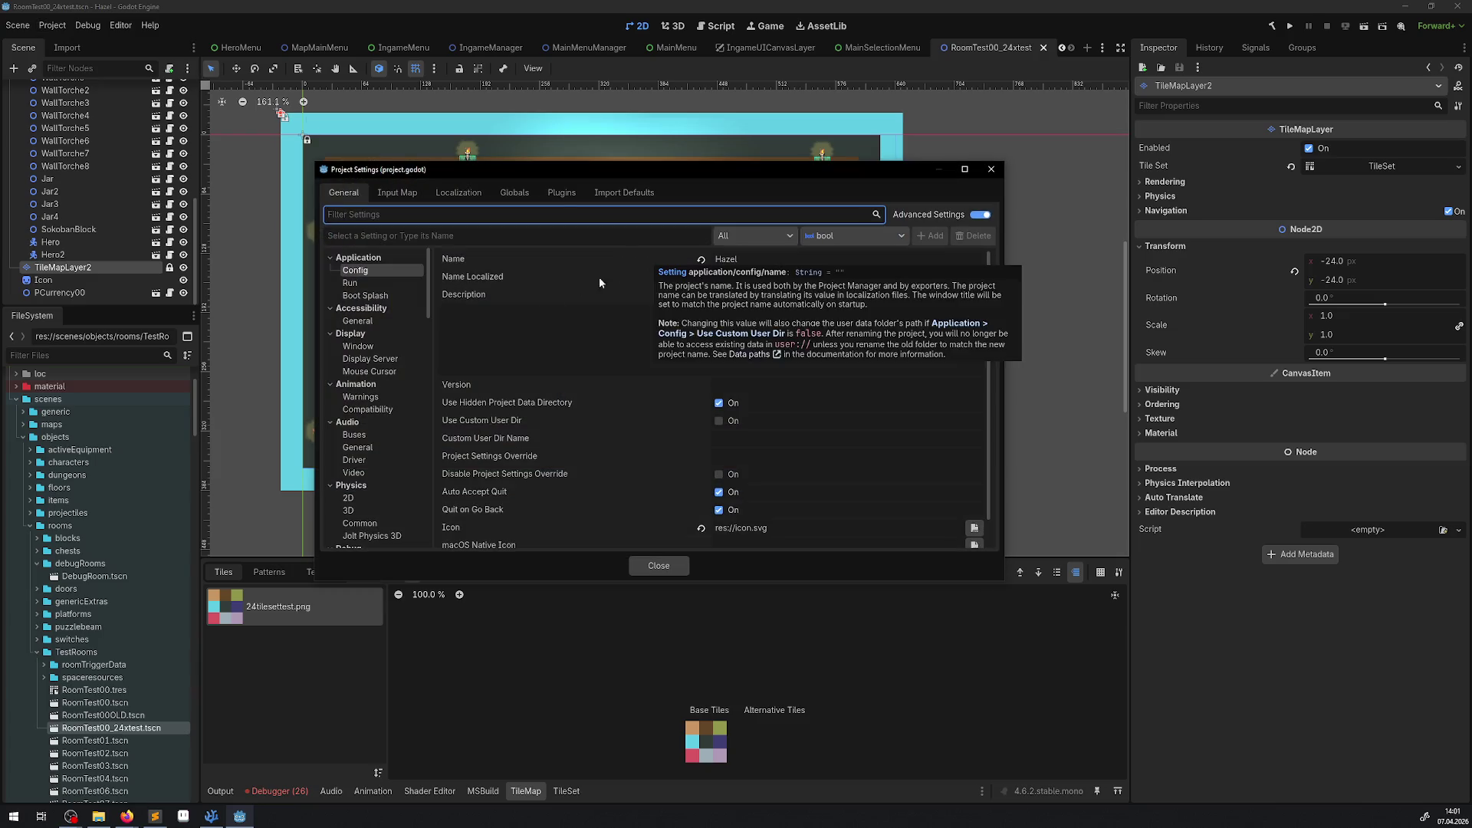
click(355, 348)
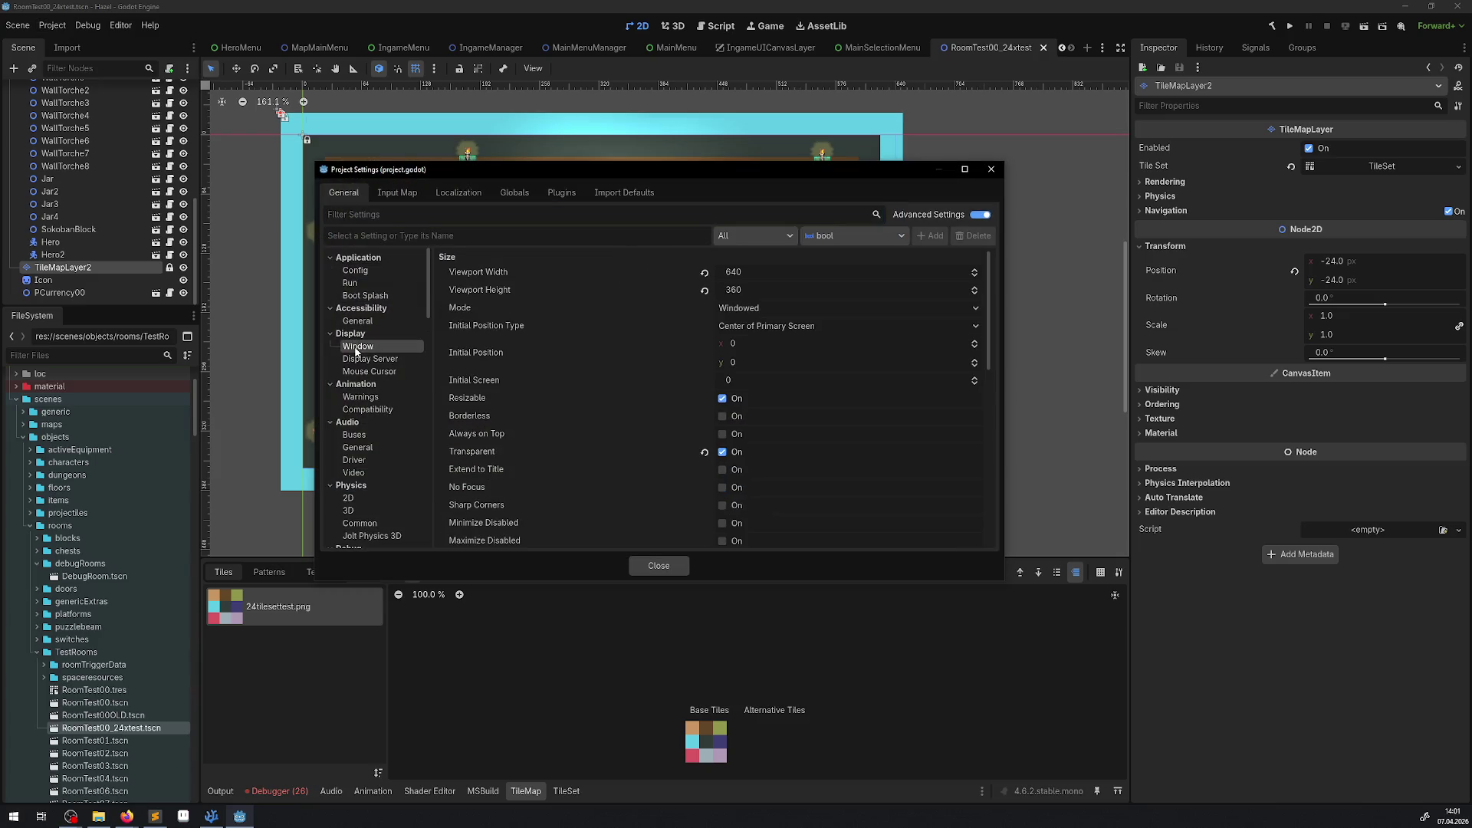
click(749, 271)
text(10)
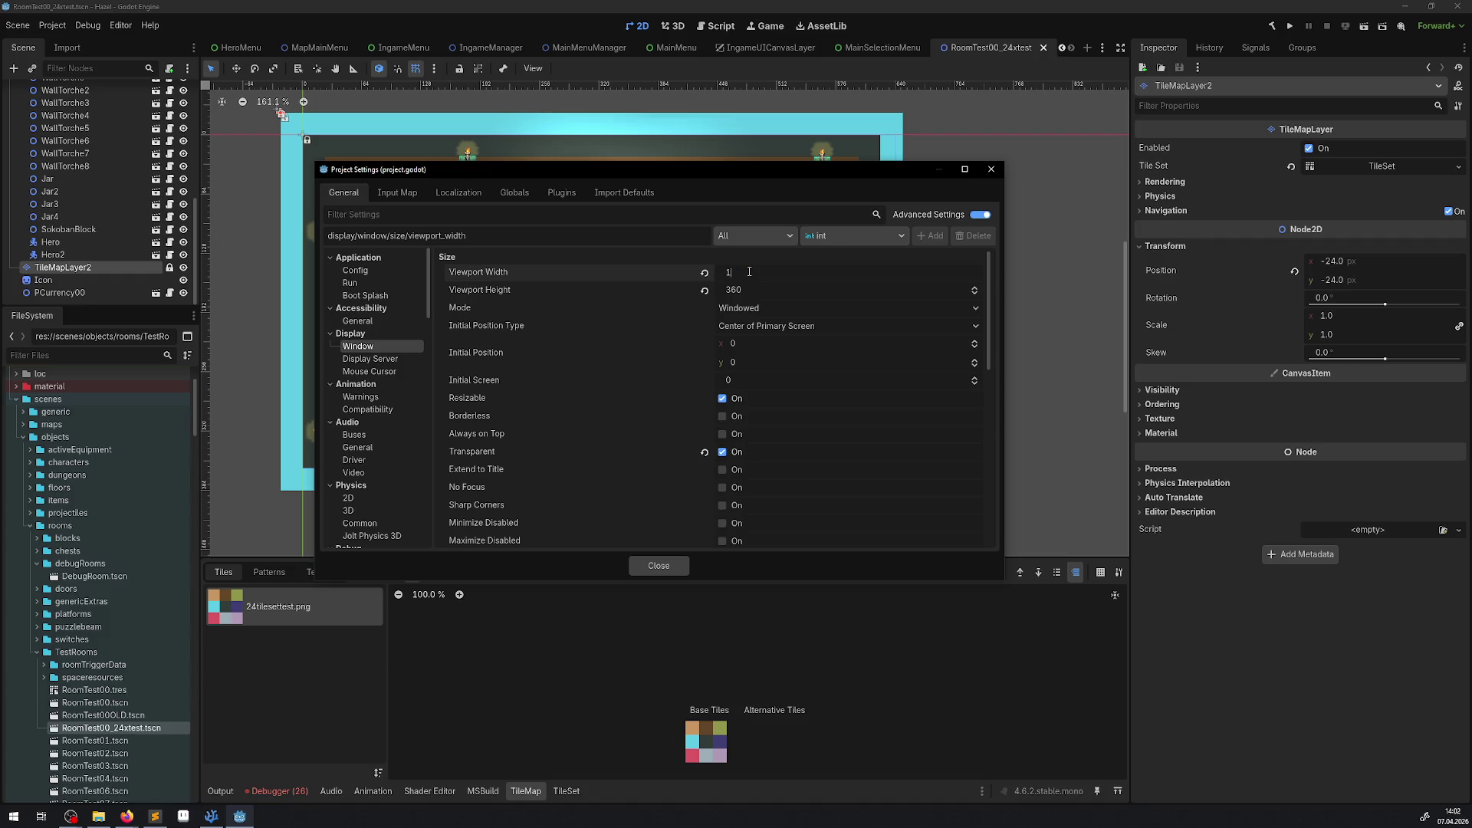
text(280)
key(Escape)
click(747, 289)
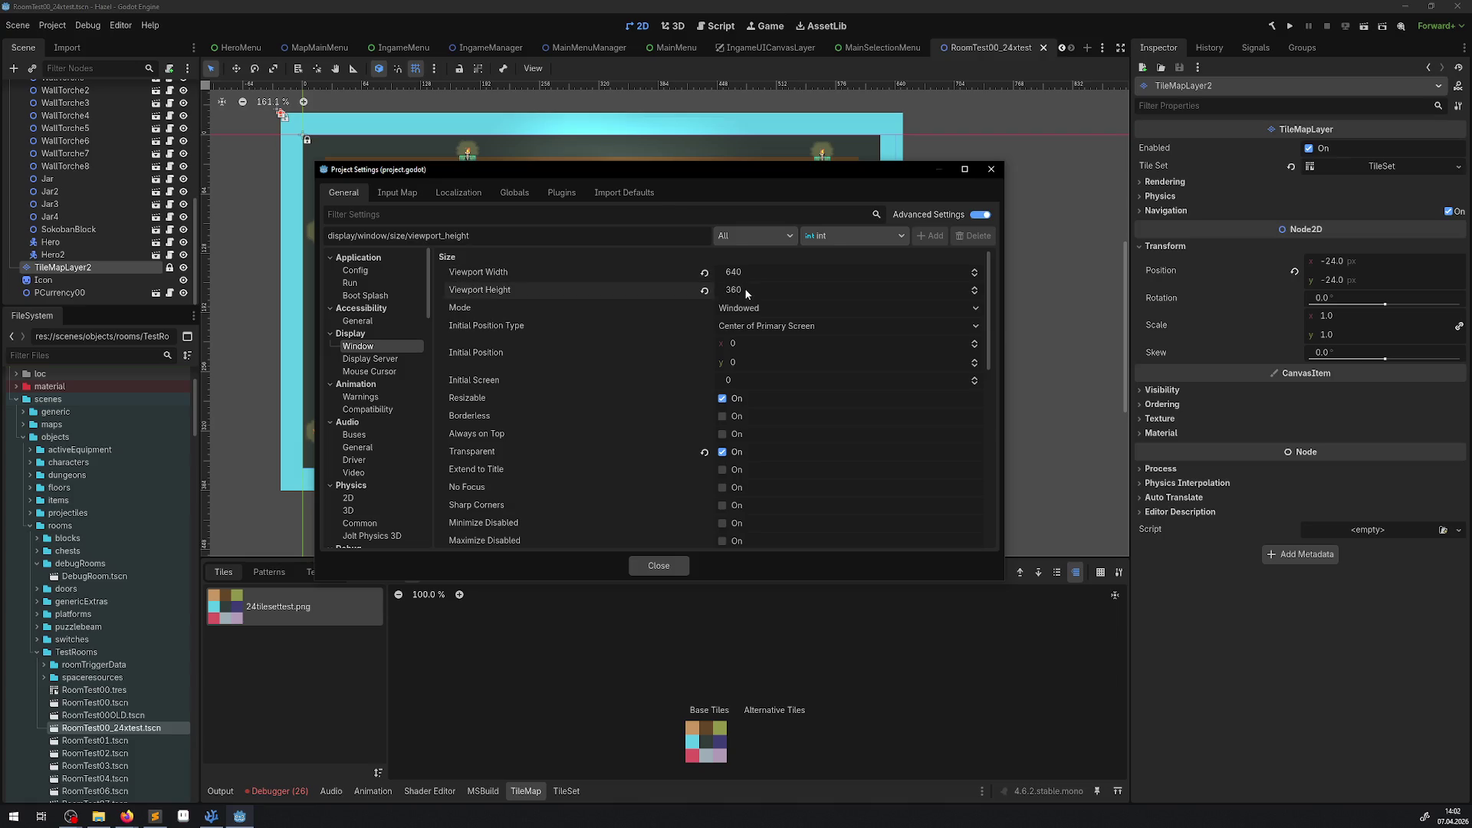
text(10803)
key(Escape)
click(990, 170)
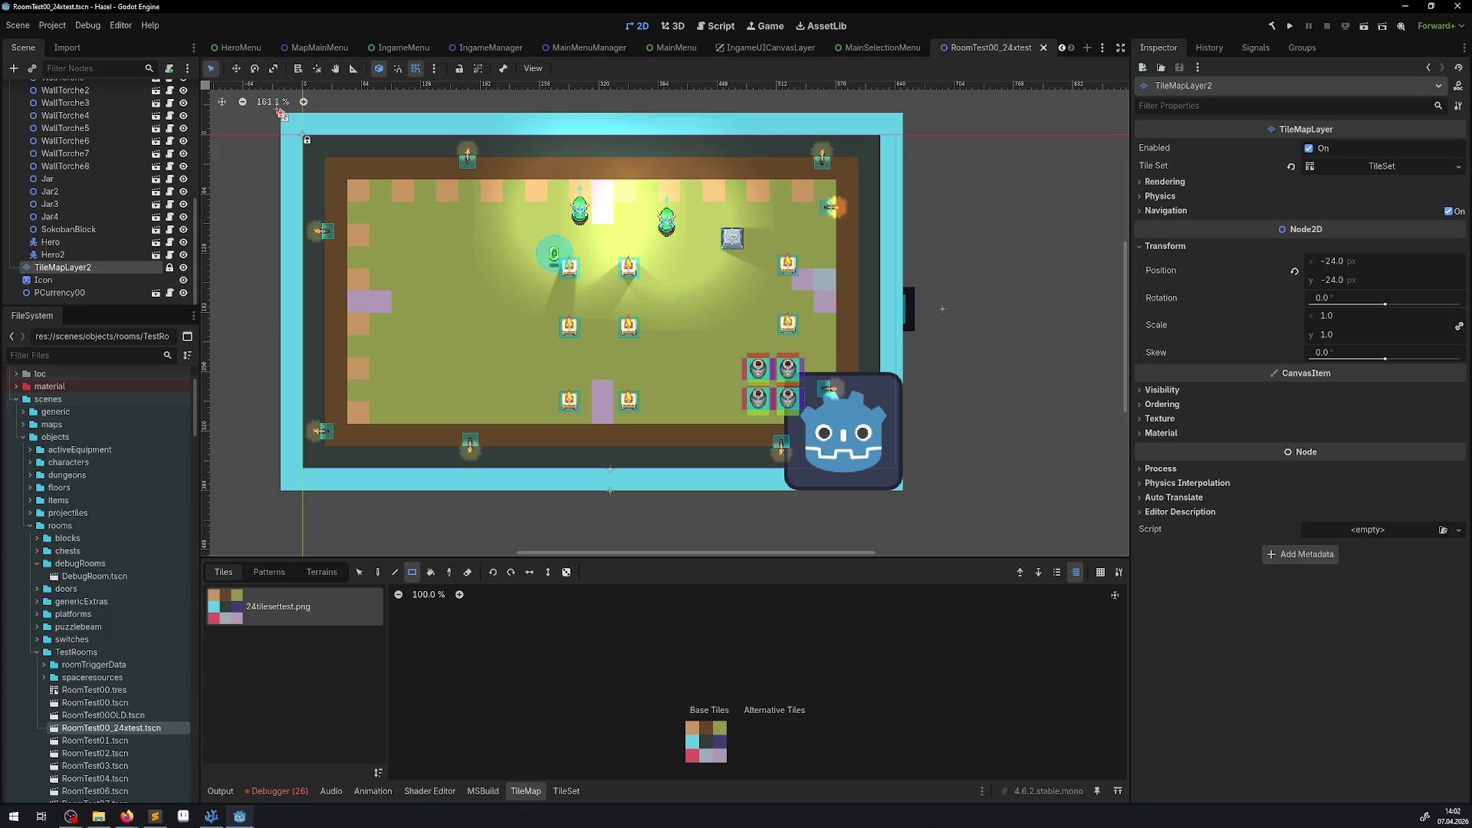
key(alt+Tab)
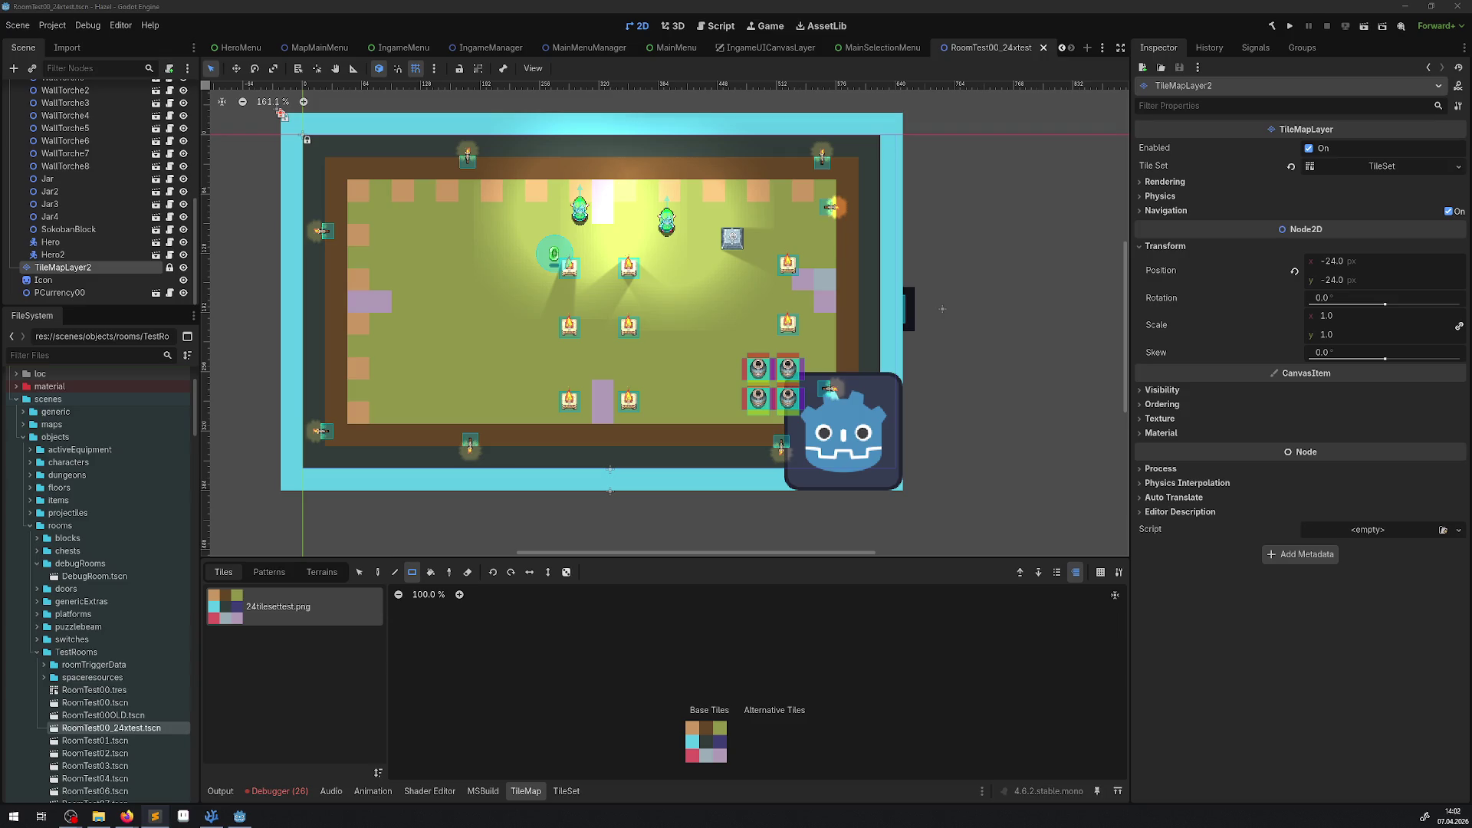
Step: Measure the room's width and height with the ruler tool
scroll(394, 415, down, 3)
scroll(285, 138, up, 3)
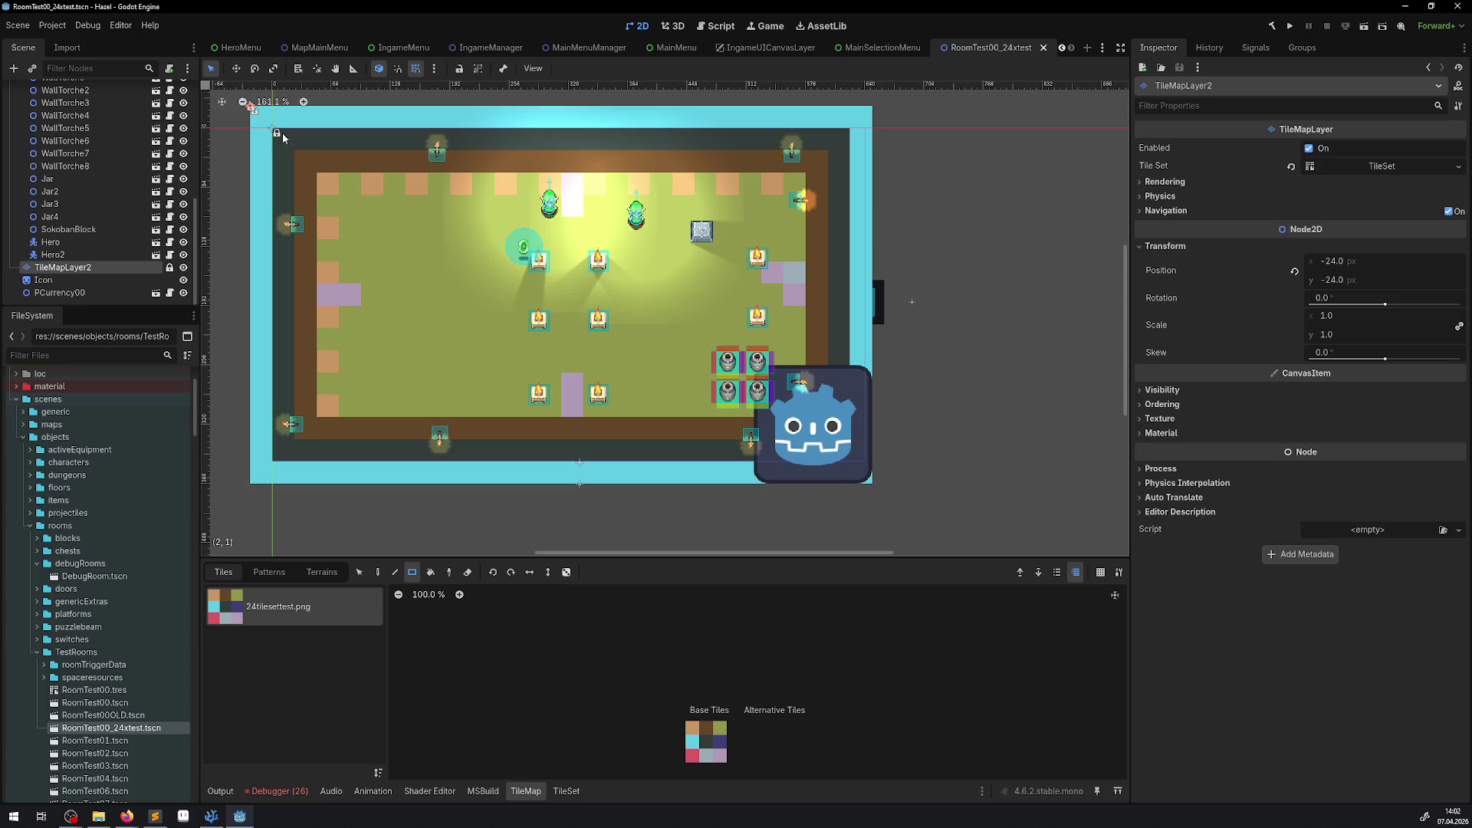
click(355, 69)
drag(273, 141, 828, 149)
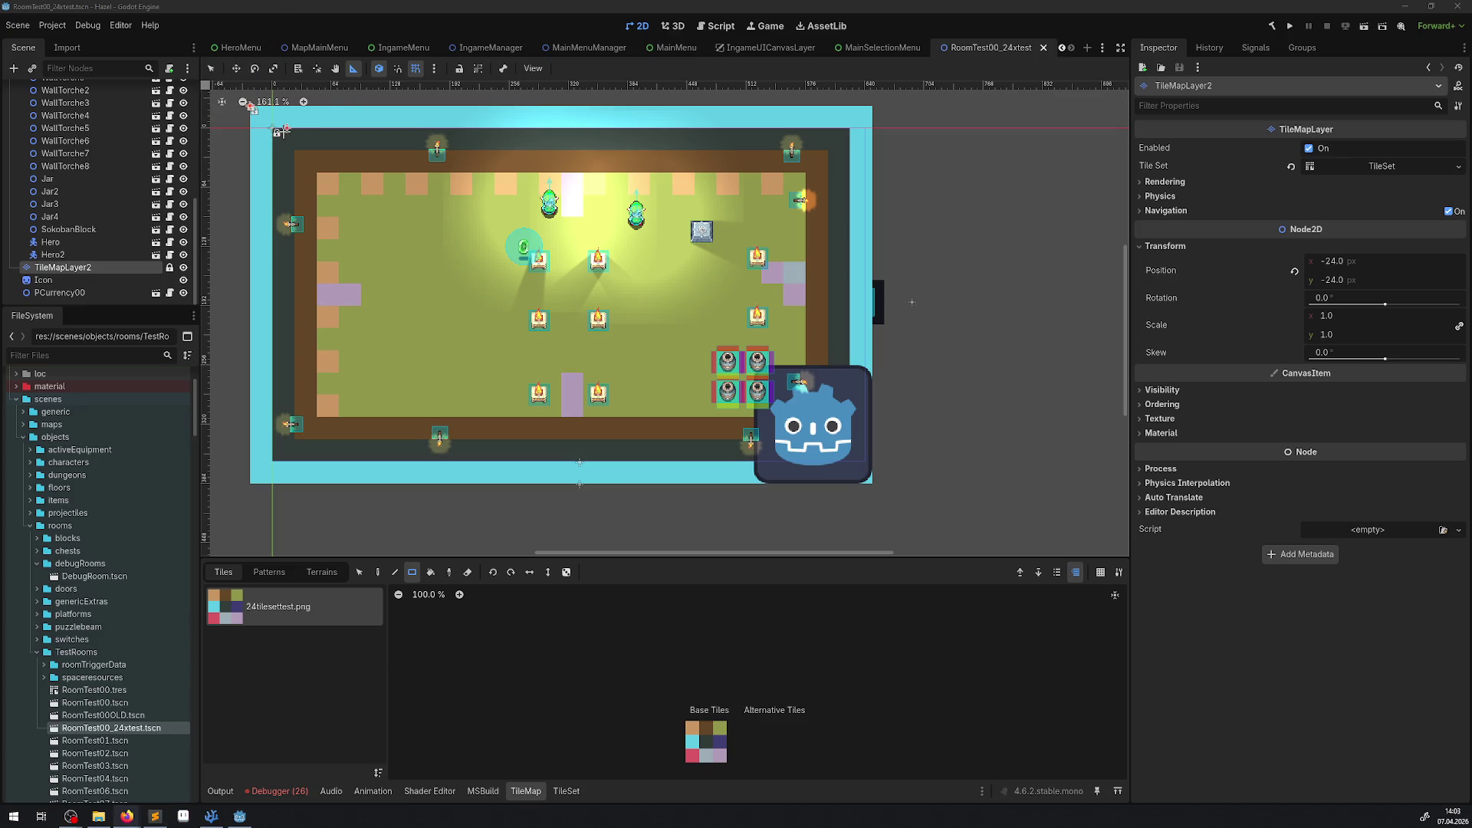
drag(277, 132, 282, 461)
scroll(865, 144, up, 6)
scroll(700, 306, up, 10)
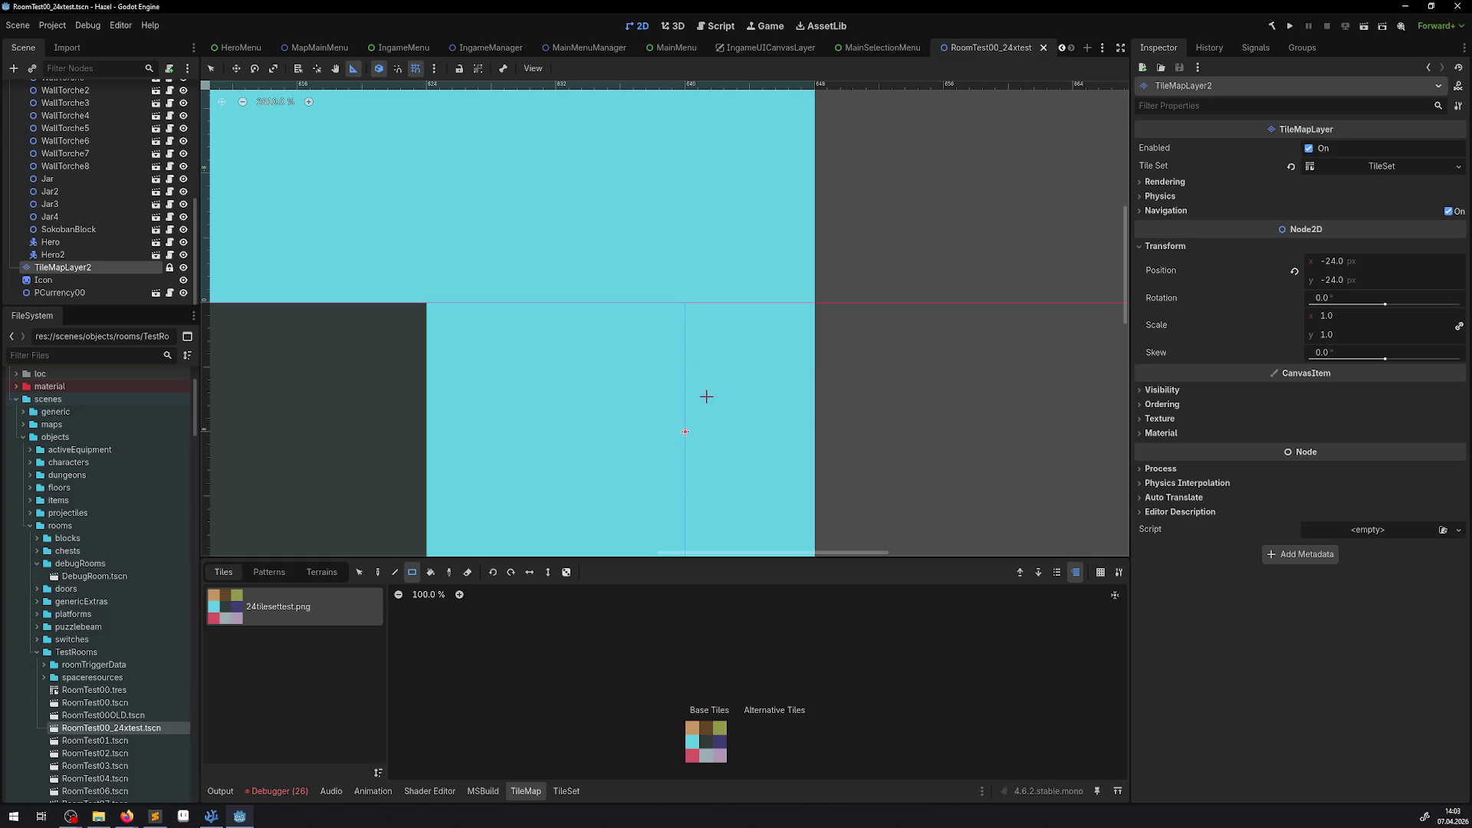
scroll(699, 364, down, 6)
scroll(699, 364, down, 12)
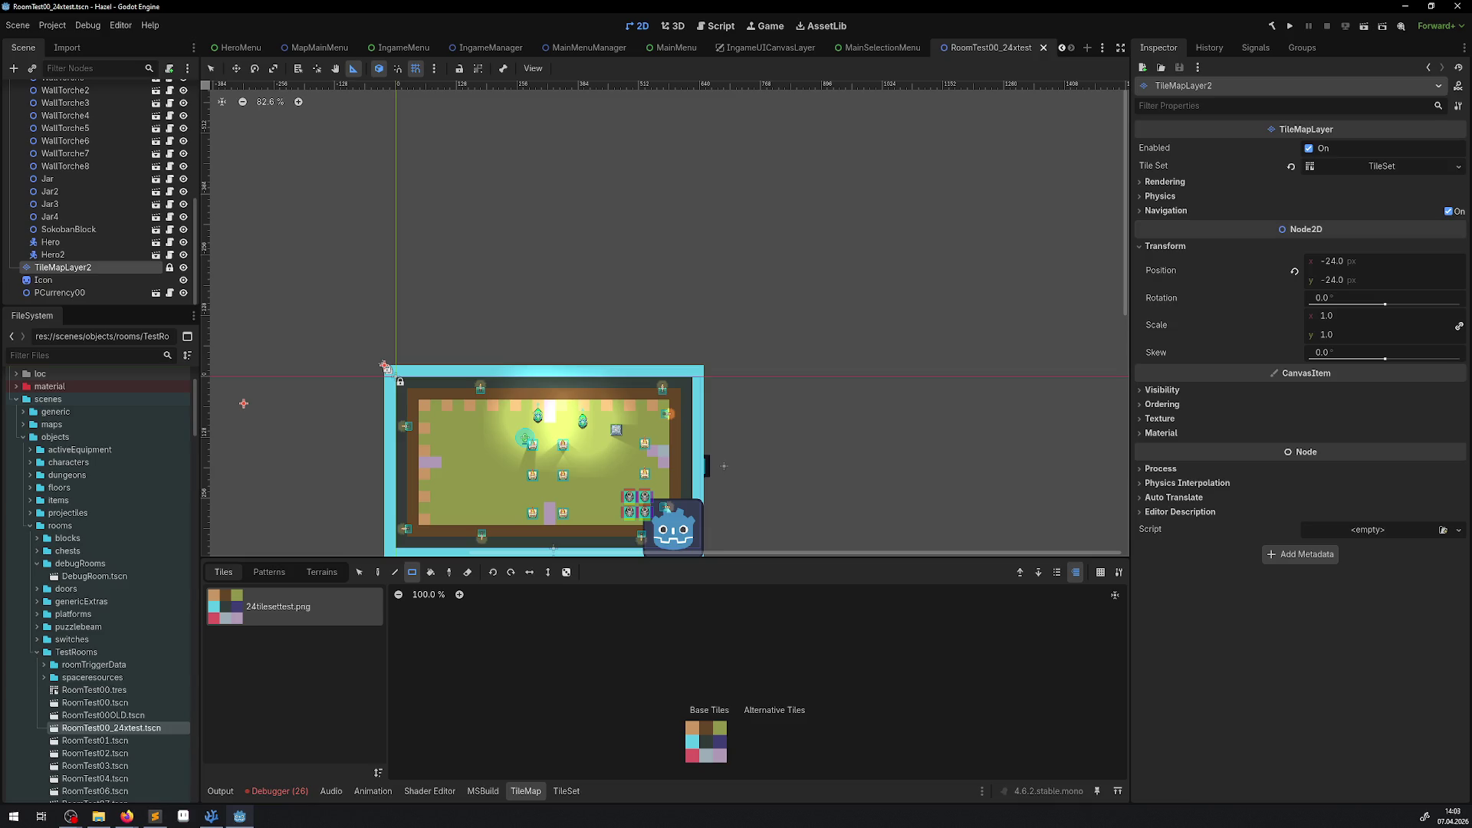
key(alt+Tab)
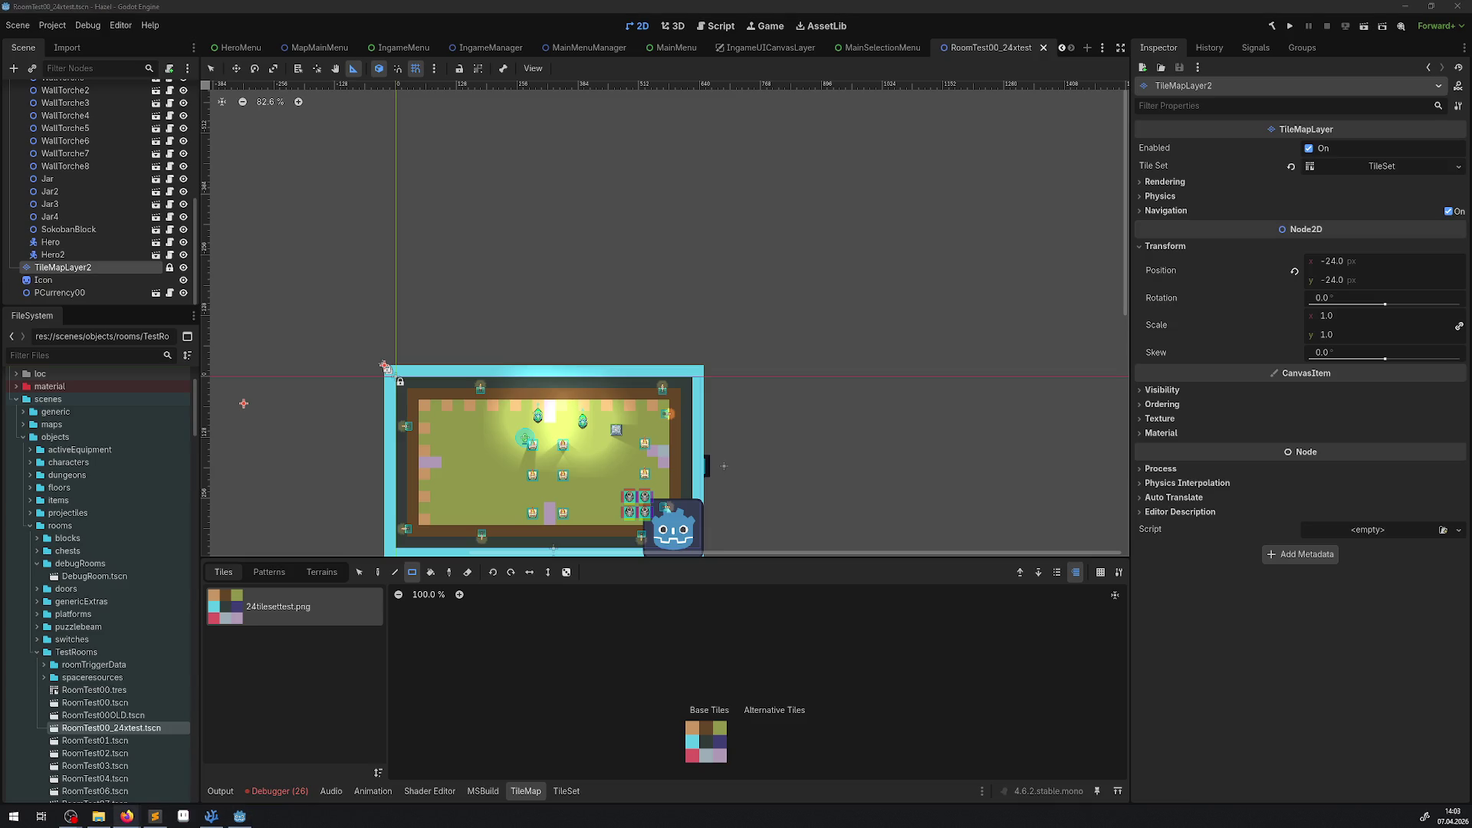
Step: Open Project Settings briefly and close it again
click(52, 25)
click(77, 44)
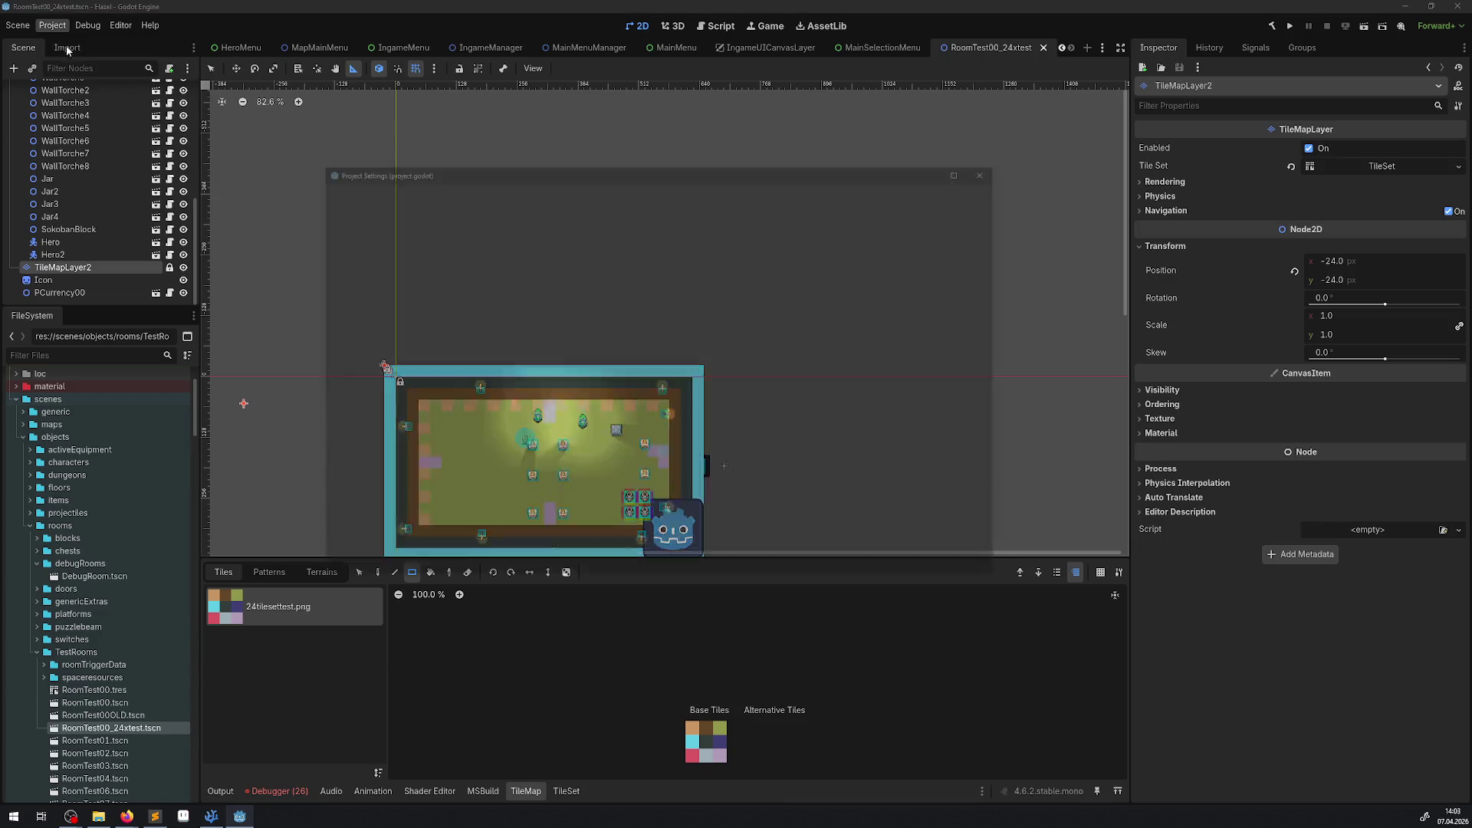
click(993, 170)
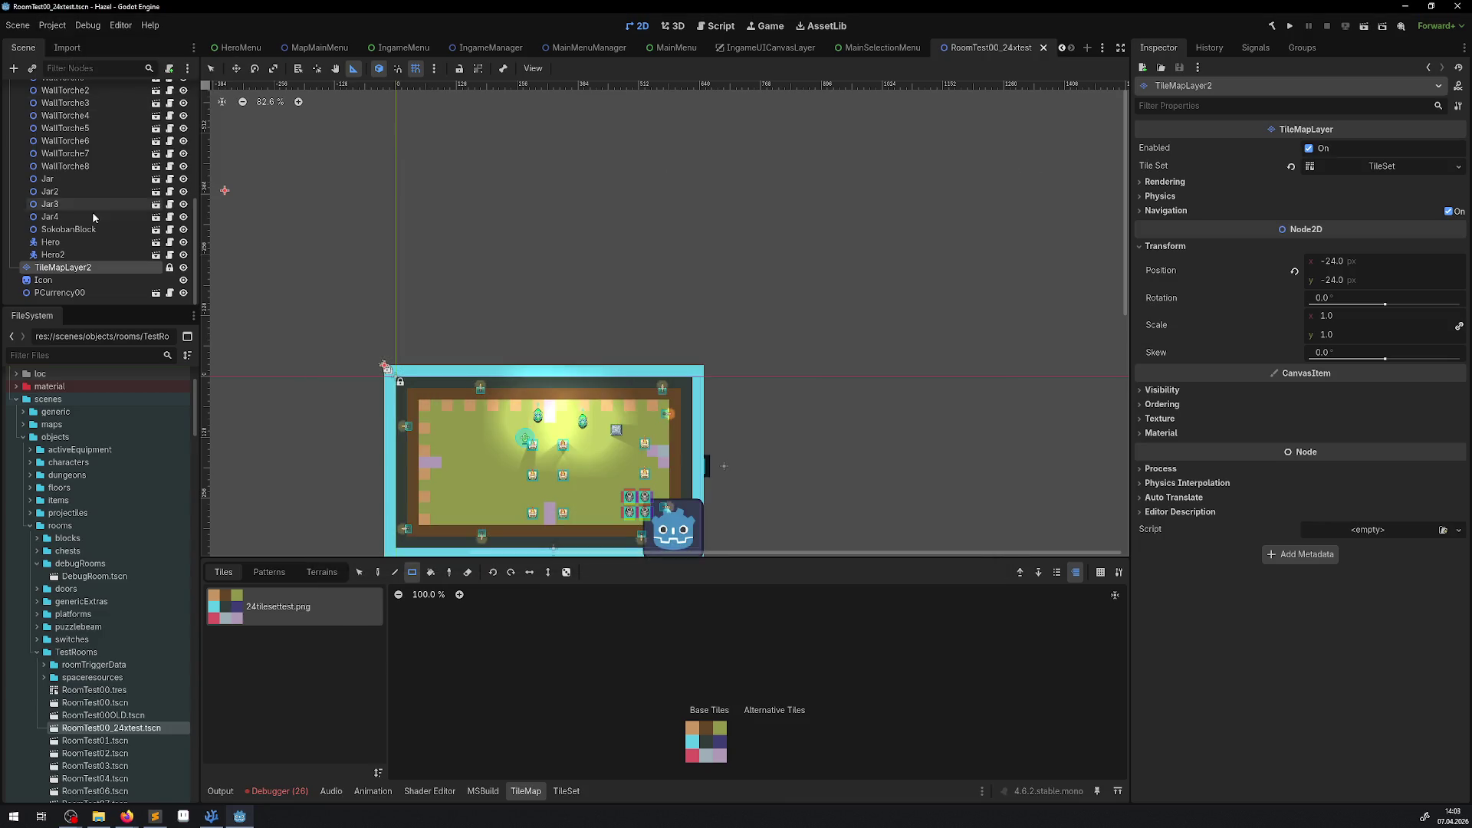
key(alt+Tab)
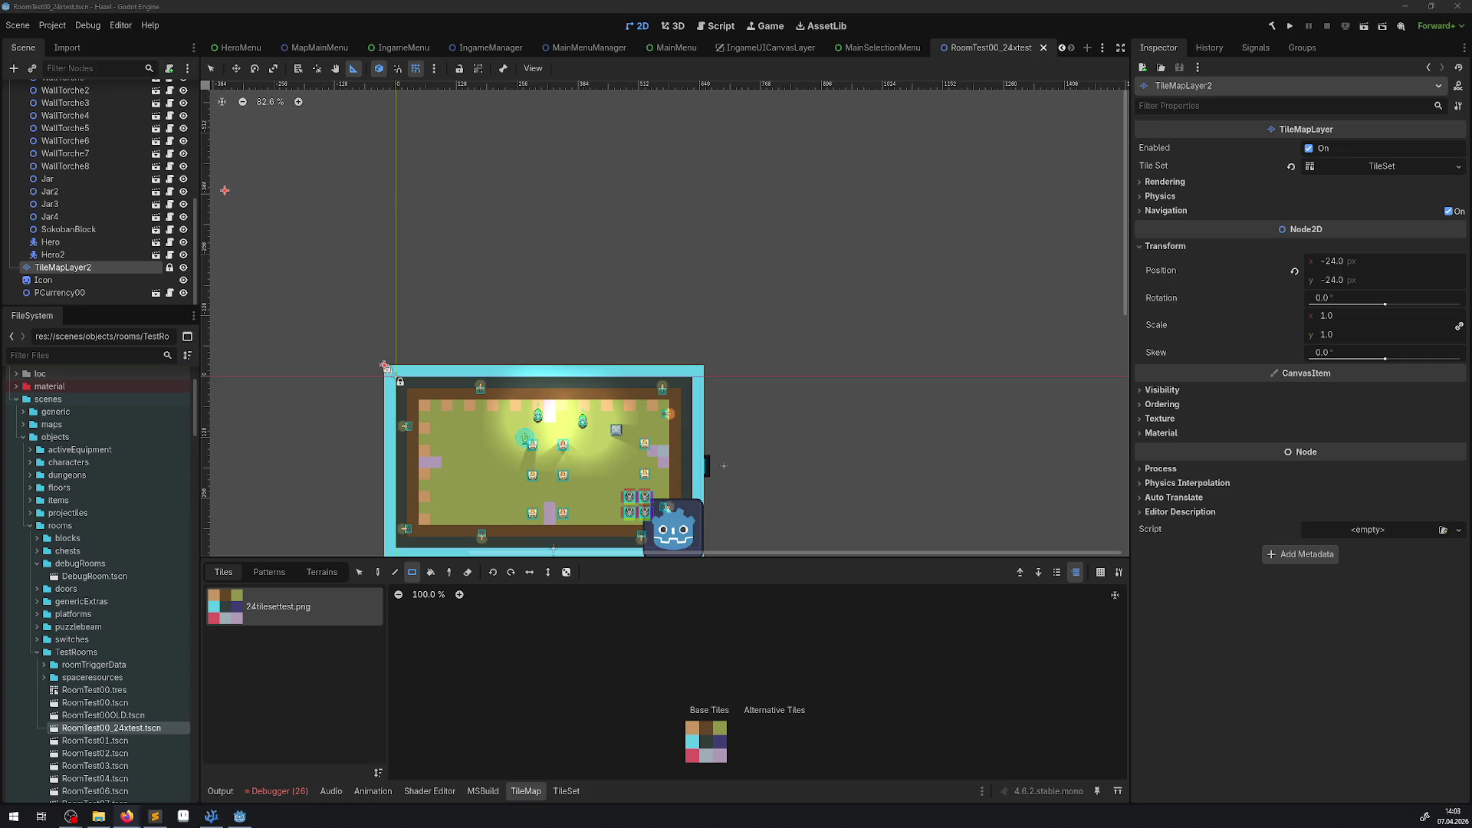
Step: Re-measure the room's top row and left wall height, then switch to the MainSelectionMenu scene
scroll(641, 368, up, 5)
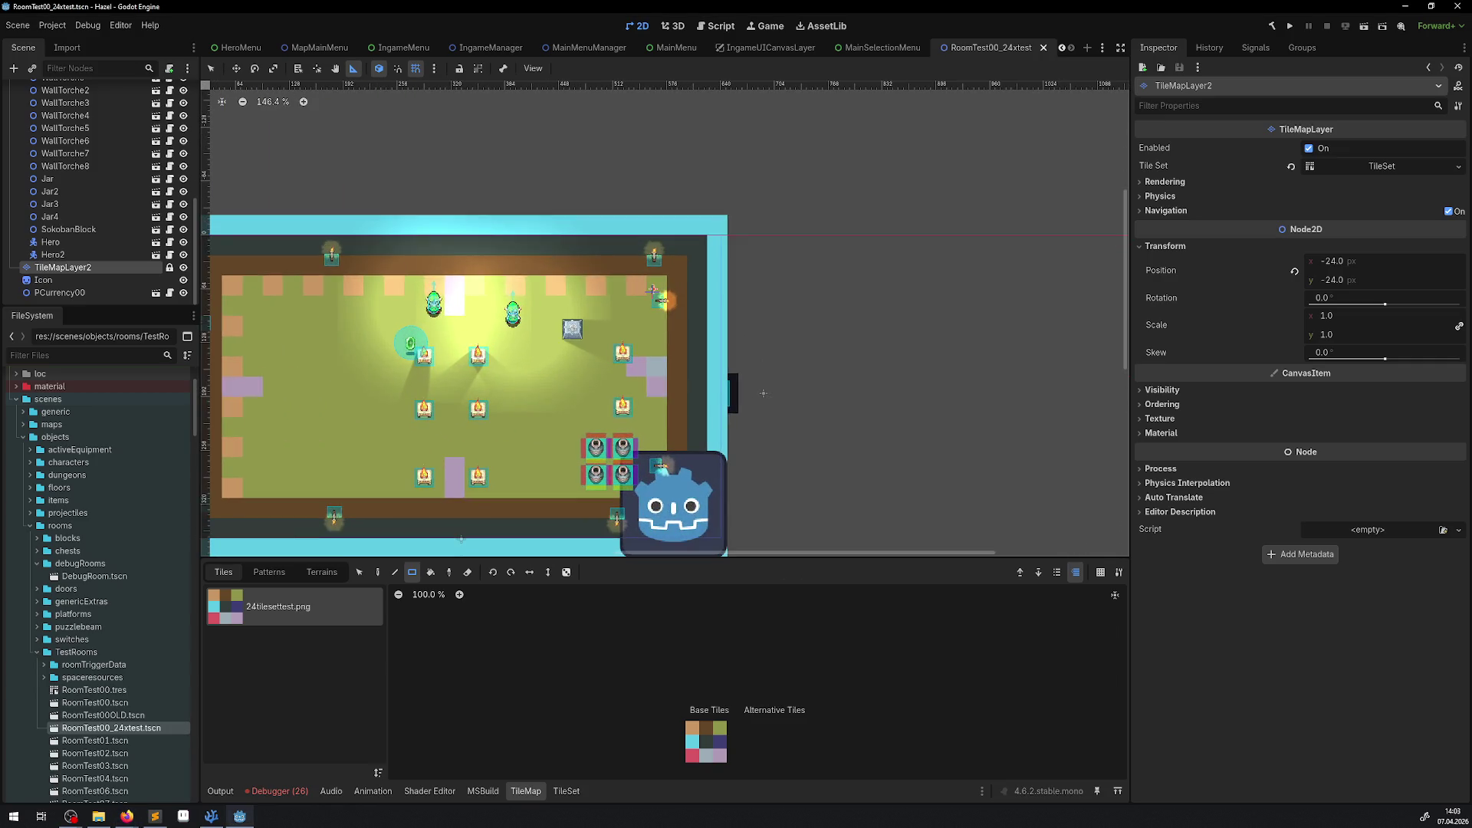
drag(336, 260, 577, 208)
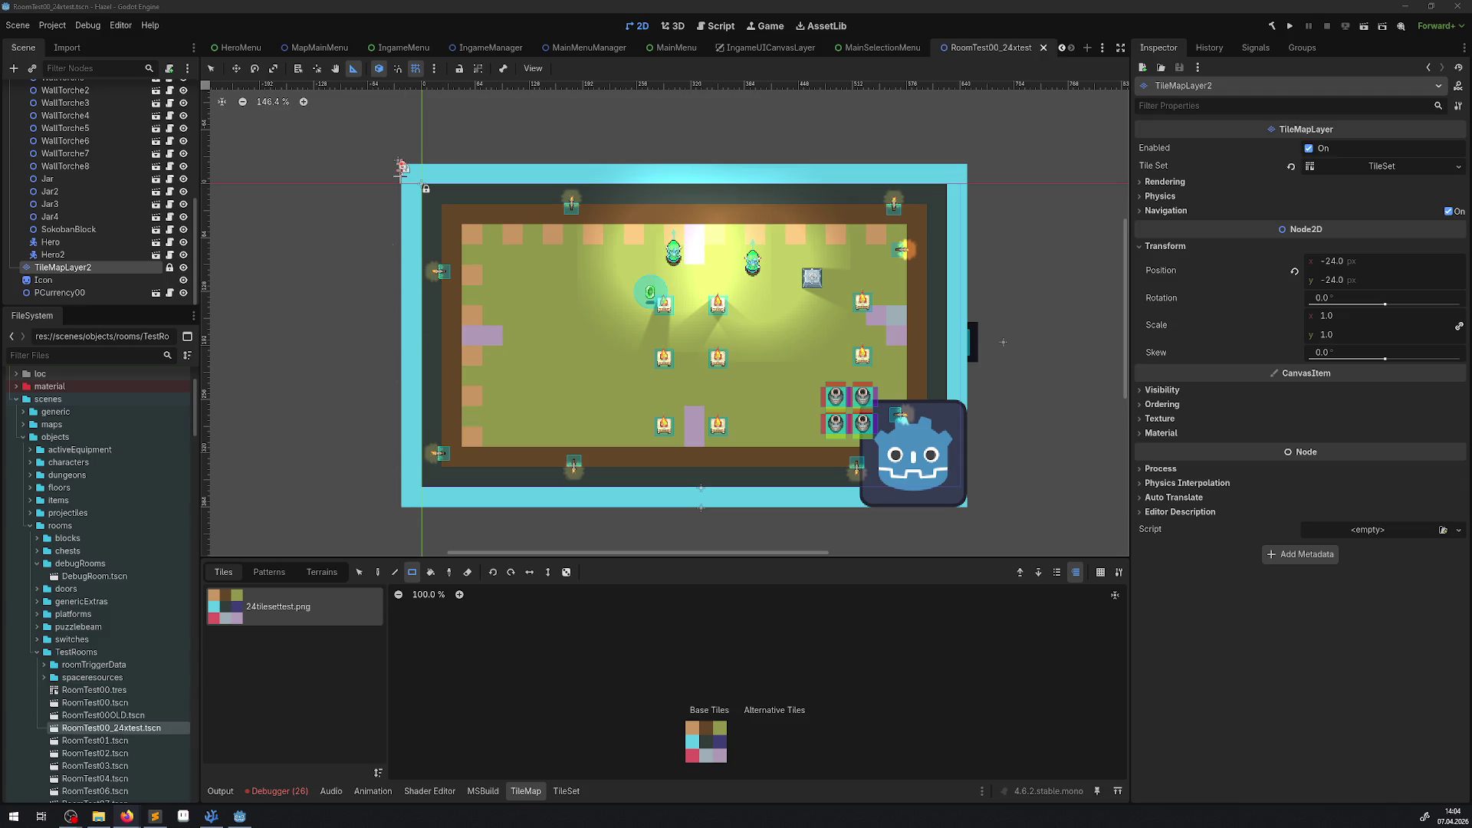
drag(400, 165, 968, 175)
mouse_move(414, 169)
mouse_down()
mouse_move(414, 510)
mouse_move(391, 224)
mouse_move(420, 160)
mouse_move(387, 814)
mouse_move(358, 587)
mouse_up()
scroll(419, 160, up, 3)
scroll(358, 587, down, 6)
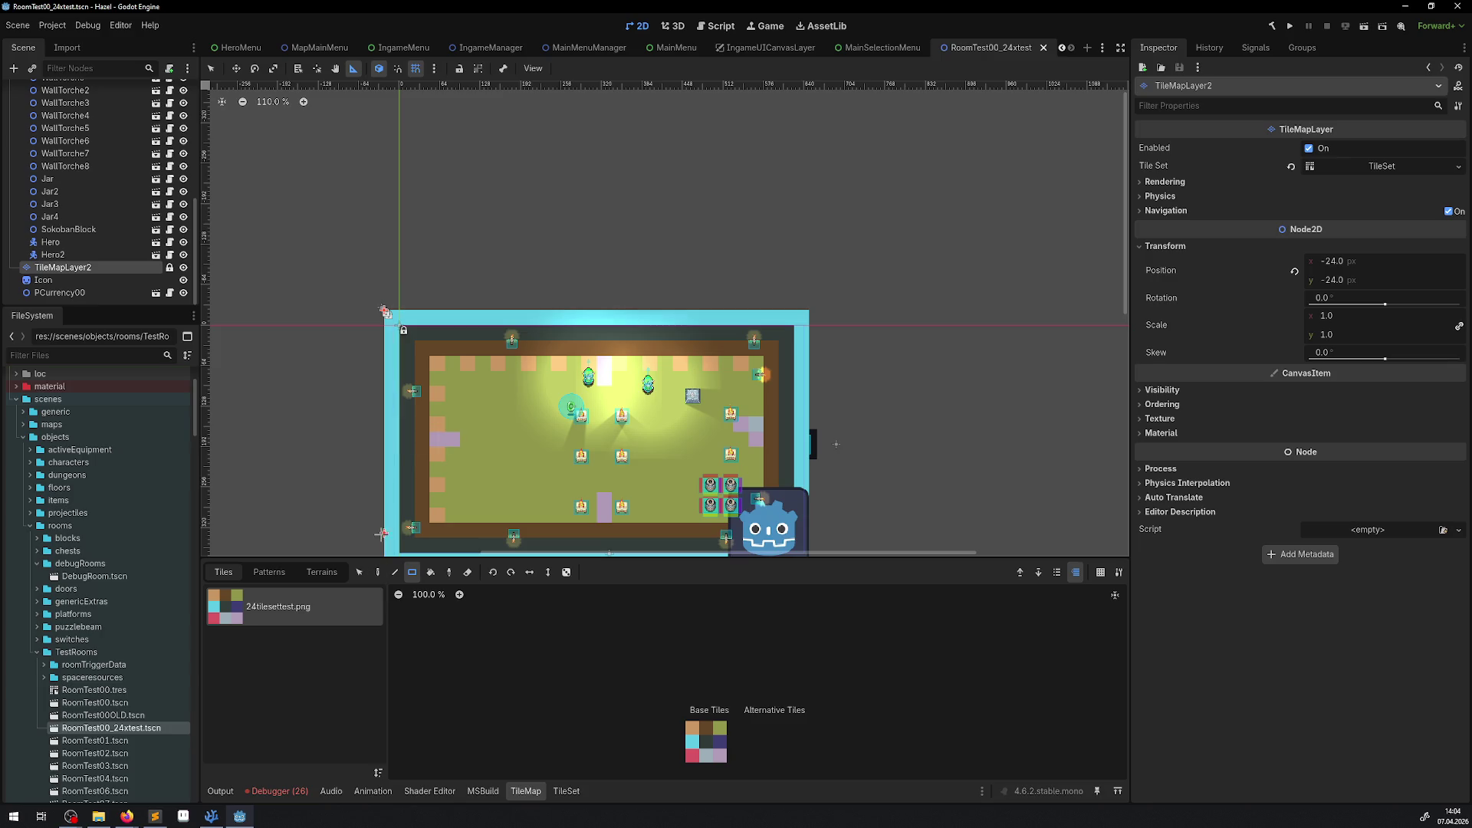
drag(375, 526, 375, 404)
scroll(381, 266, up, 4)
drag(381, 266, 371, 377)
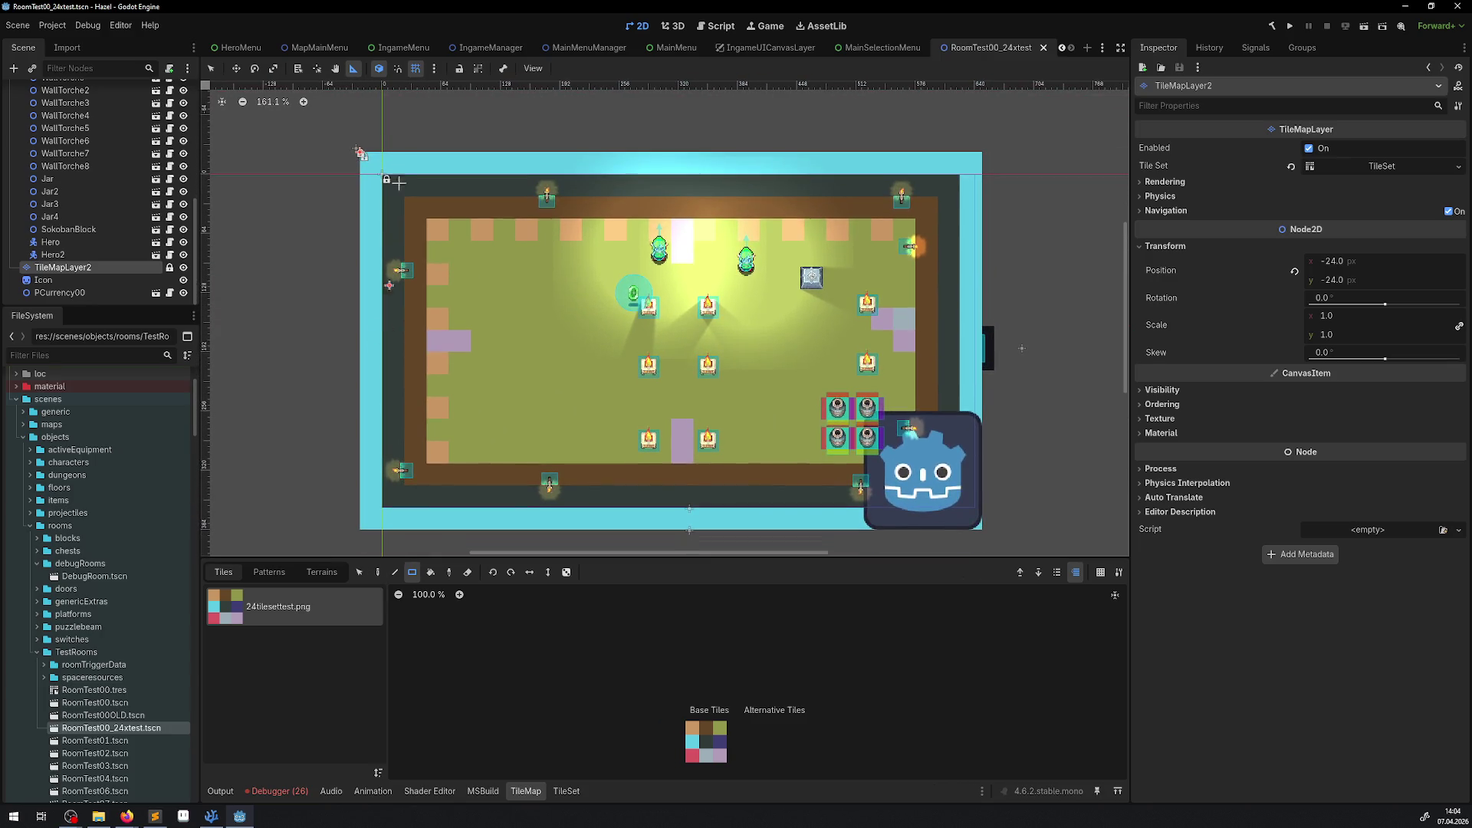
mouse_move(376, 153)
mouse_down()
mouse_move(365, 598)
mouse_move(375, 531)
mouse_up()
key(alt+Tab)
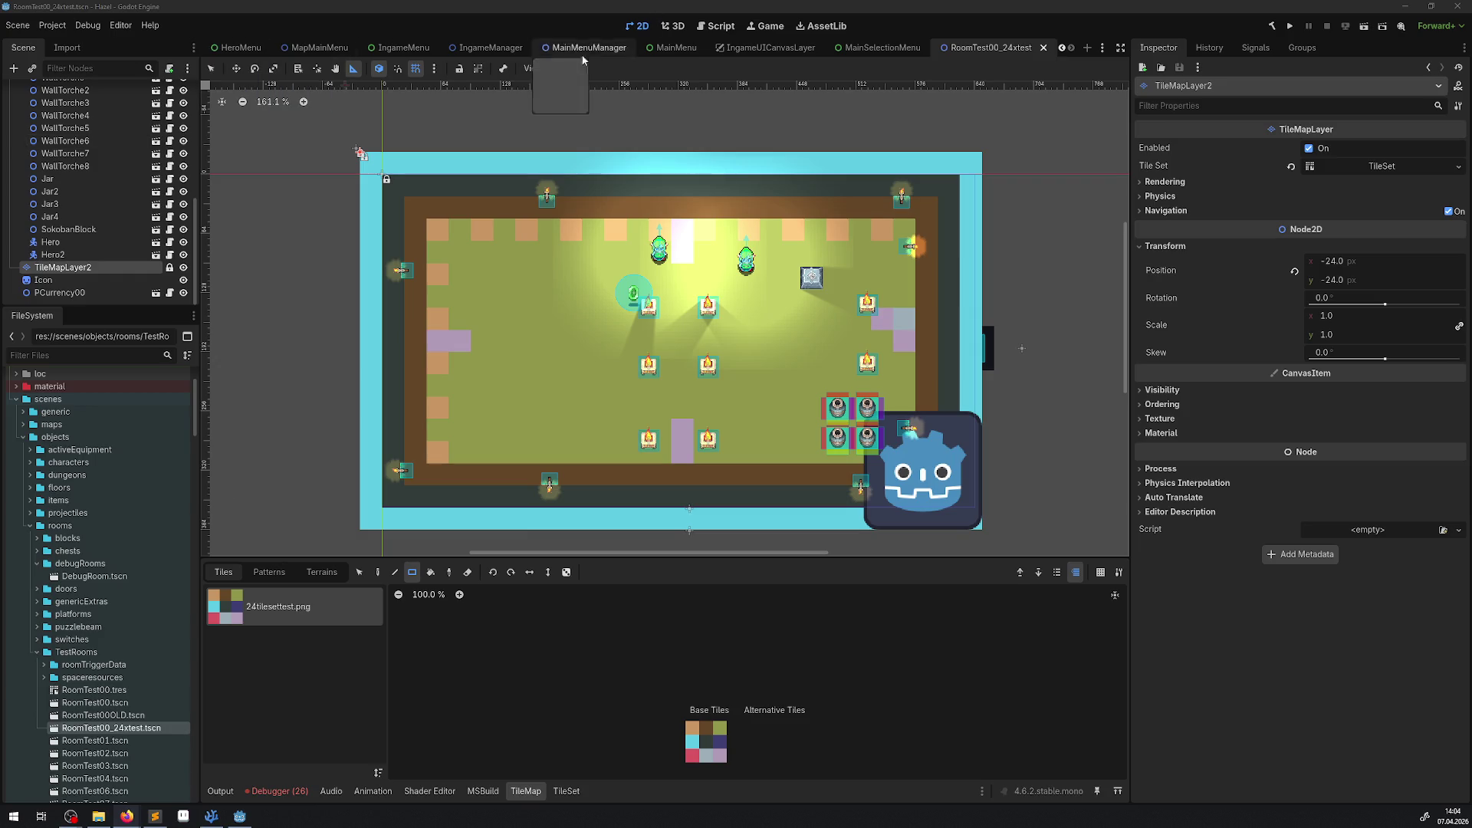
click(880, 48)
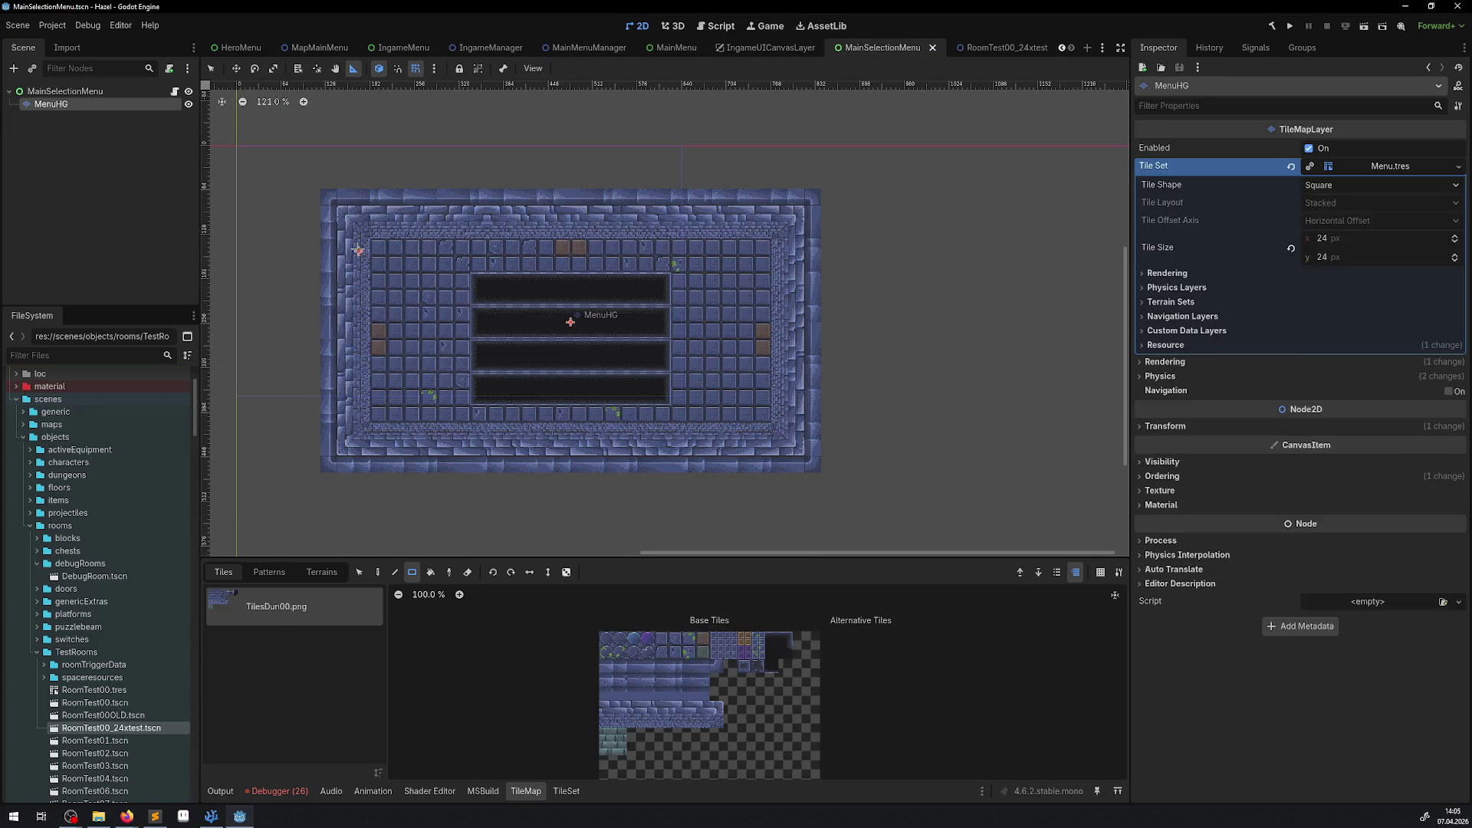
Step: Set the MenuHG tilemap's Transform position to 0, 0
scroll(358, 250, up, 3)
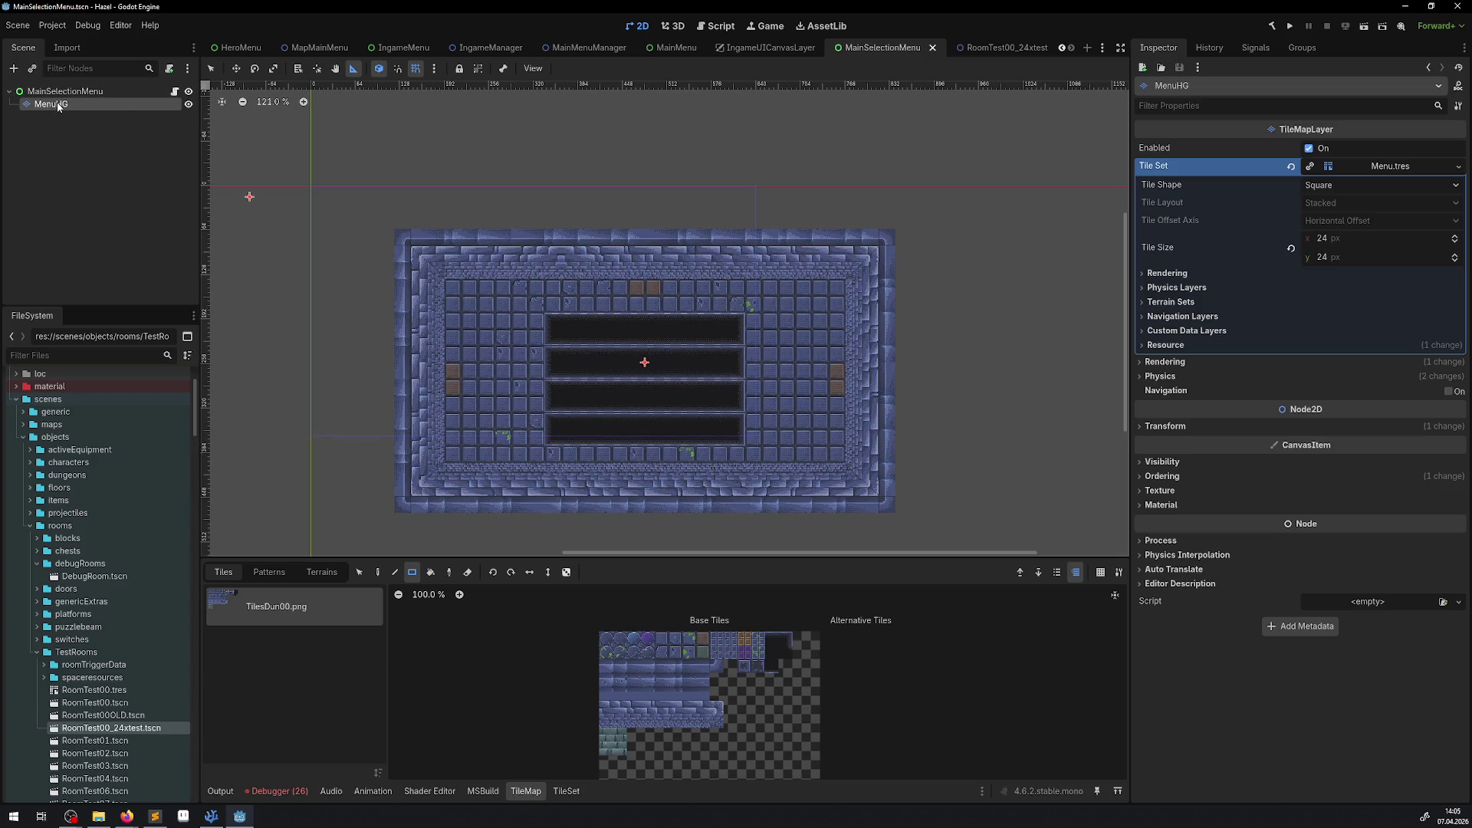
click(1165, 427)
click(1343, 441)
text(0)
click(1344, 460)
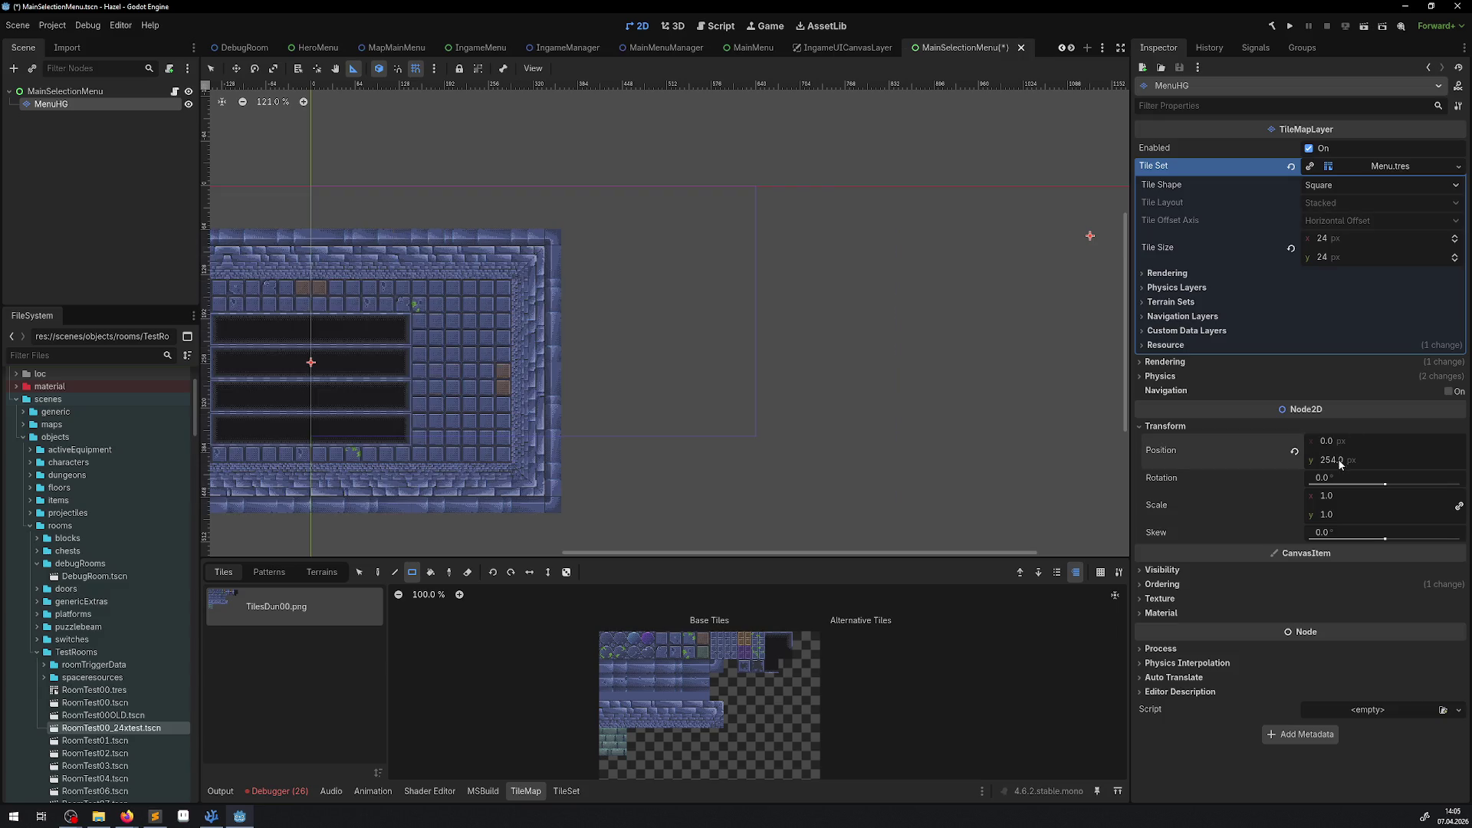
text(0)
key(Return)
Step: Erase every tile of the MenuHG tilemap with a rectangle eraser sweep
scroll(549, 326, up, 1)
drag(549, 327, 708, 395)
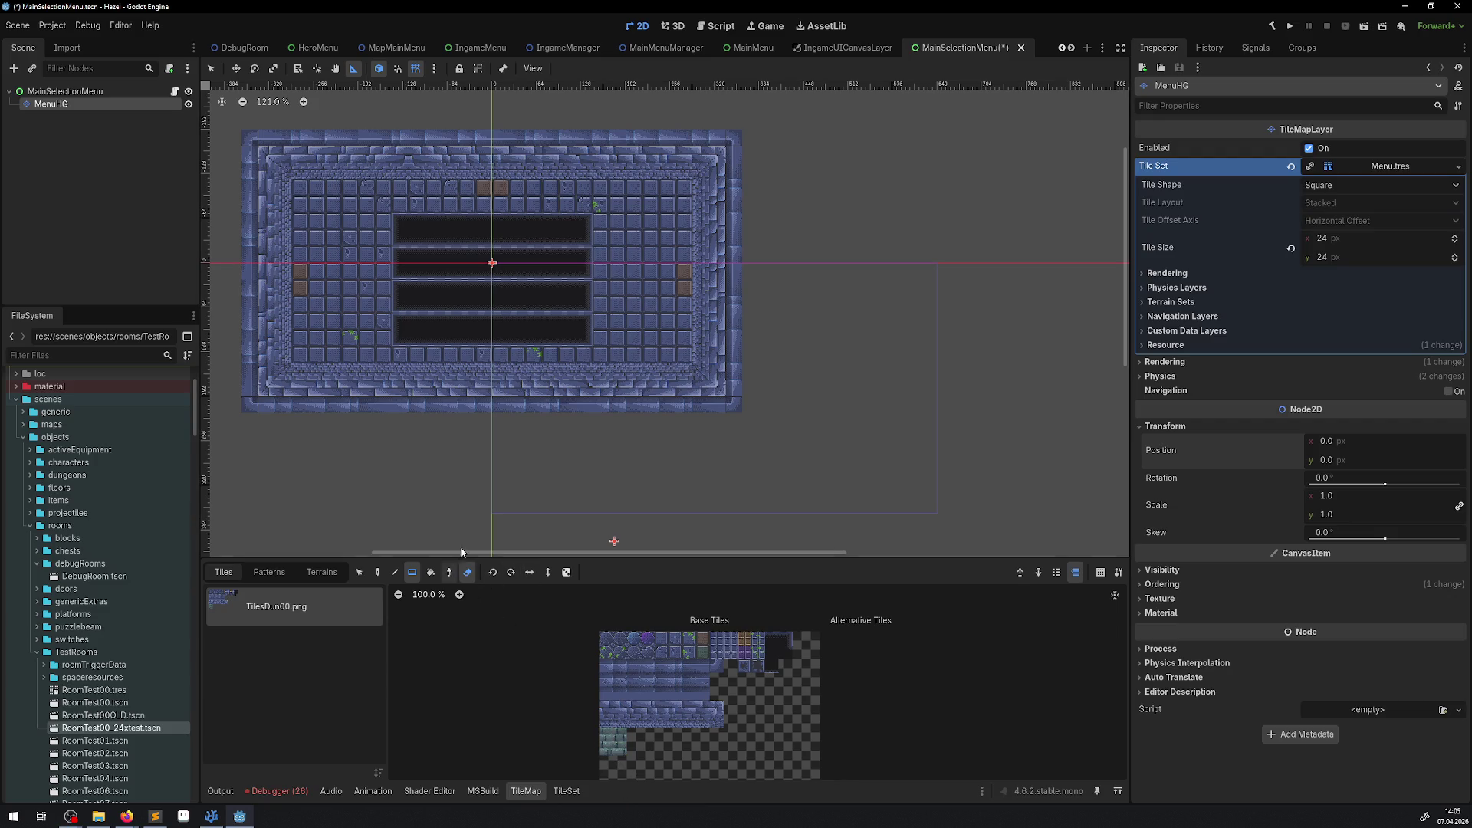
drag(240, 427, 759, 79)
click(211, 68)
drag(246, 419, 821, 81)
key(alt+Tab)
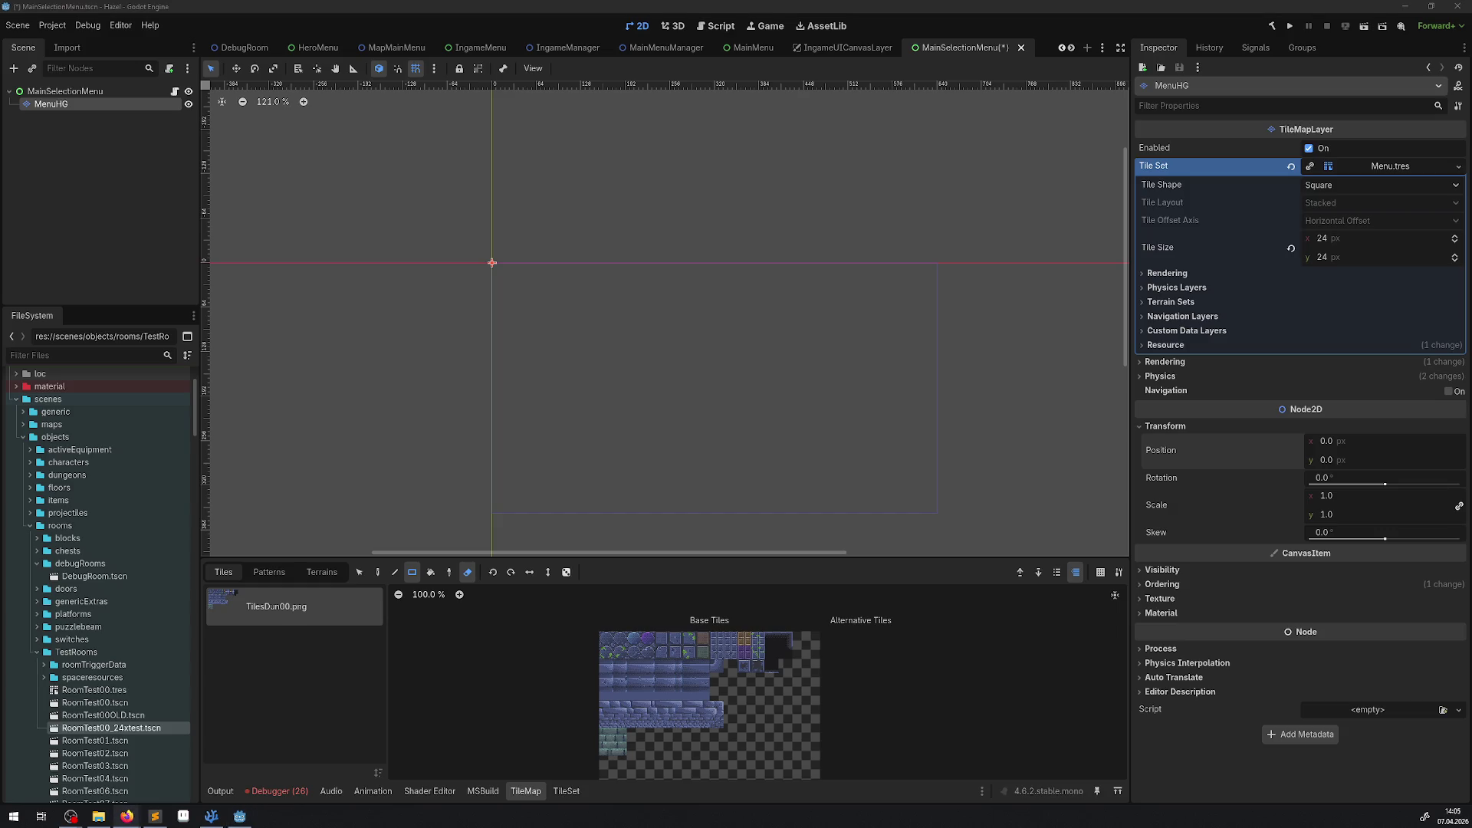
Step: Pick a 2x2 block of brick wall tiles and fill a 28 by 16 area from the origin
click(608, 736)
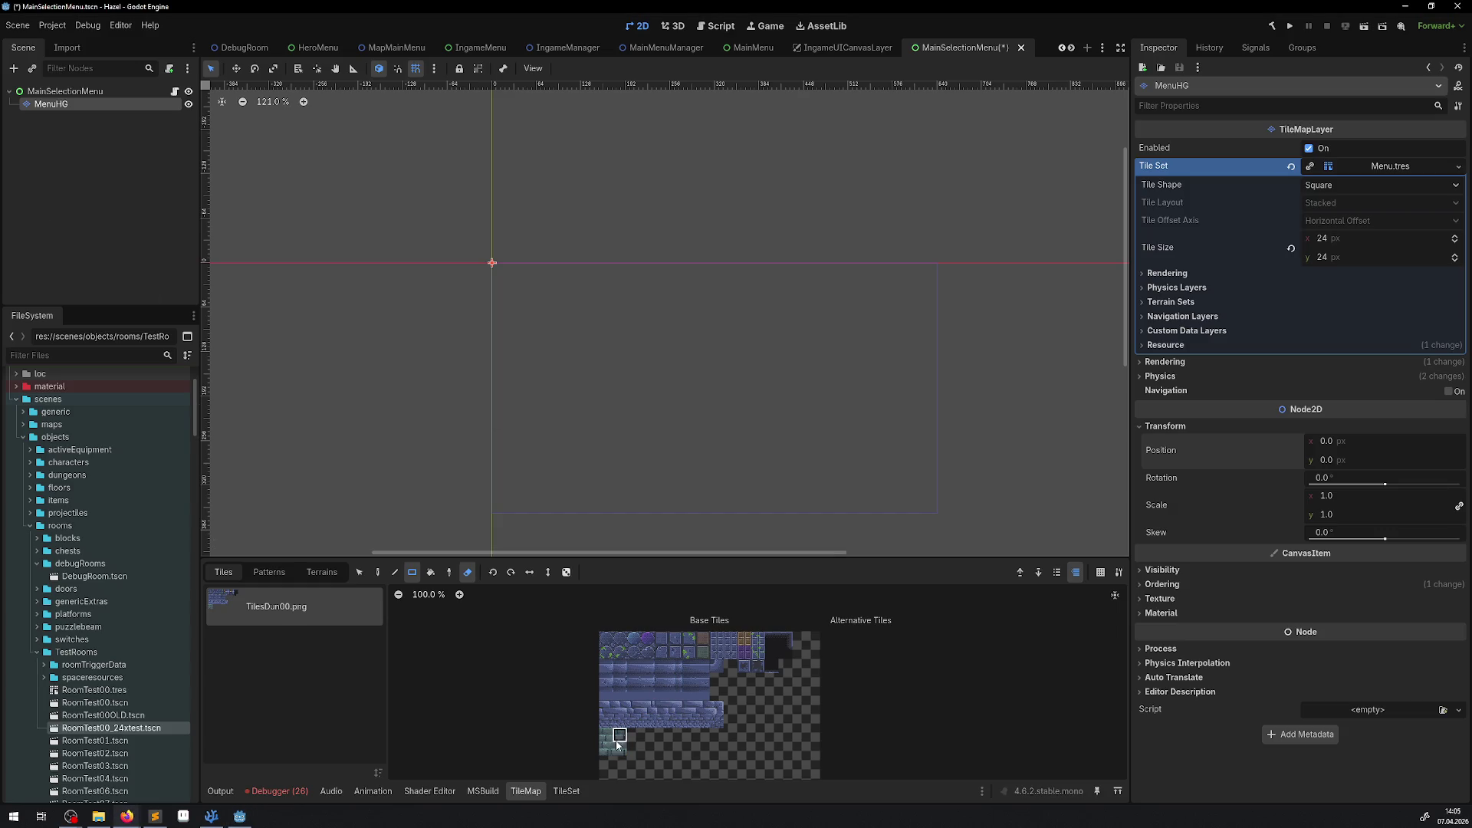
drag(608, 738, 621, 750)
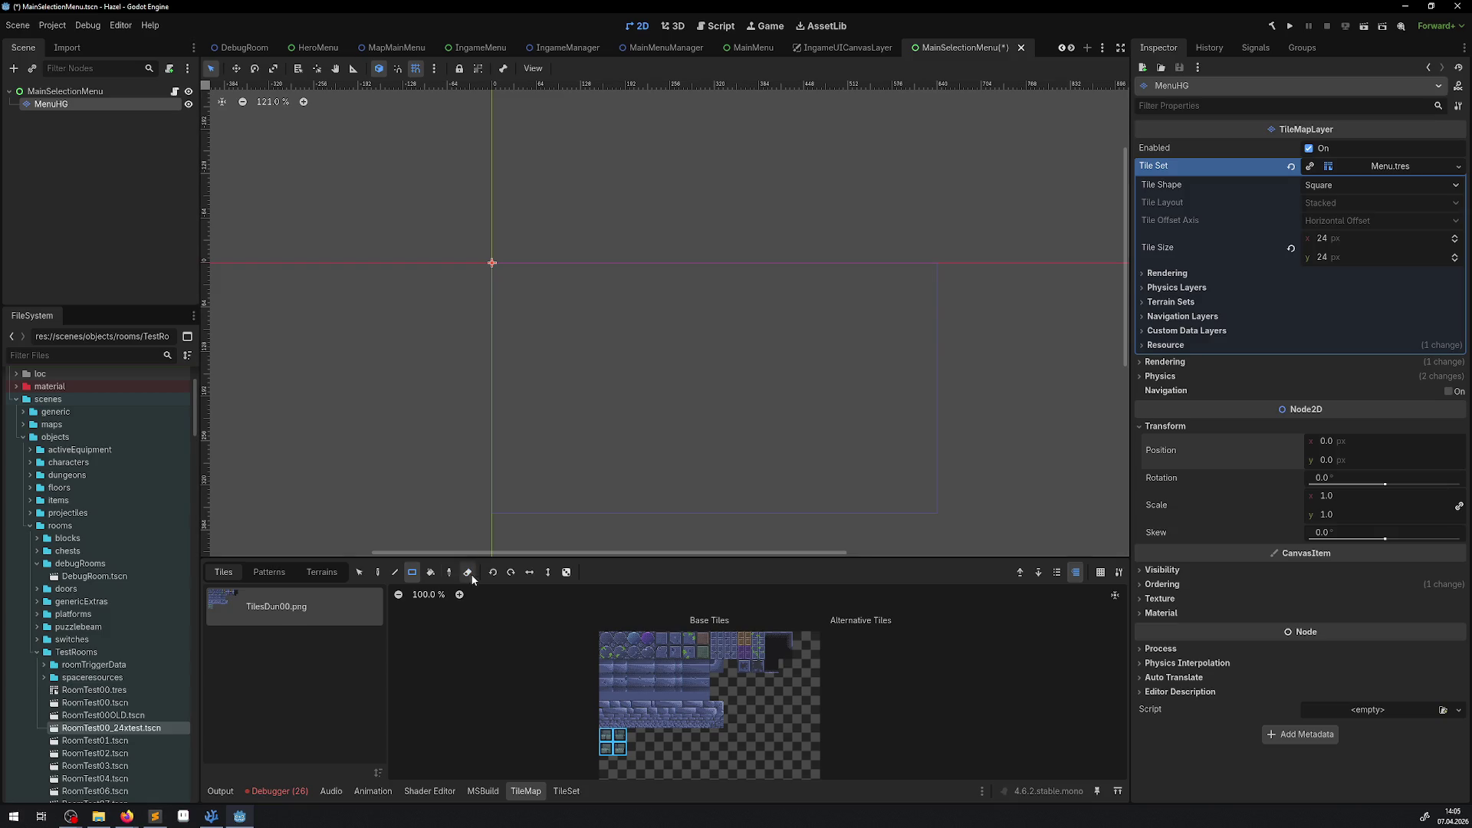
scroll(417, 417, down, 1)
scroll(417, 417, right, 4)
drag(373, 246, 666, 253)
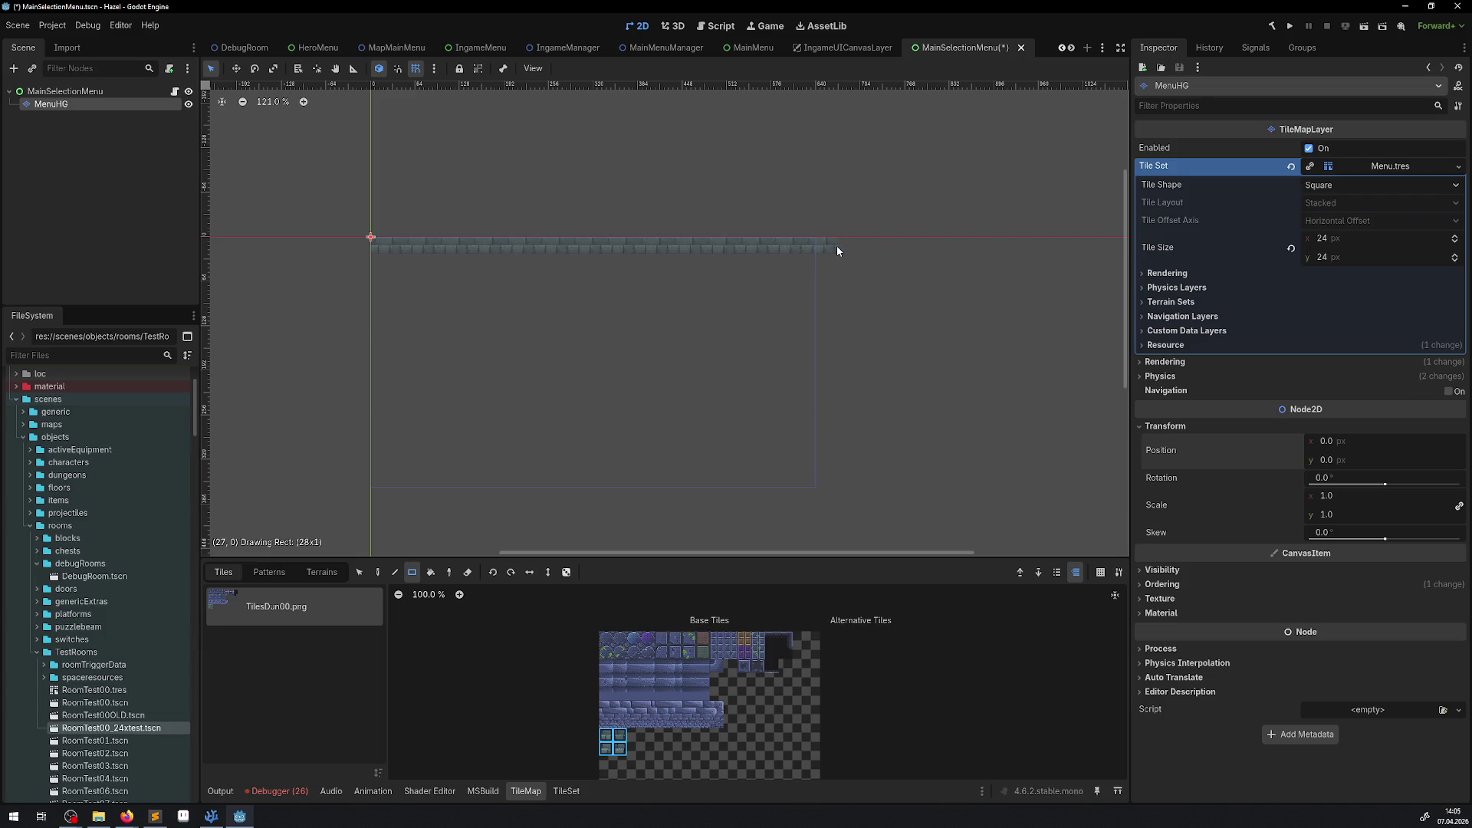
drag(826, 251, 828, 251)
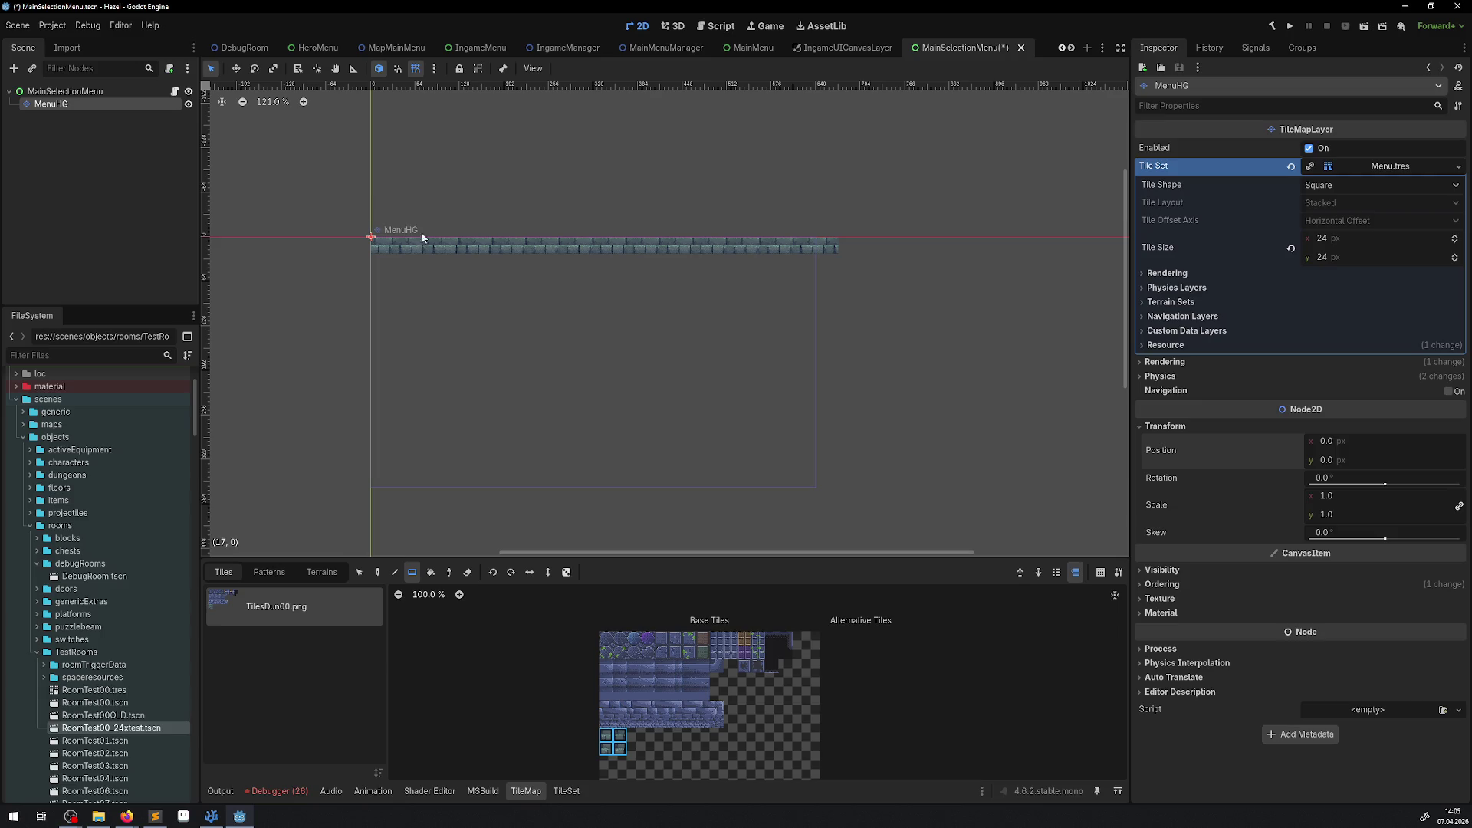
drag(377, 273, 382, 437)
mouse_move(380, 504)
mouse_down()
mouse_move(825, 511)
mouse_move(845, 324)
mouse_move(829, 256)
mouse_up()
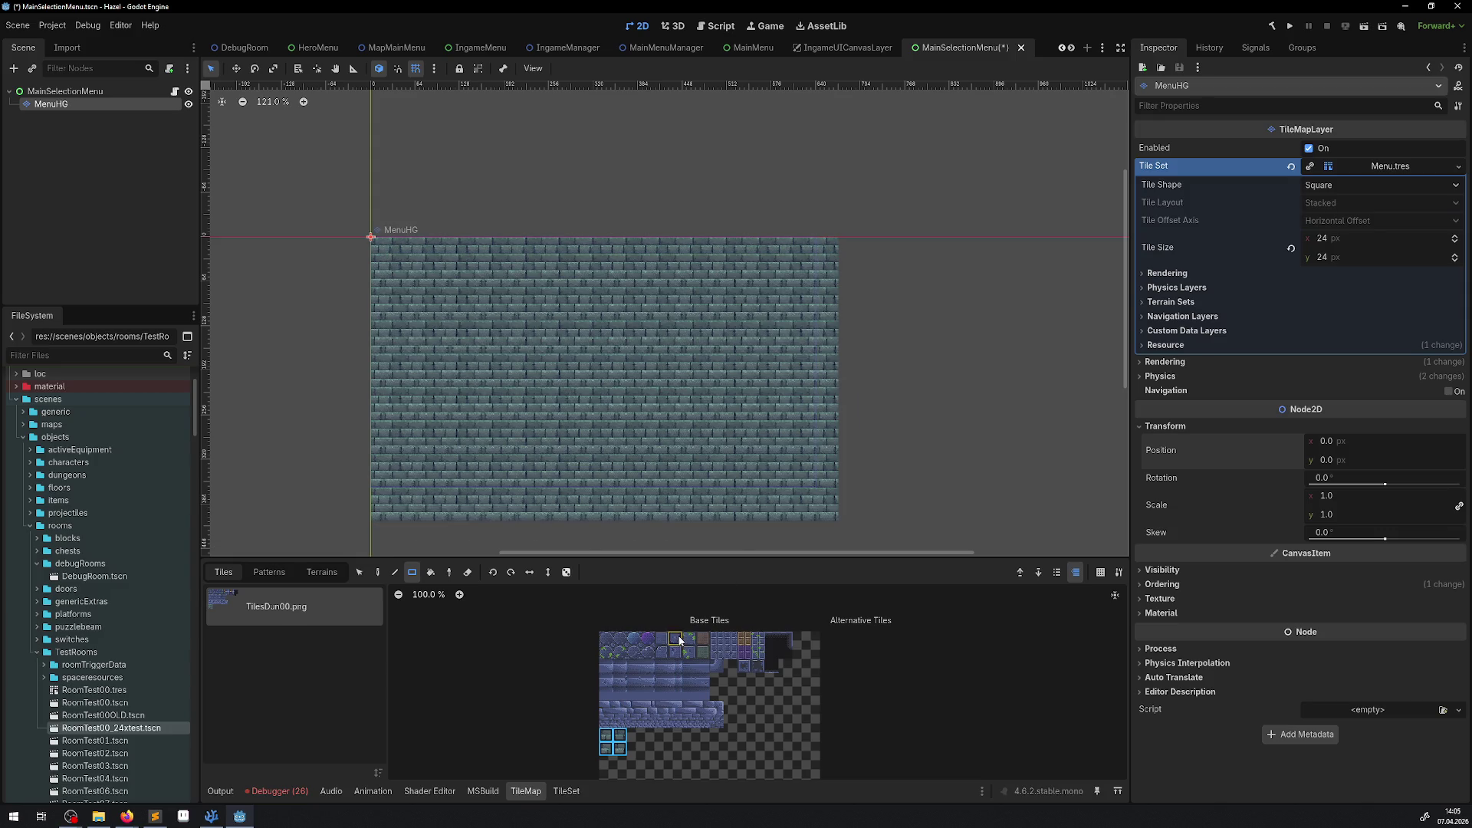
scroll(617, 429, up, 3)
click(615, 668)
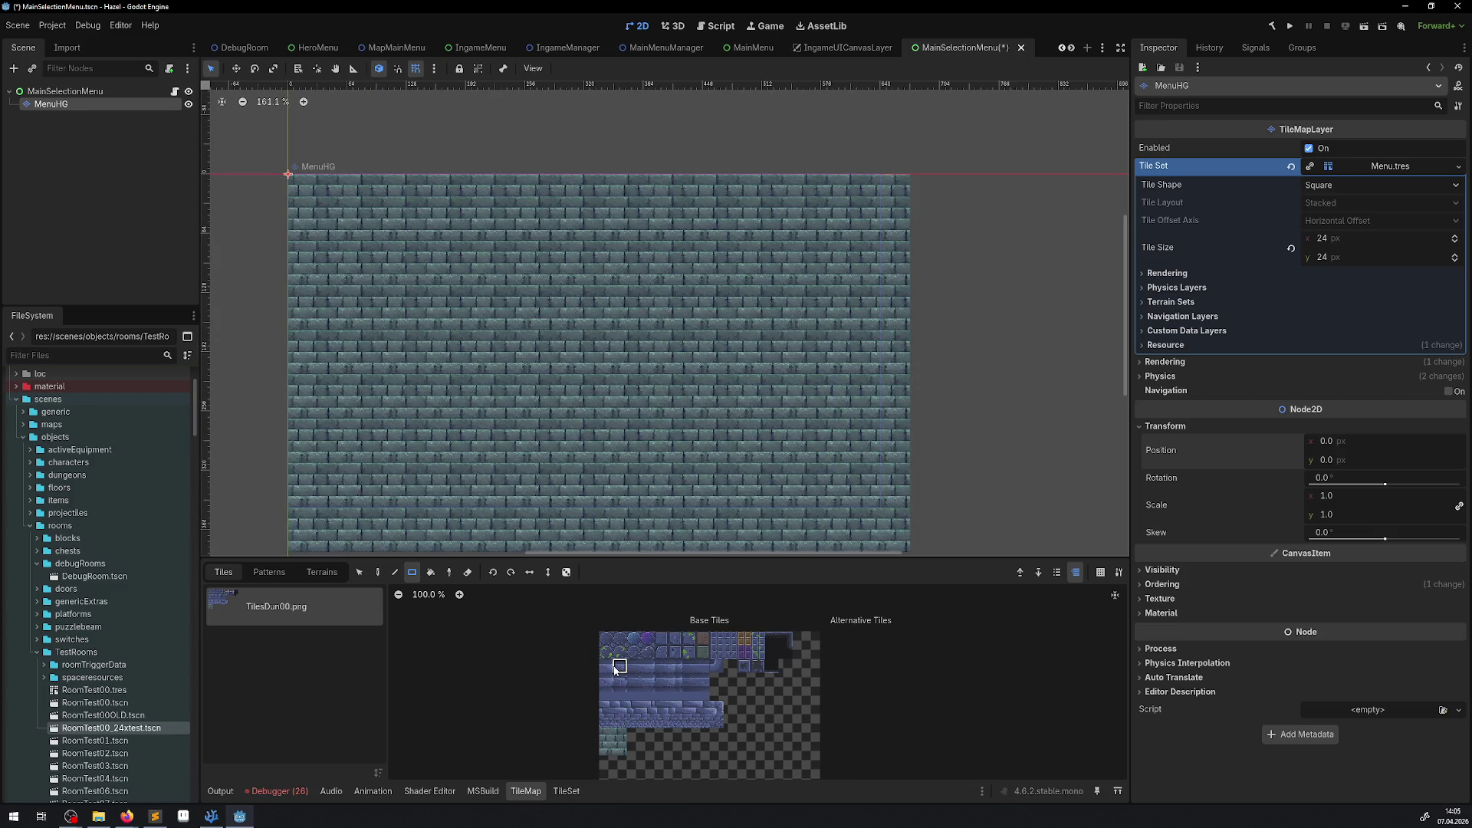
Step: Select a nine-tile wall row and paint it along the top edge and right side
drag(610, 665, 718, 665)
drag(729, 411, 636, 282)
click(378, 572)
scroll(699, 276, up, 5)
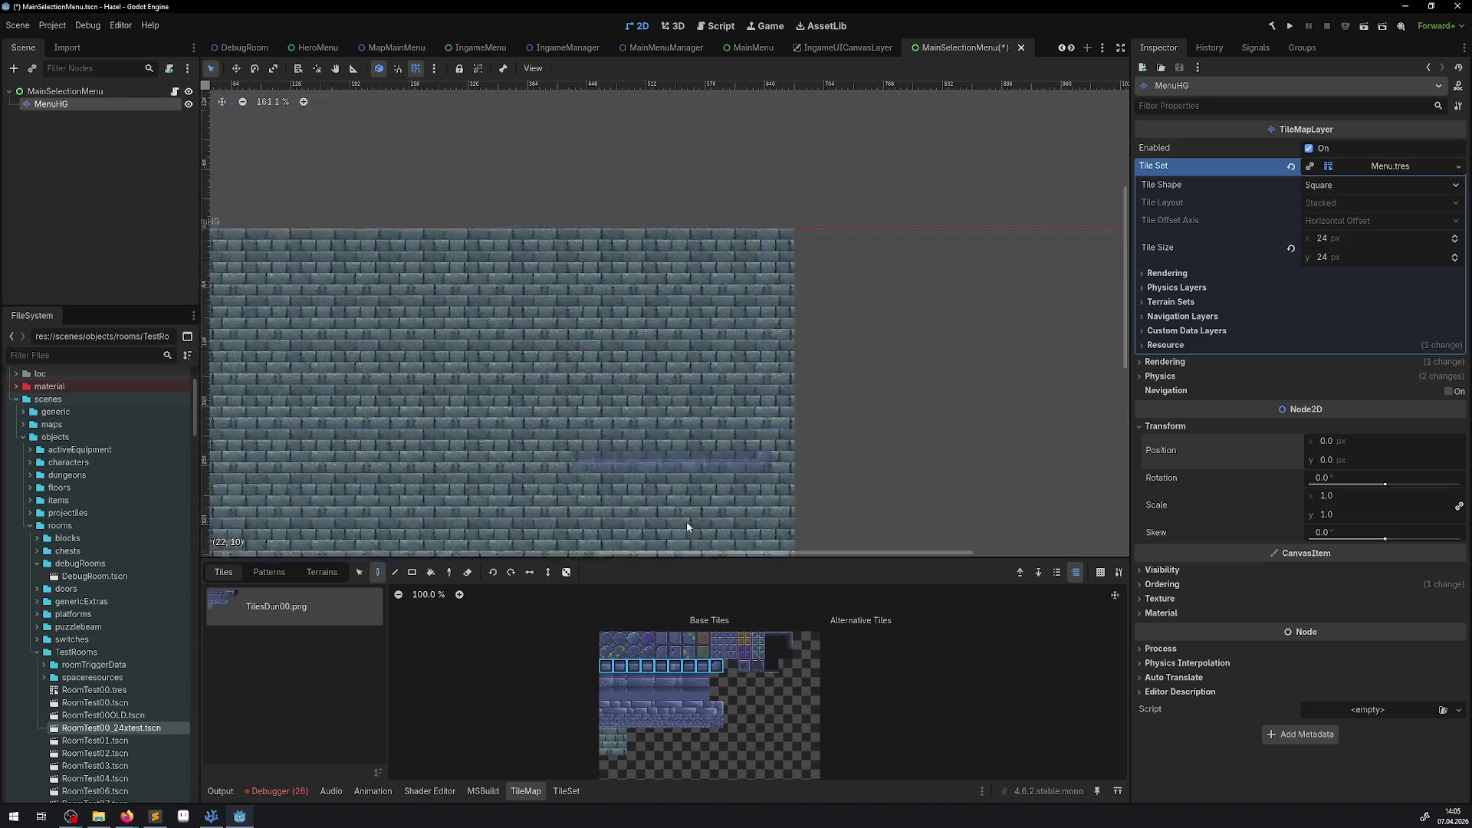
click(493, 572)
click(784, 353)
click(492, 572)
scroll(537, 384, left, 5)
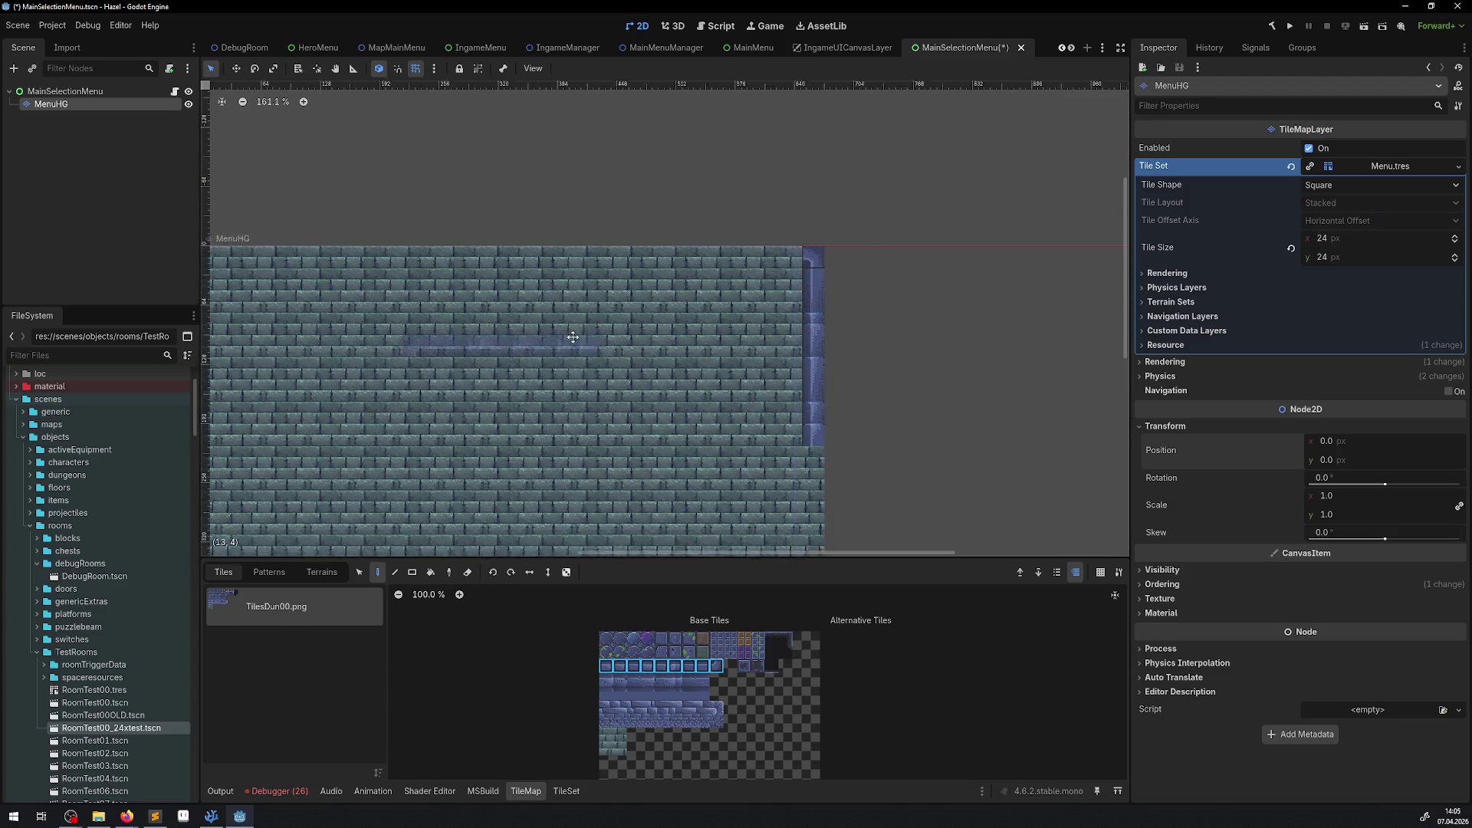
click(456, 266)
Step: Paint the wall border down the left edge, along the bottom, and across the top row
scroll(463, 264, down, 3)
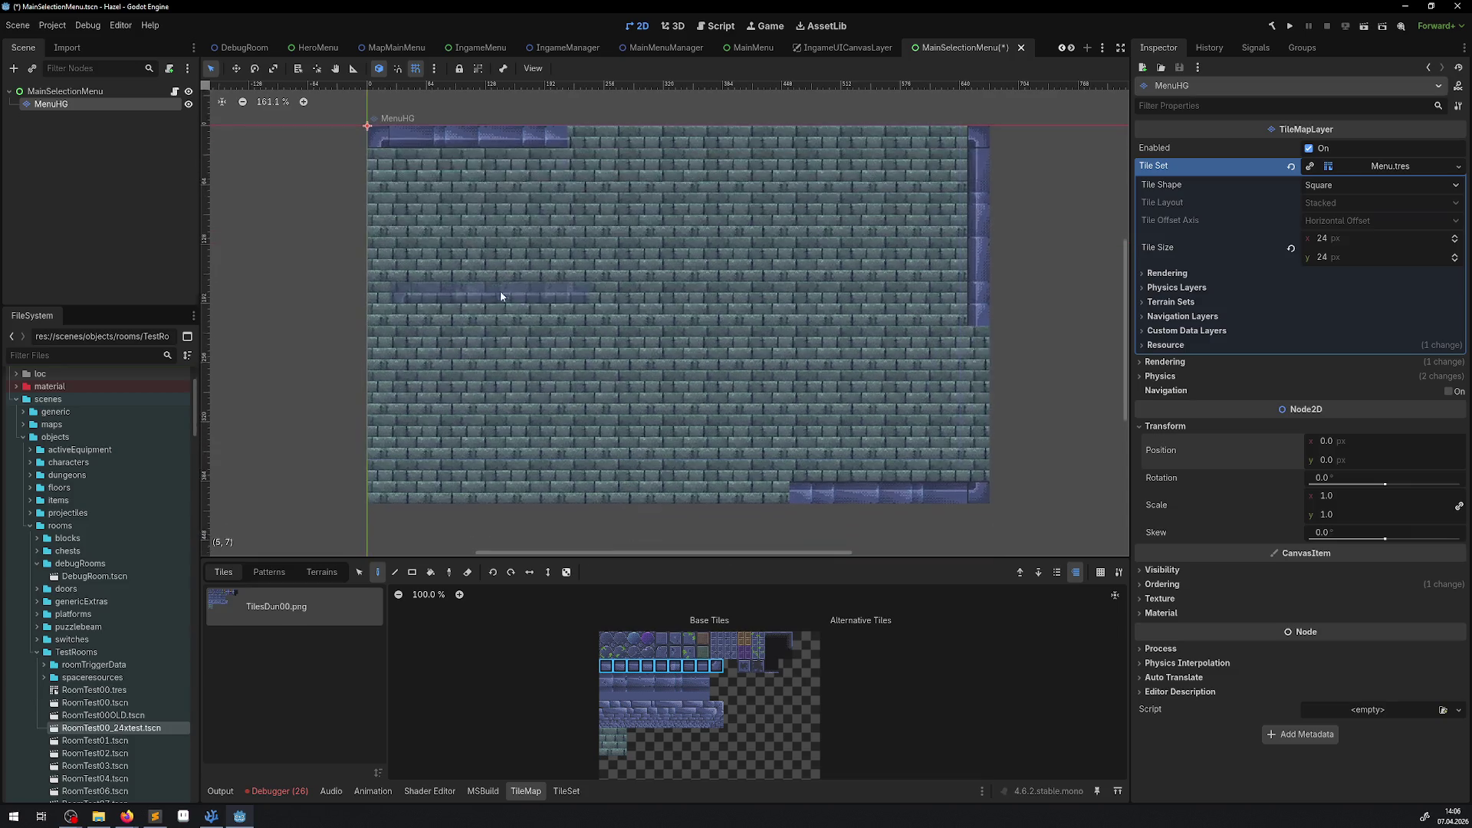
click(493, 572)
click(388, 402)
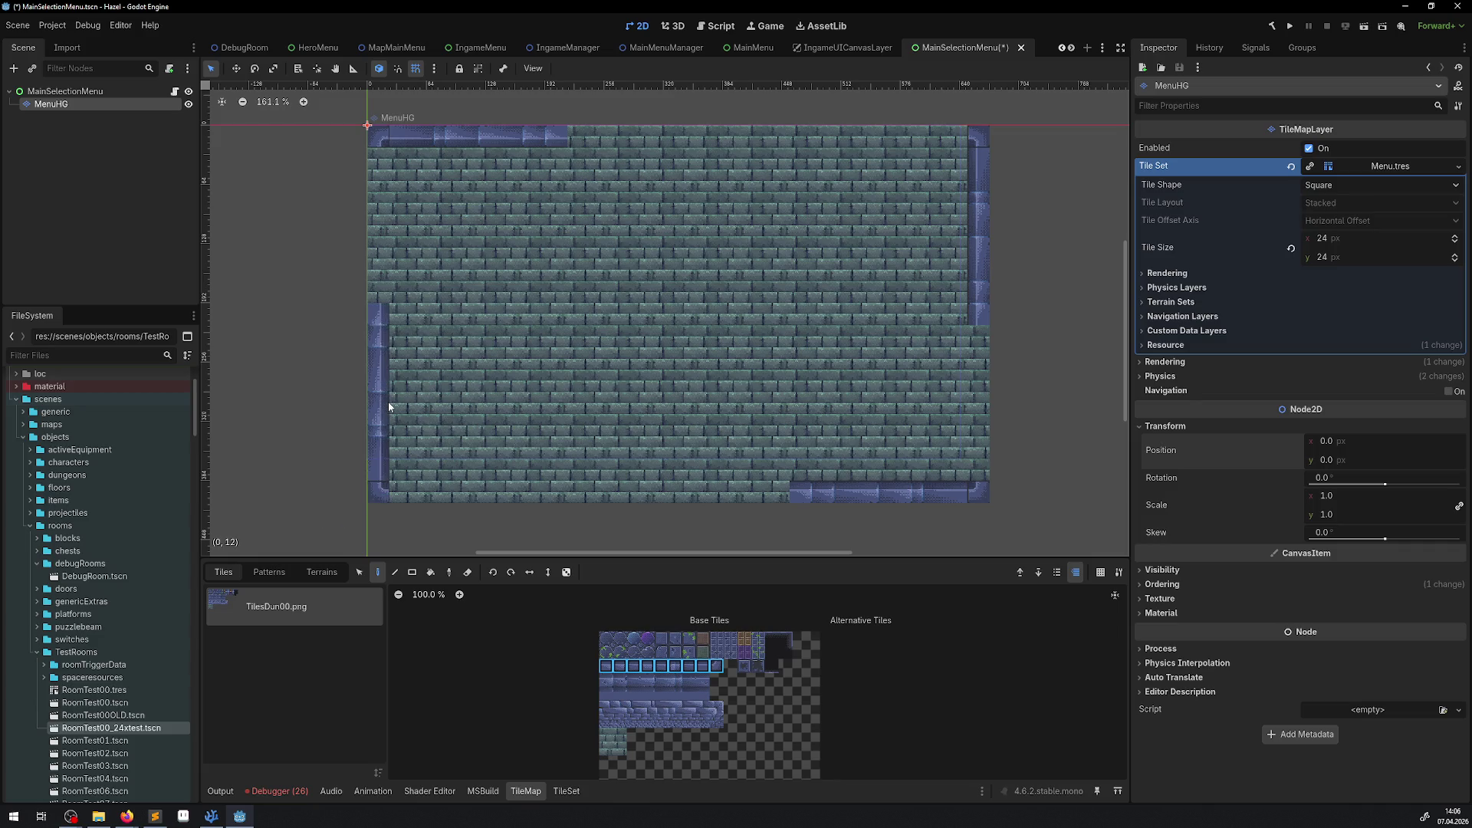
drag(702, 666, 603, 667)
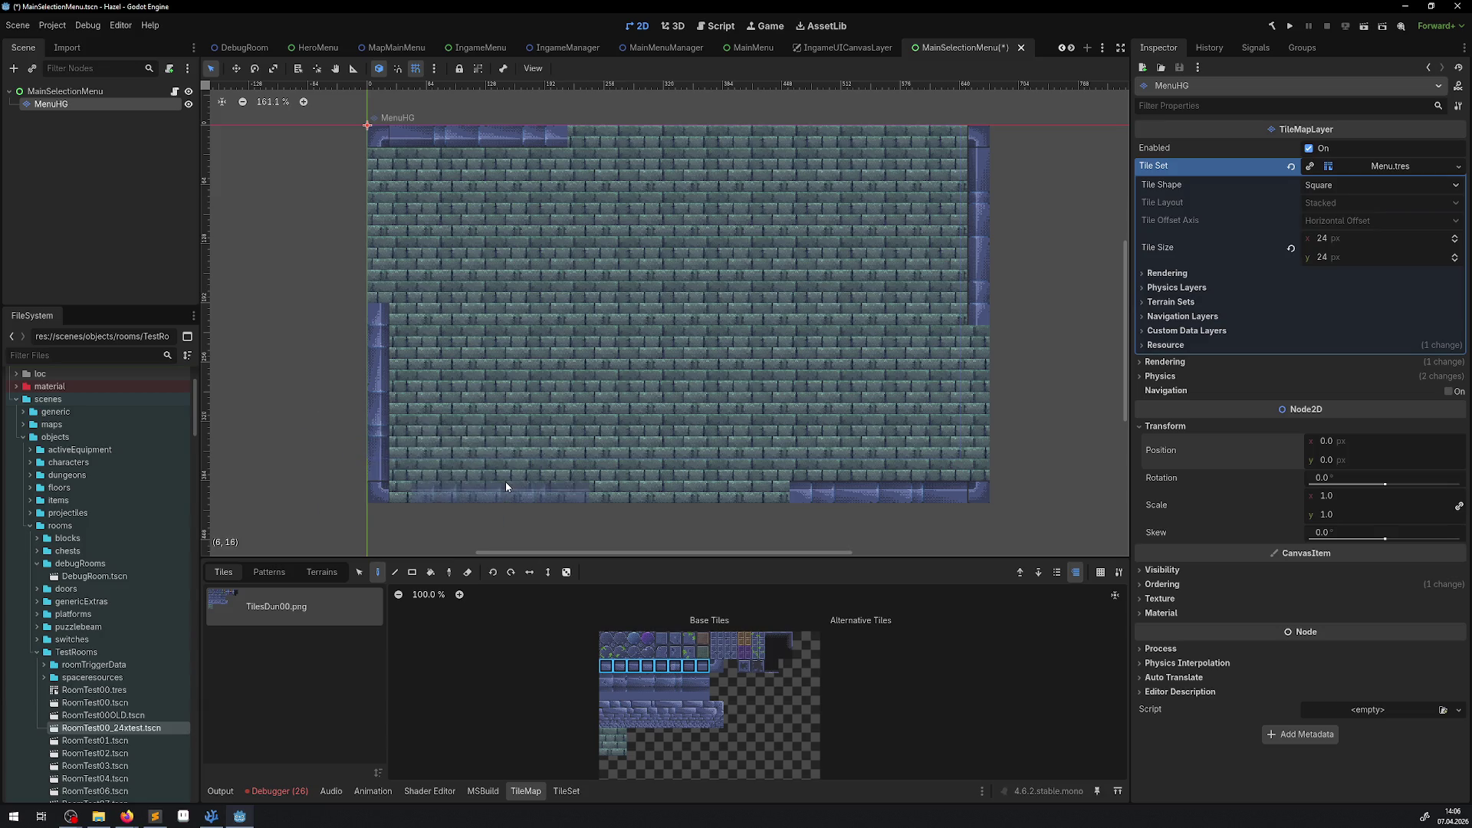
click(479, 487)
click(648, 486)
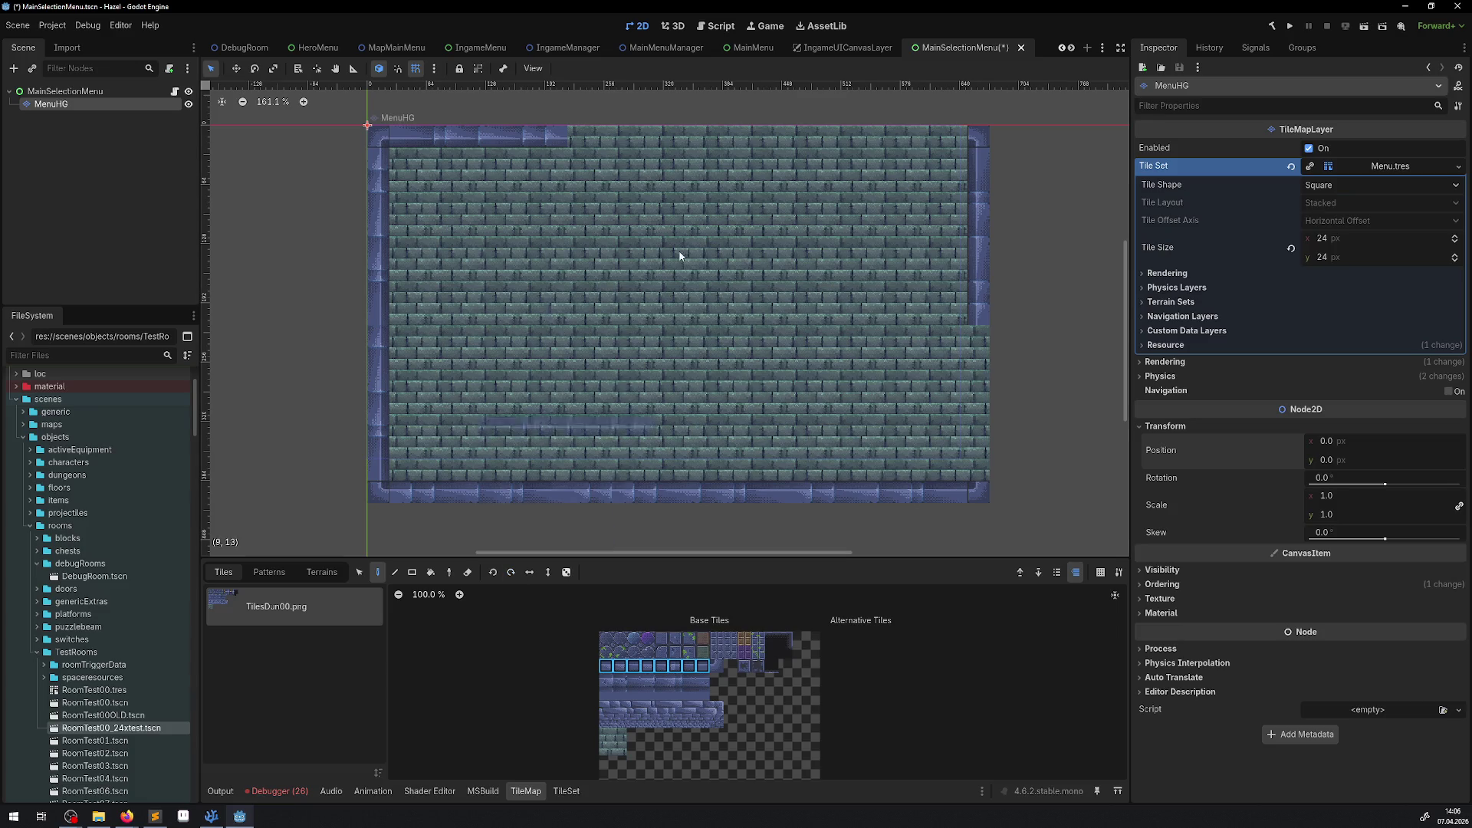
click(635, 140)
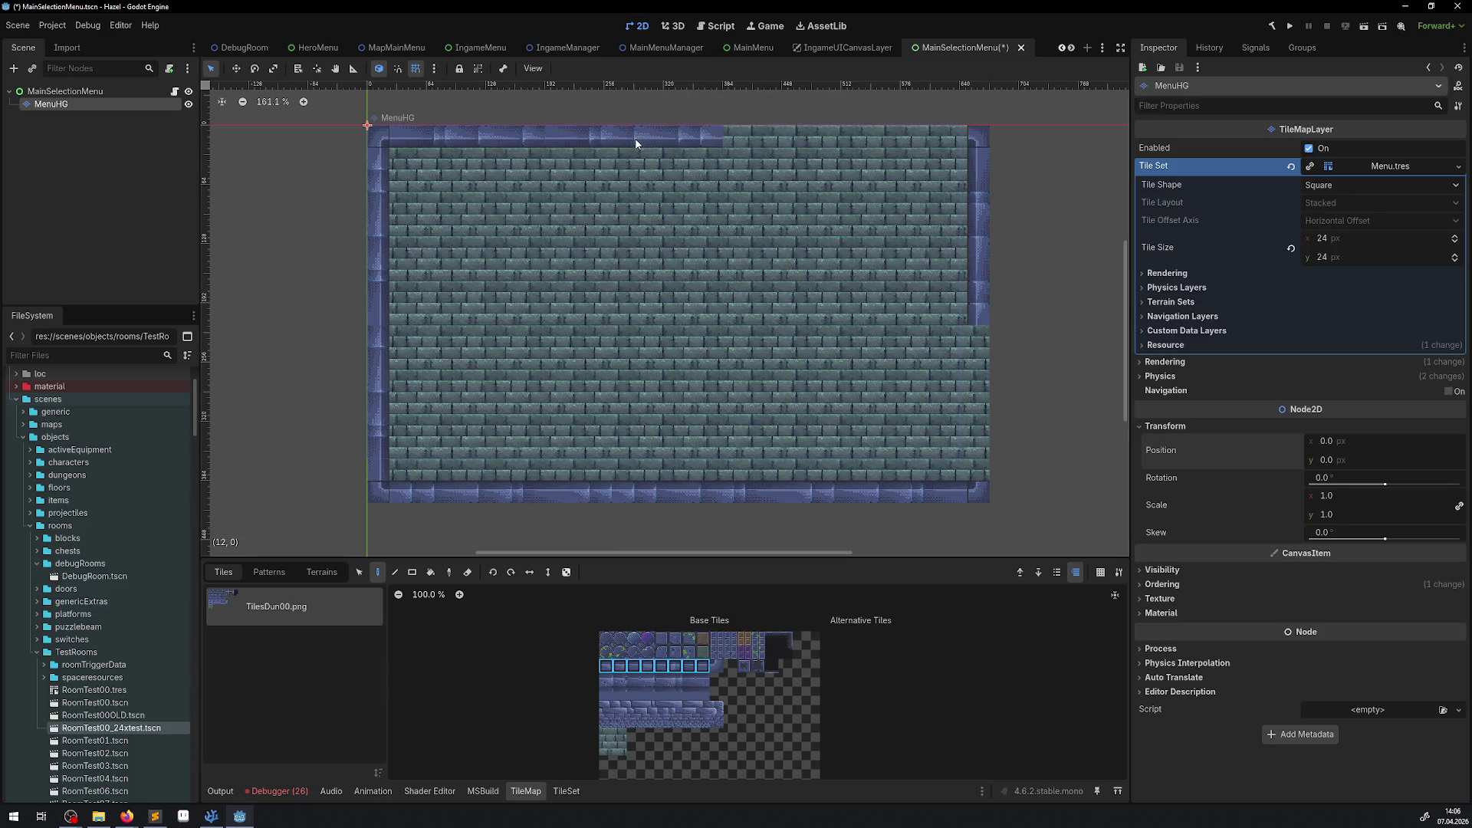
Step: Finish the top border row and paint the lower part of the right wall
click(840, 138)
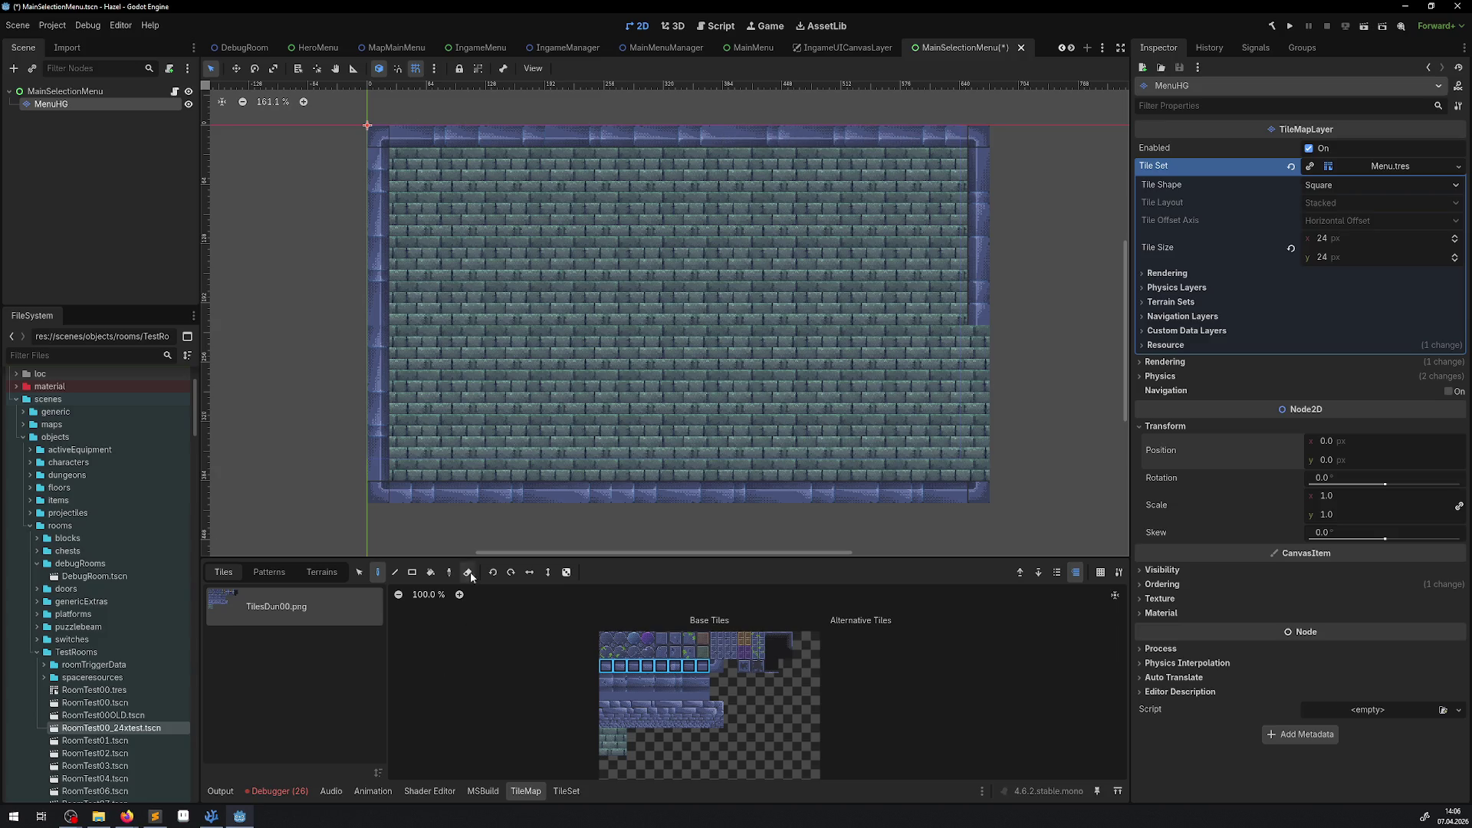
click(512, 574)
click(936, 407)
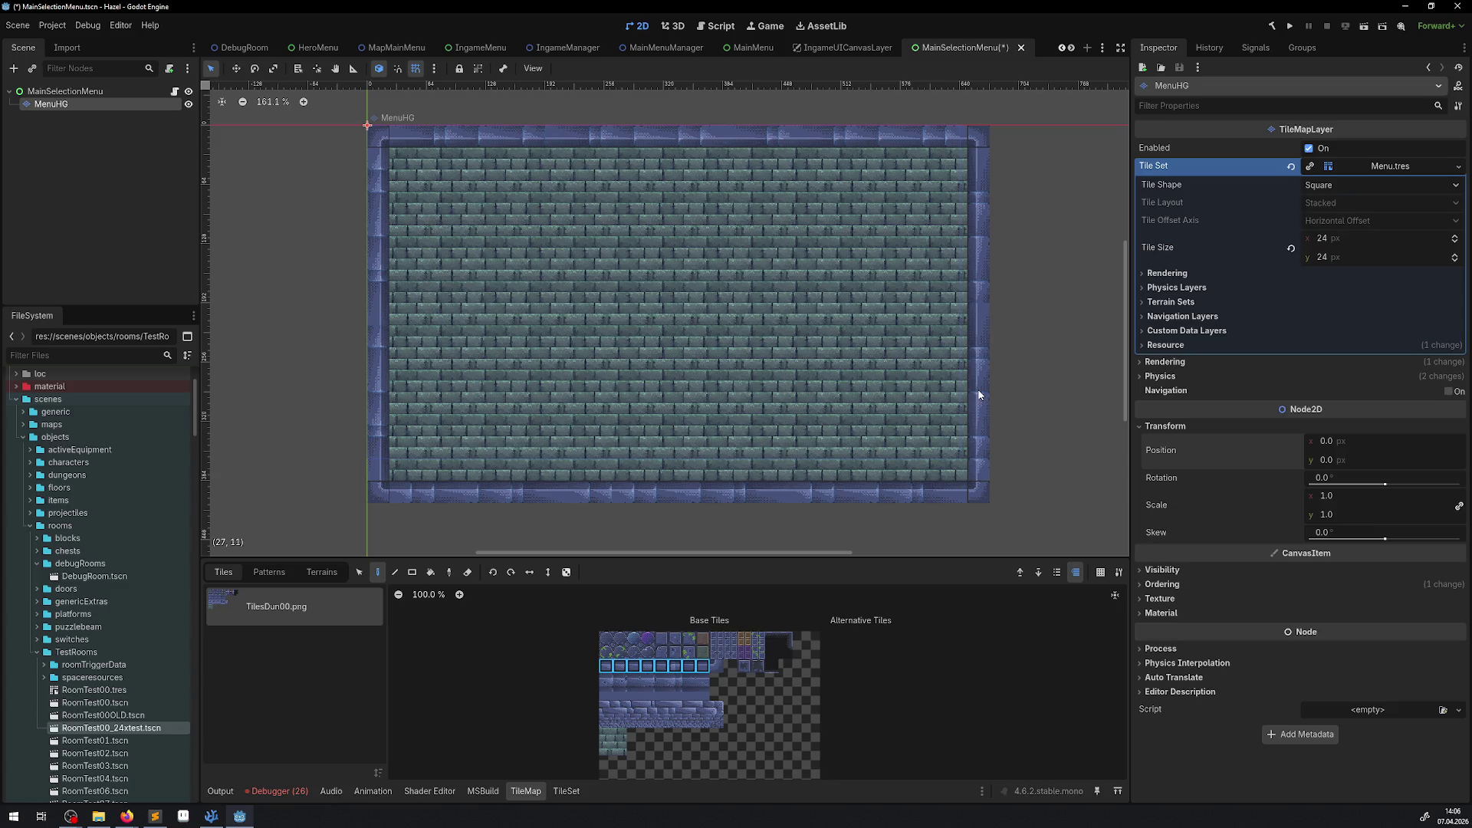
scroll(536, 282, down, 3)
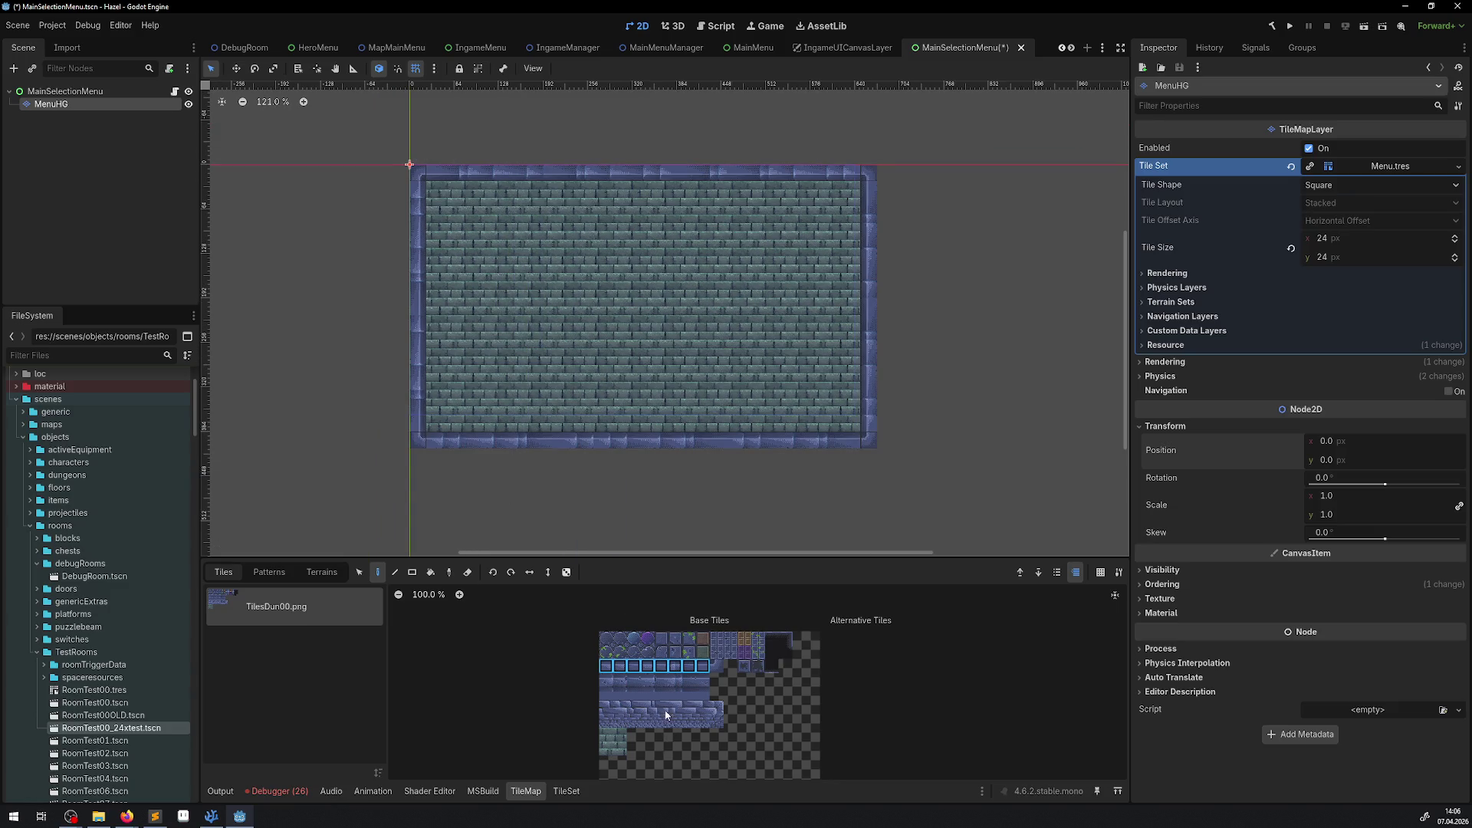
Step: Paint a two-row thick wall along the top-right, bottom-left and left edge
drag(615, 727, 725, 705)
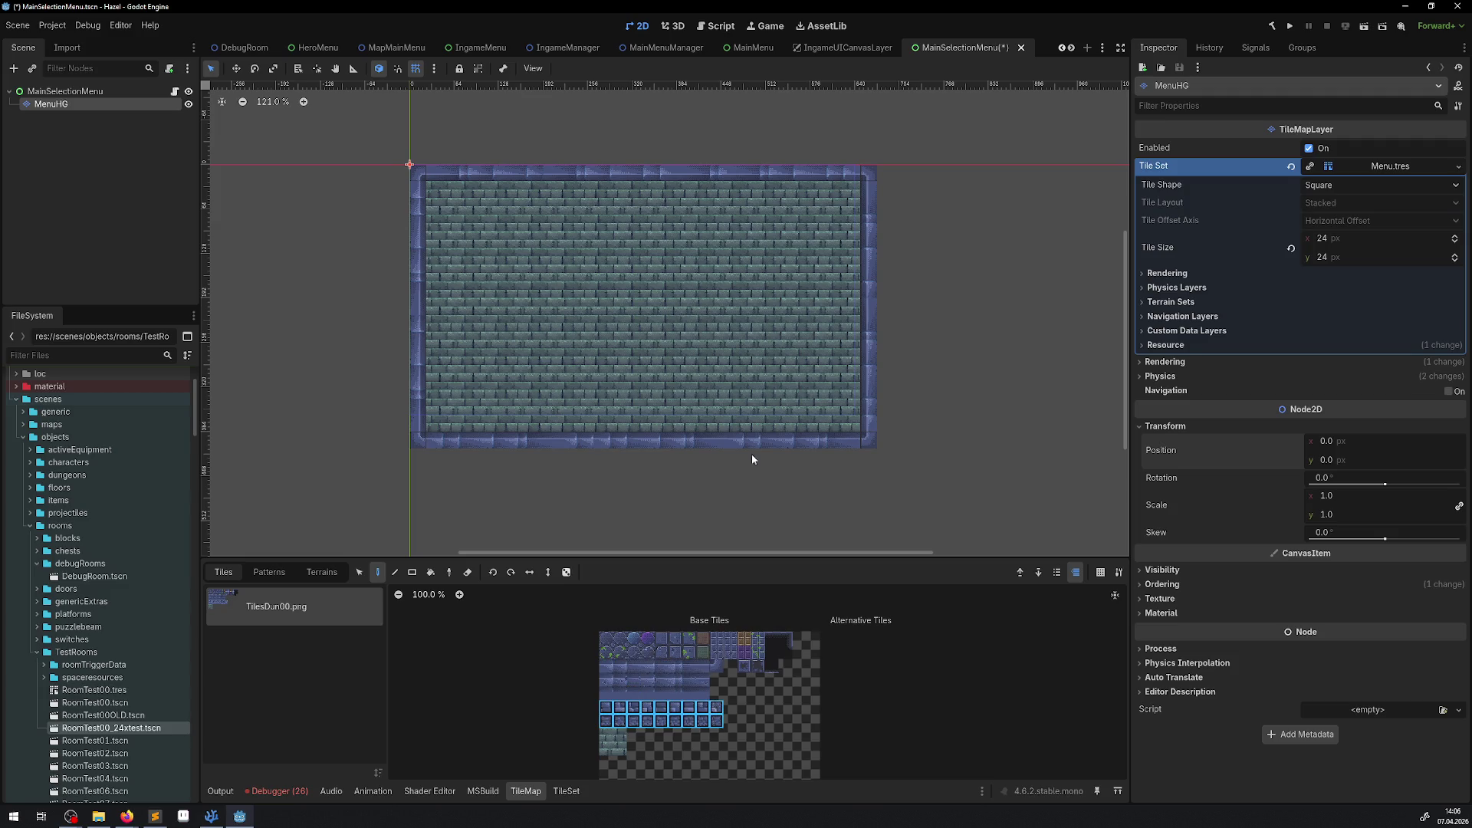
click(793, 195)
scroll(835, 242, up, 7)
scroll(628, 283, down, 5)
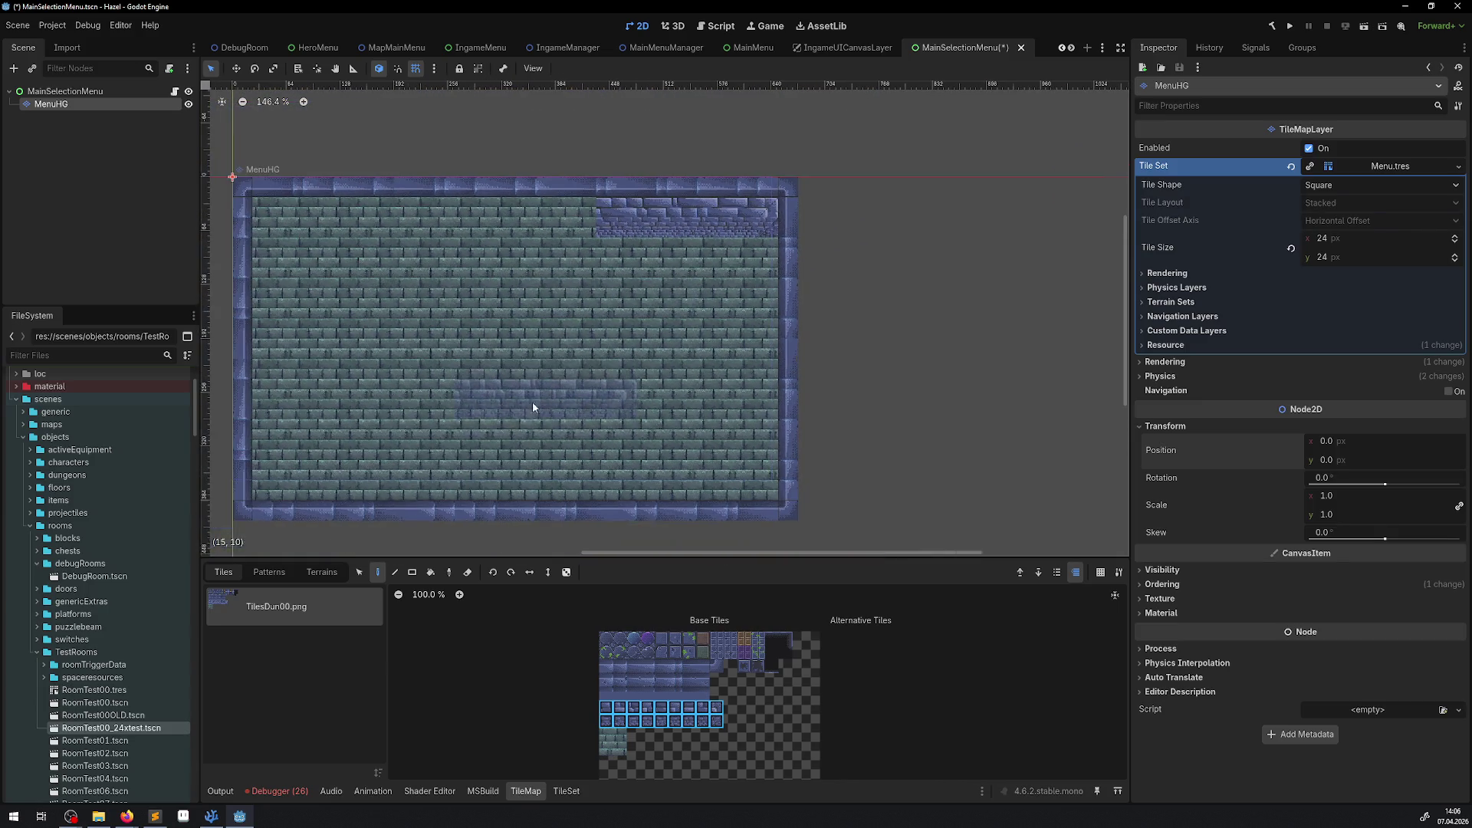
click(514, 573)
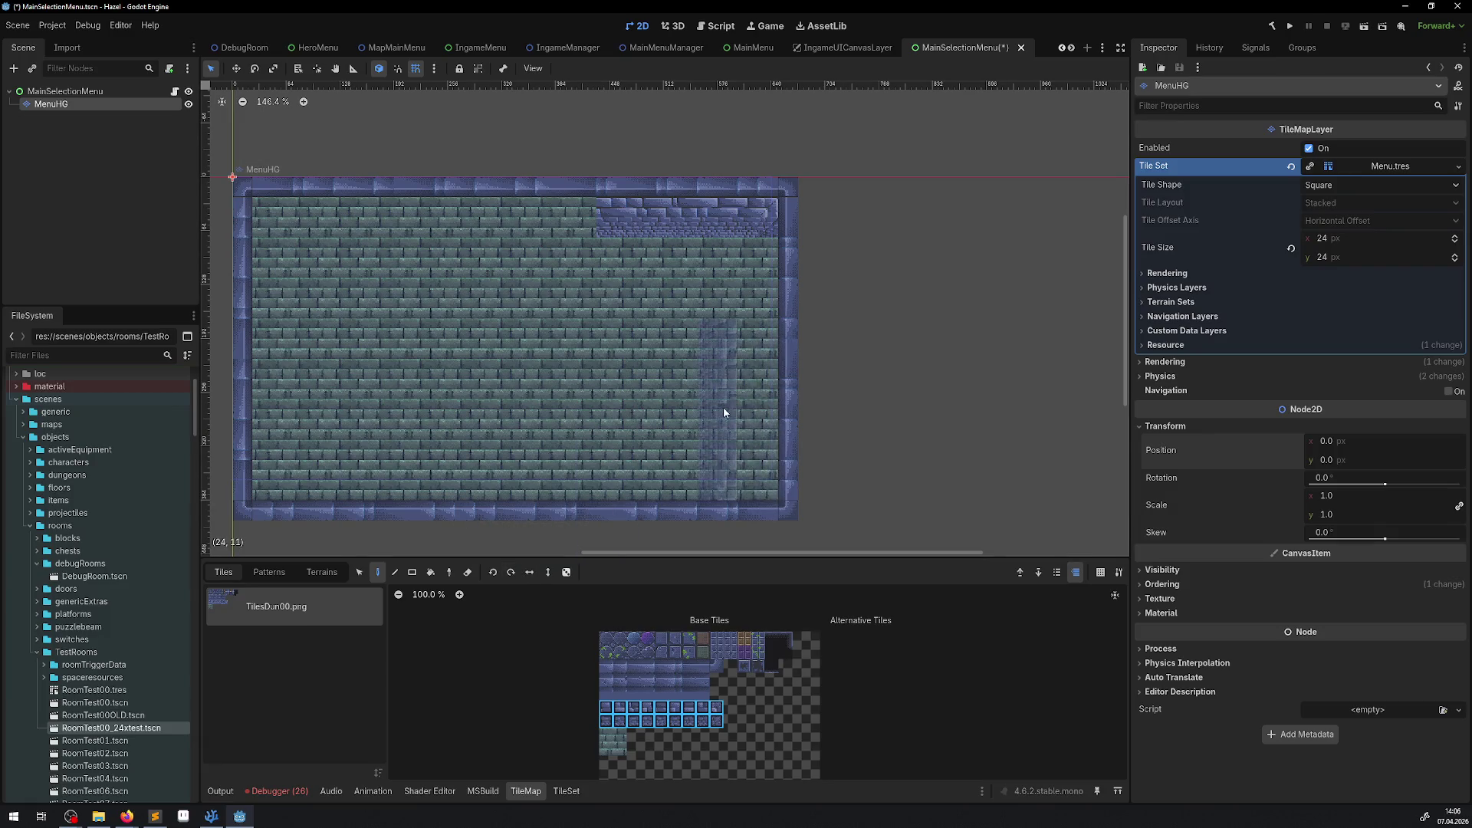
click(512, 573)
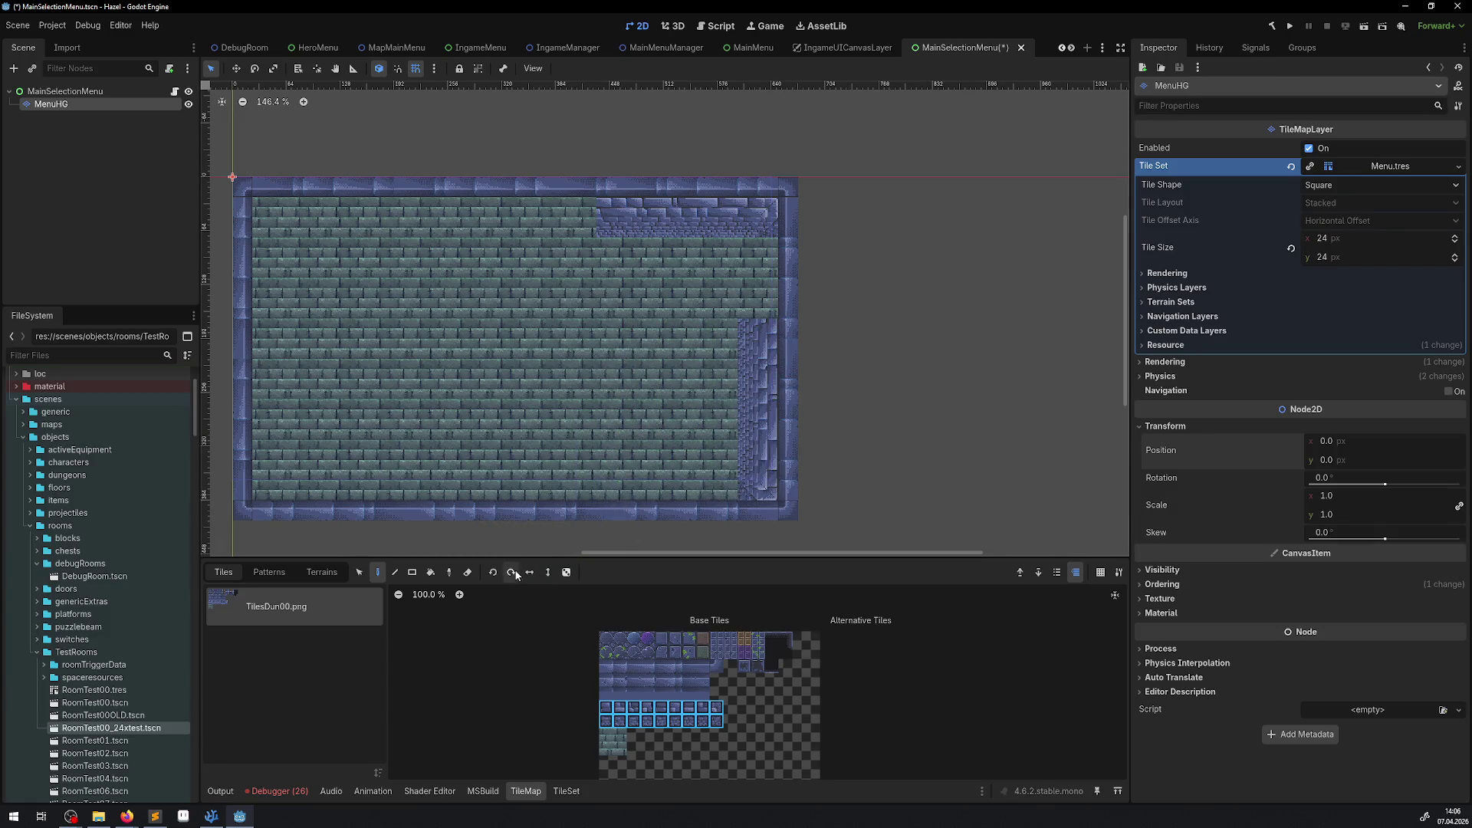
click(345, 478)
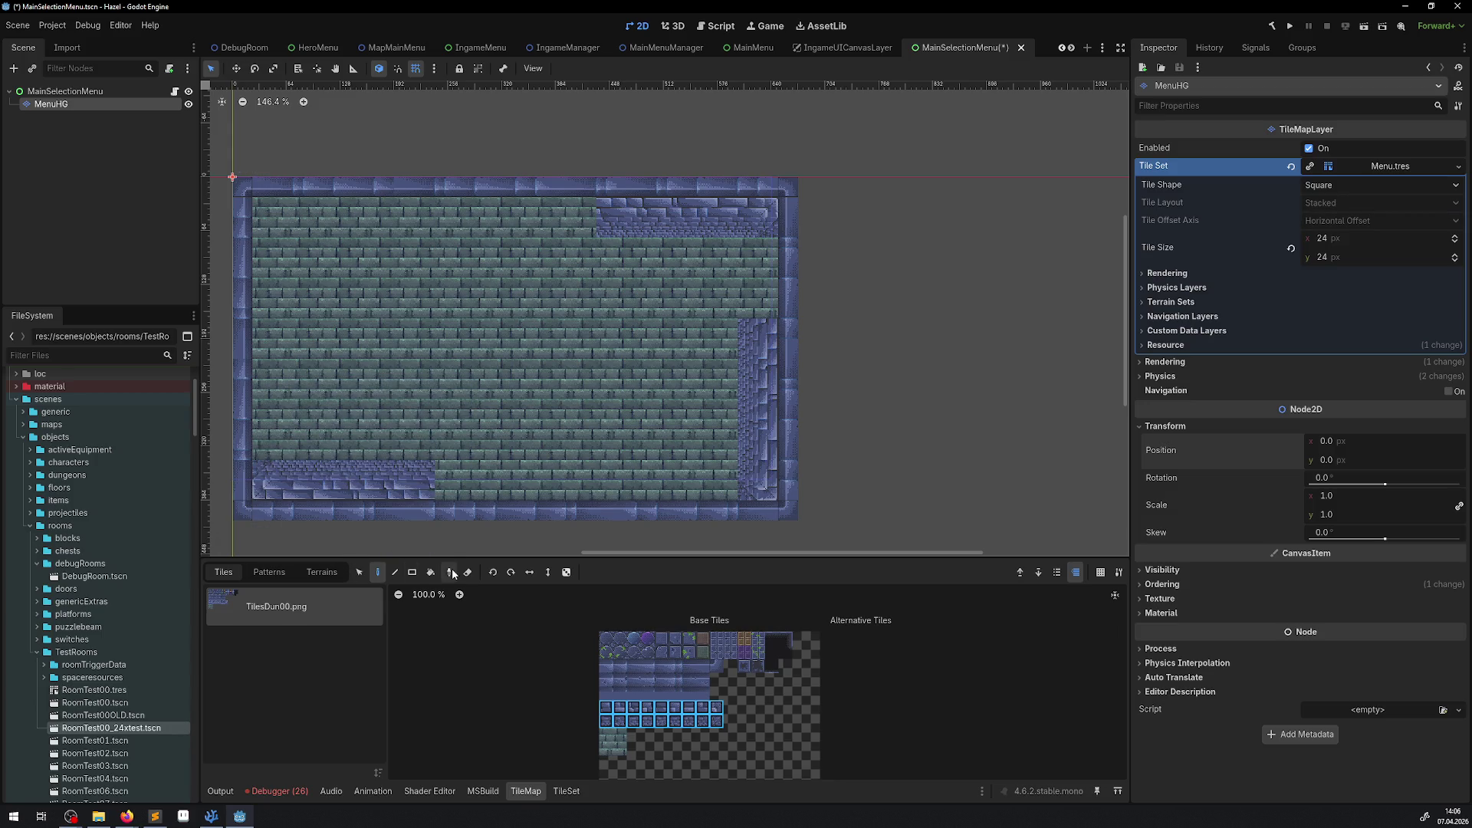
key(x)
click(269, 289)
Step: Reselect the two-row wall block and paint the thick wall along the top-left
click(696, 755)
mouse_move(706, 727)
mouse_down()
mouse_move(674, 705)
mouse_move(603, 703)
mouse_up()
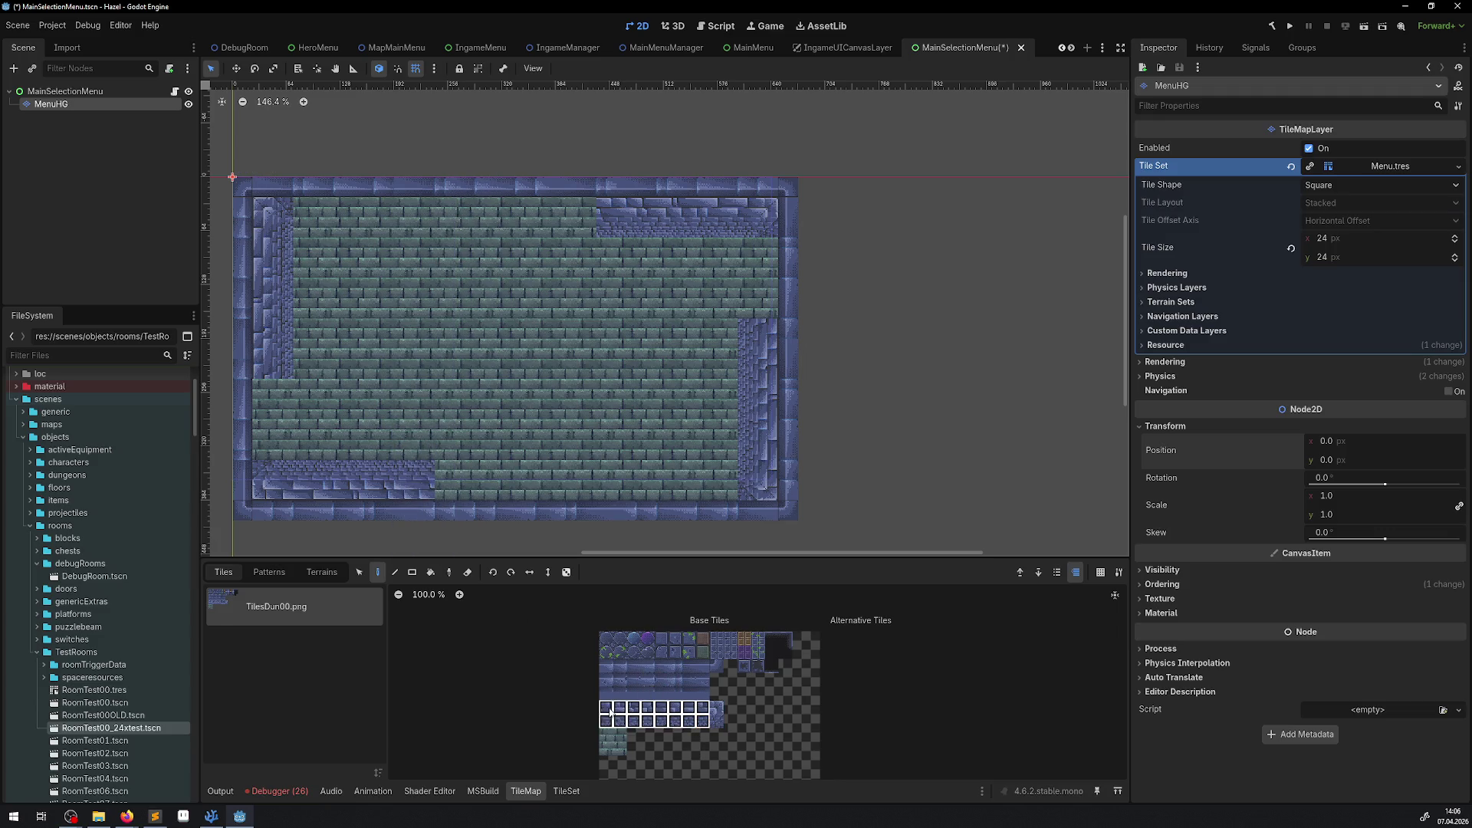
click(365, 223)
scroll(344, 237, up, 3)
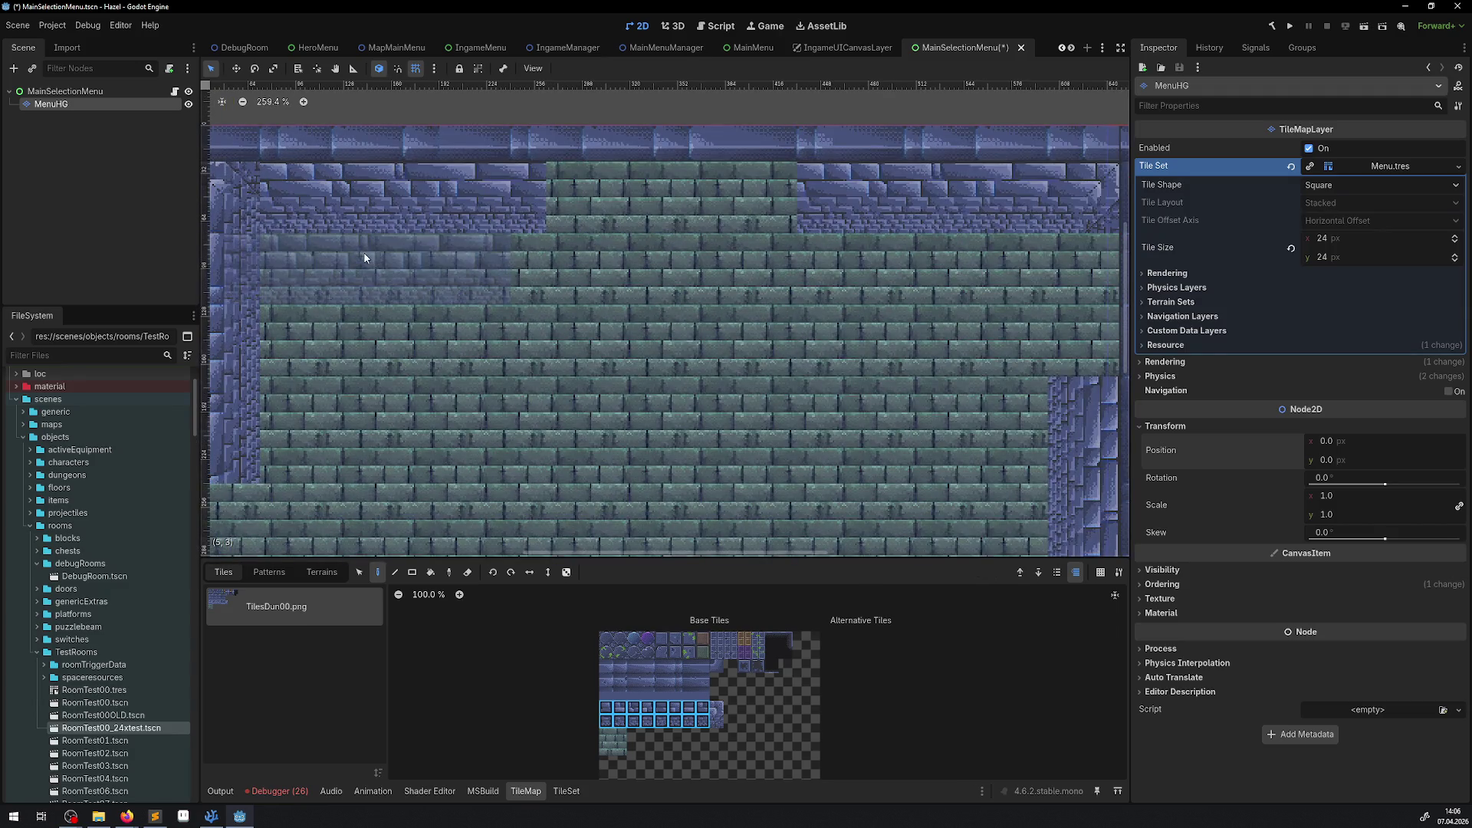
scroll(351, 236, down, 2)
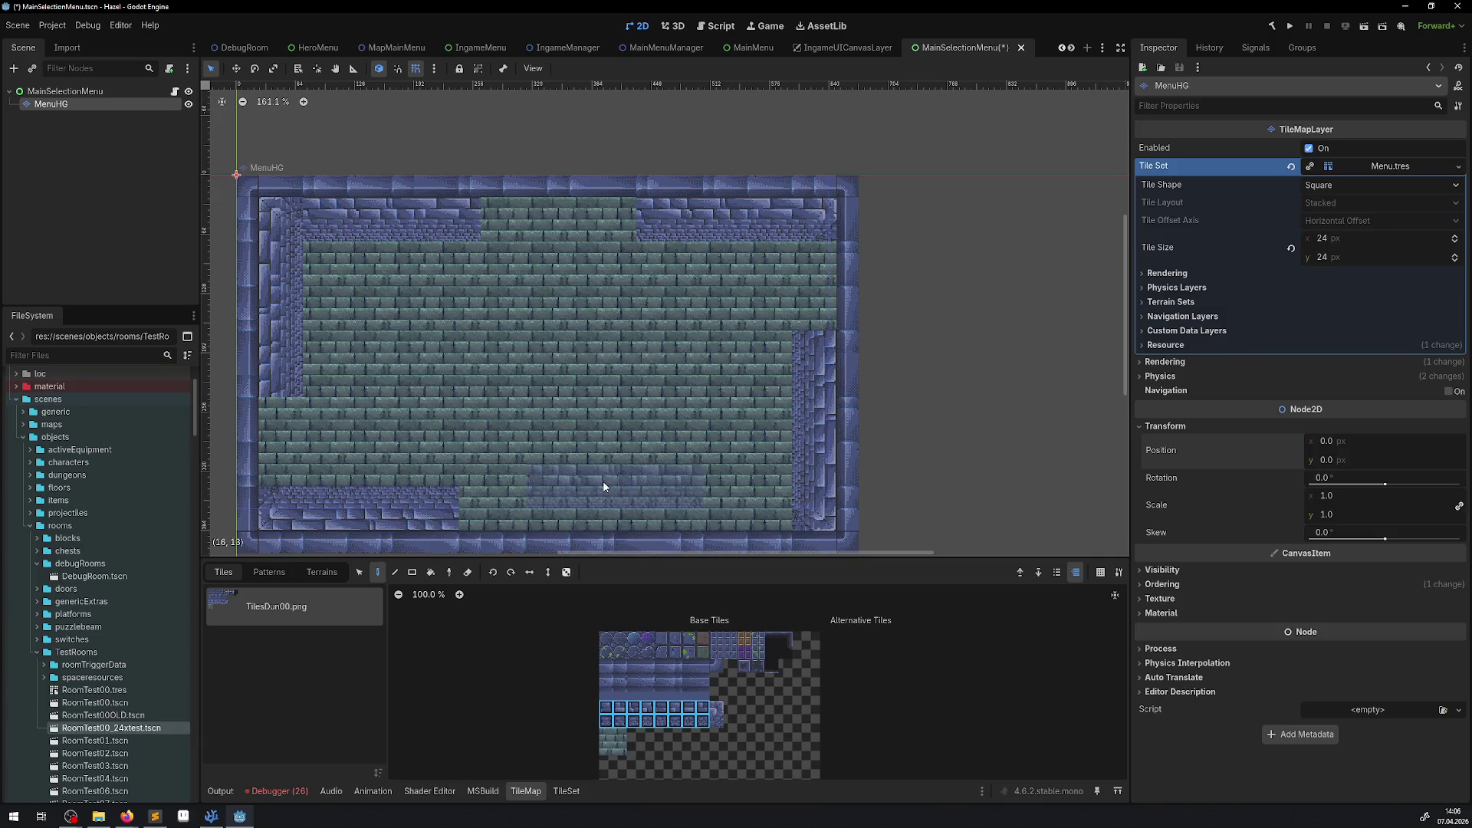
scroll(724, 682, up, 3)
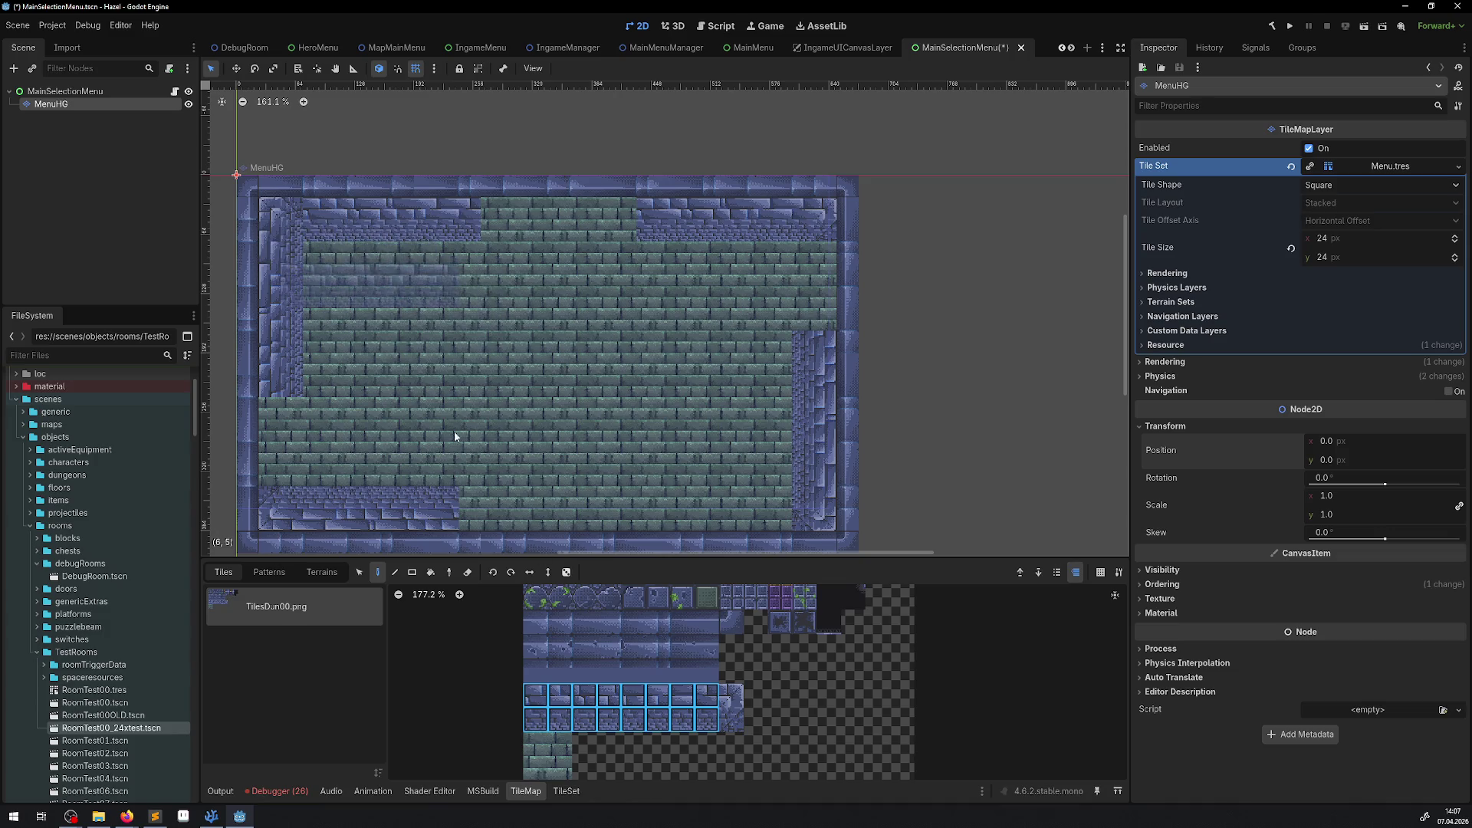
Step: Paint the inner wall rows along the top, right, bottom and left using an eight-tile row
drag(705, 700, 452, 687)
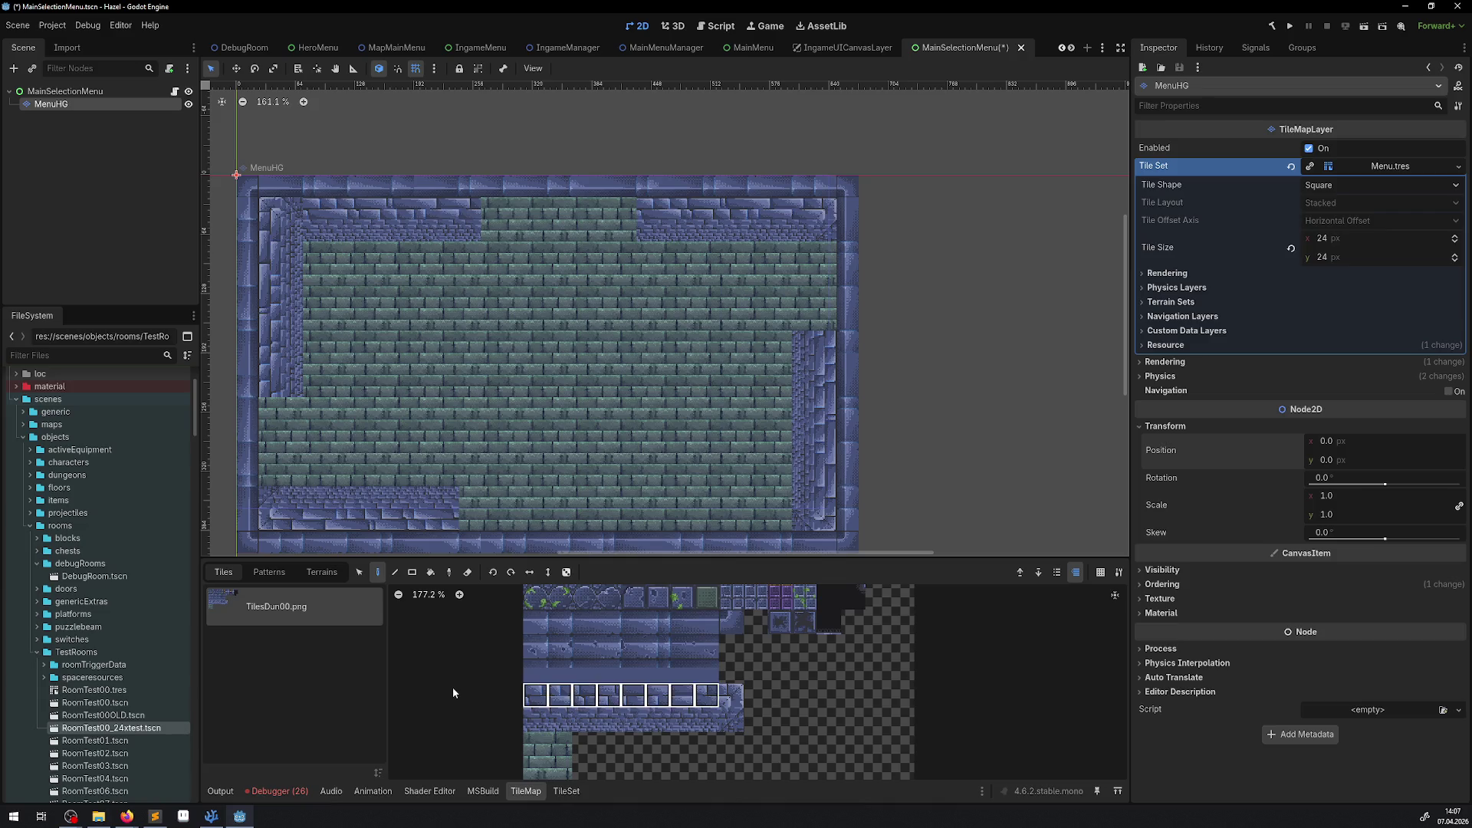
click(370, 213)
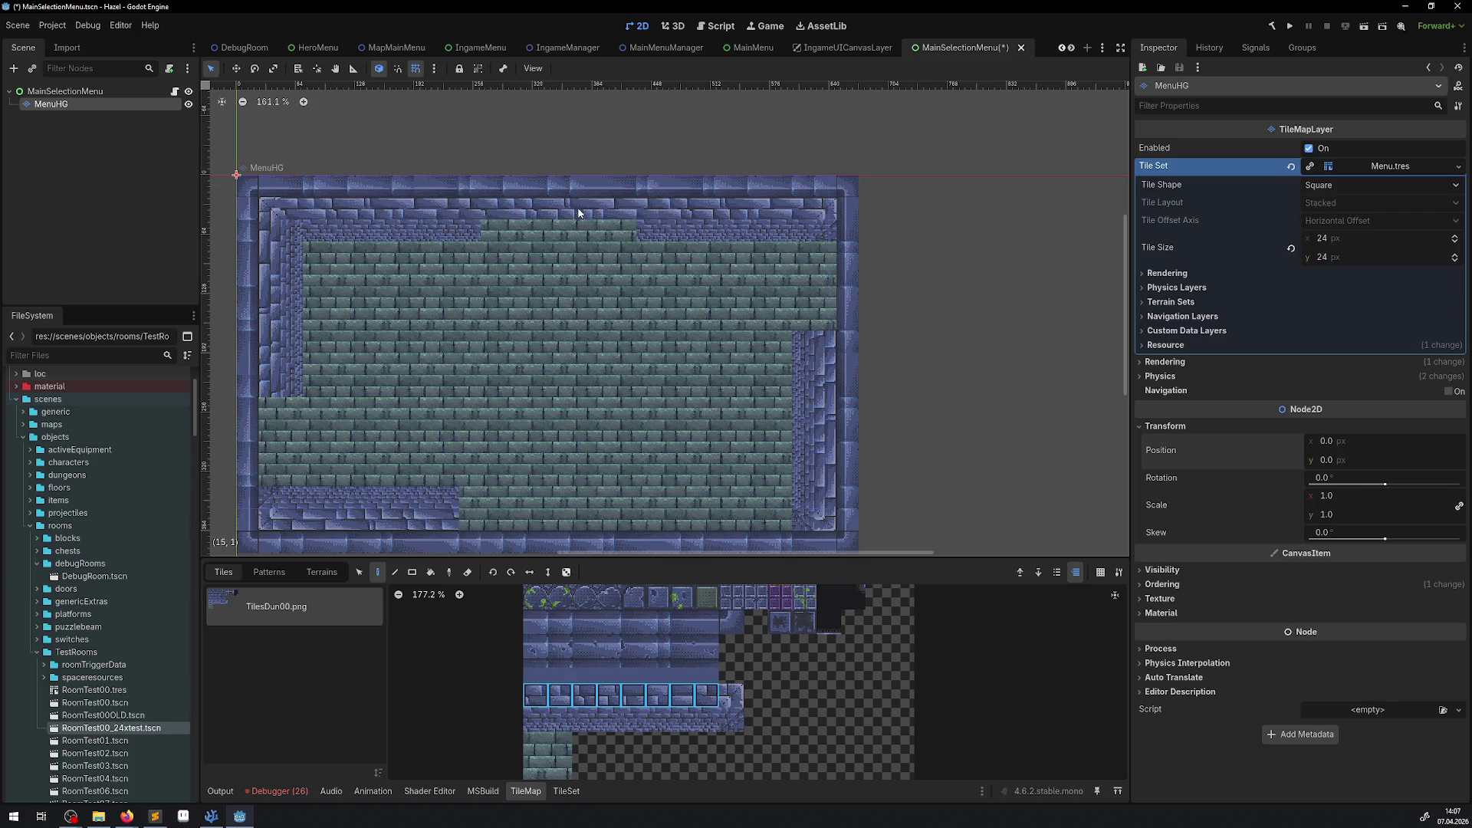
click(511, 572)
click(812, 306)
click(818, 307)
click(511, 571)
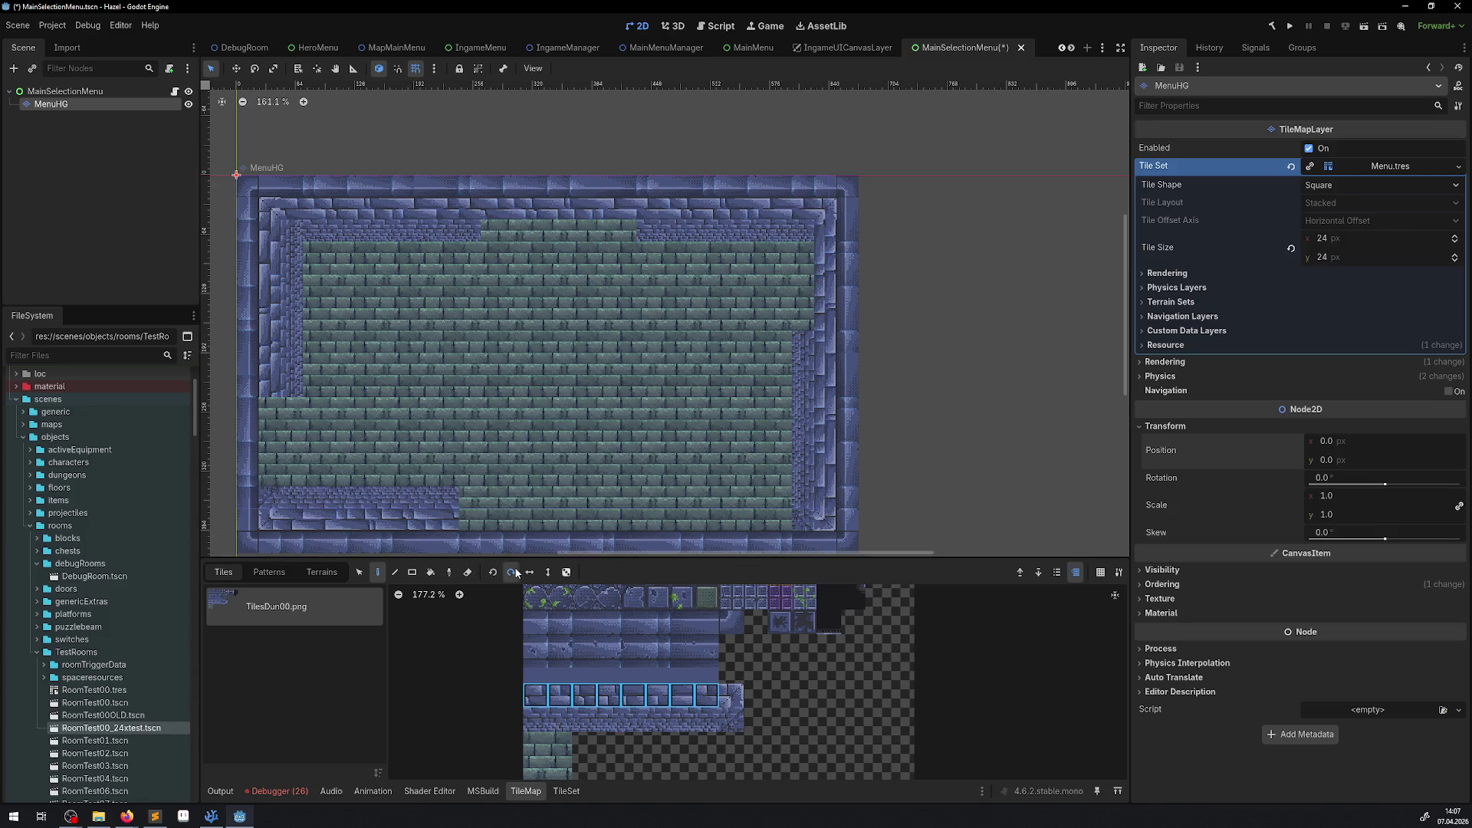
click(715, 521)
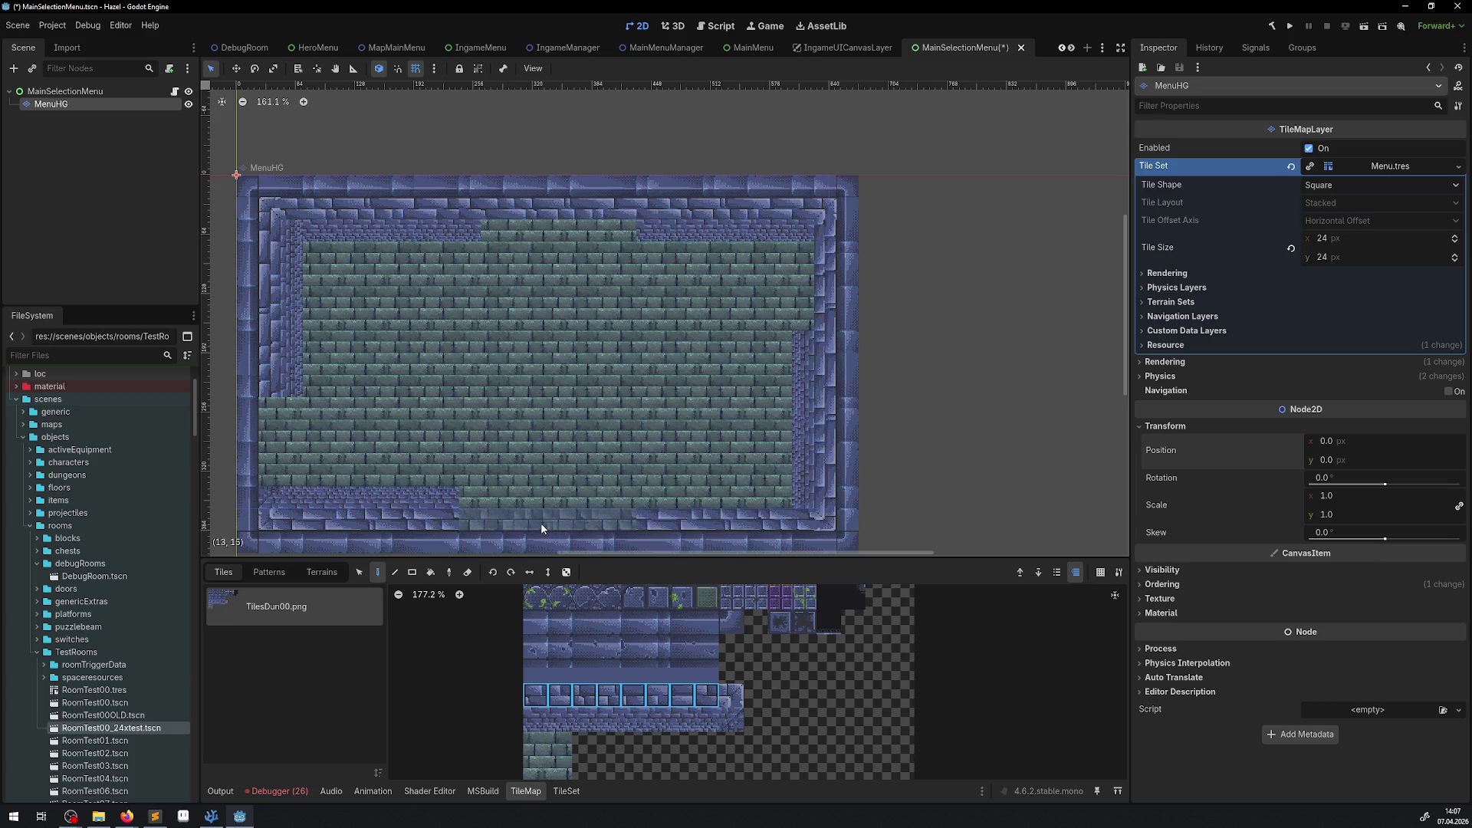
click(510, 571)
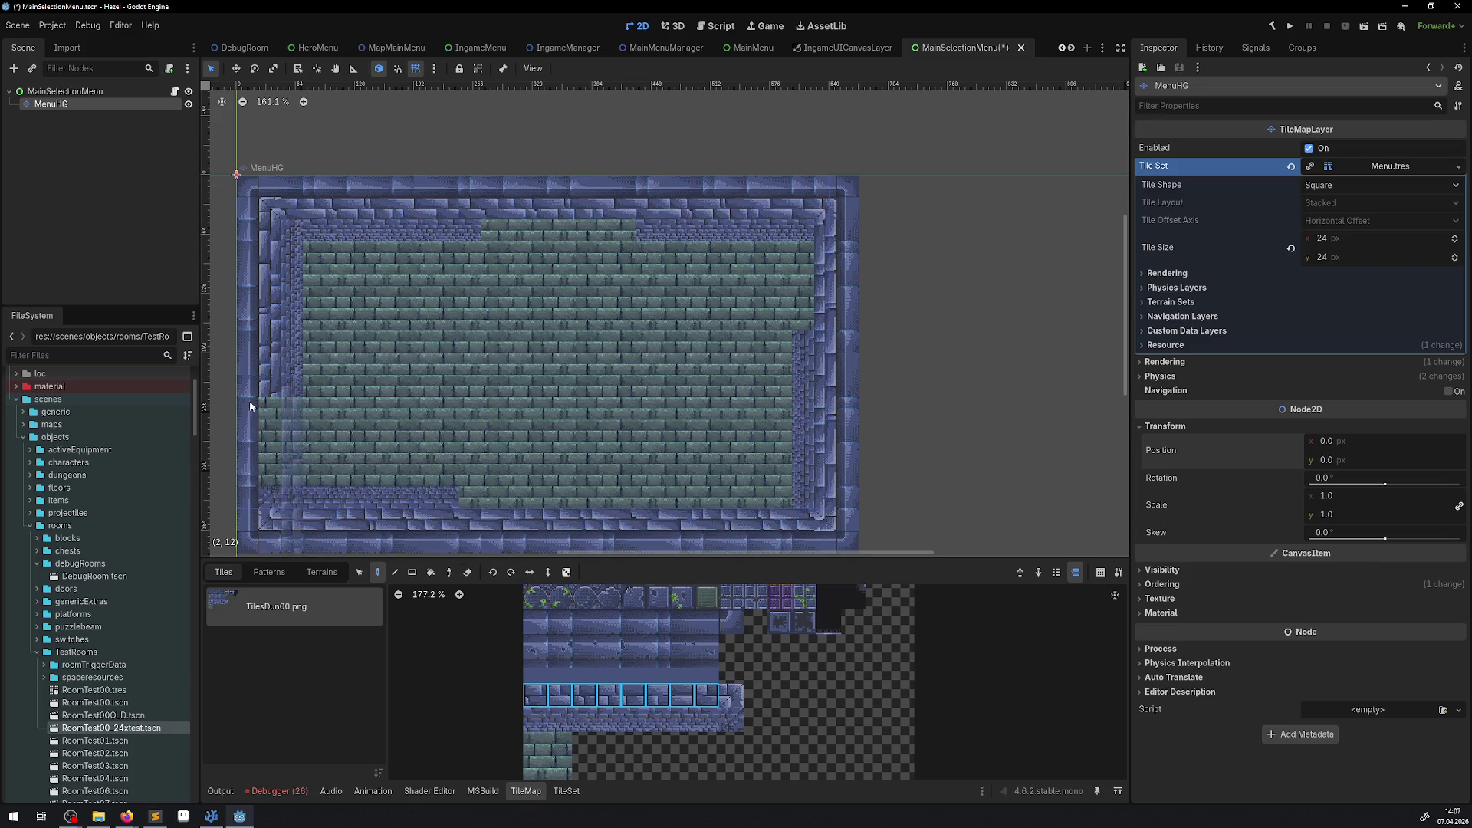
click(282, 412)
click(268, 415)
Step: Fill the inner right wall, lower floor row and lower-left notch with wall tiles
drag(535, 718, 706, 719)
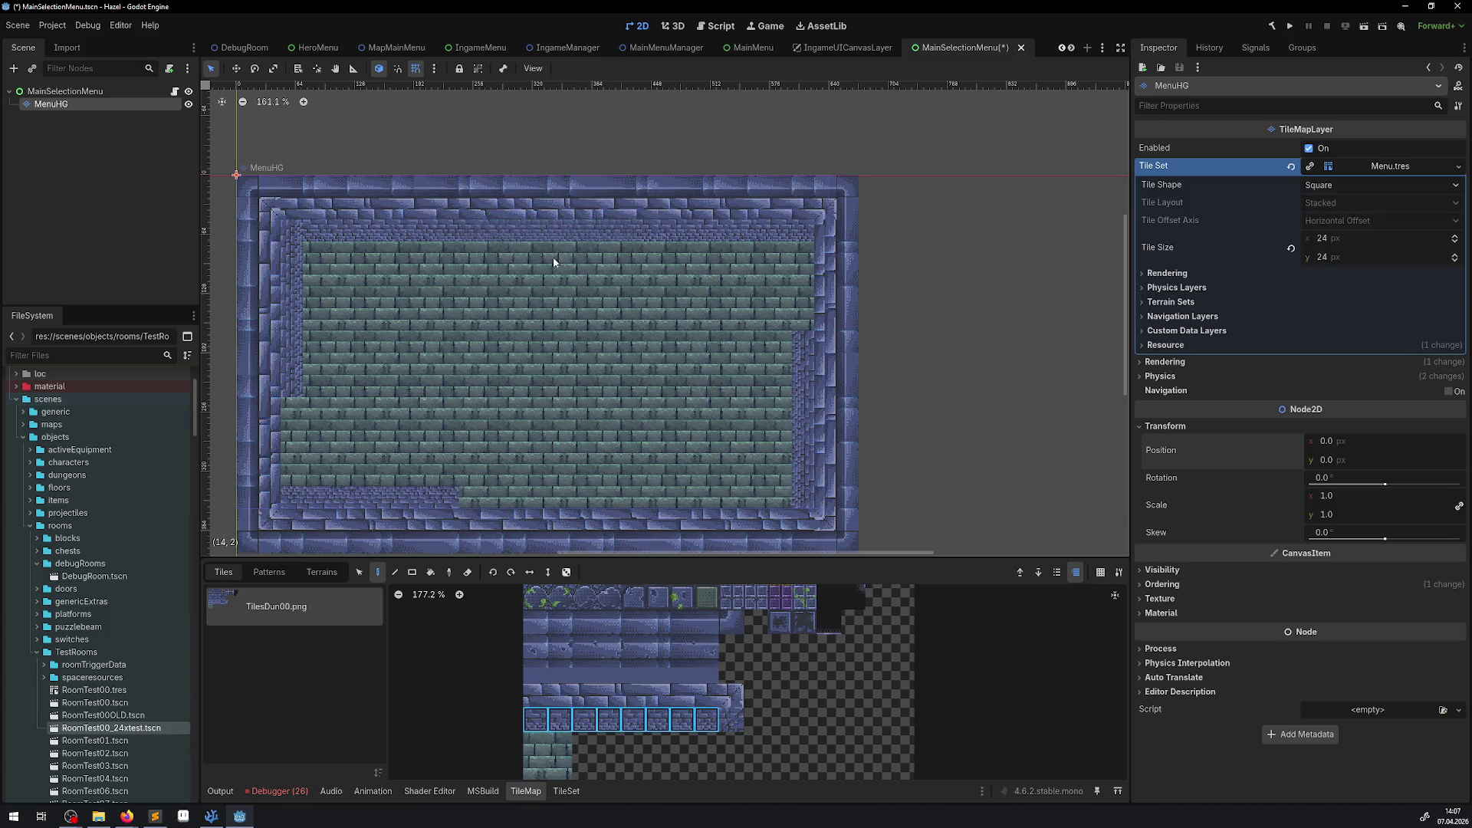
click(512, 572)
click(800, 337)
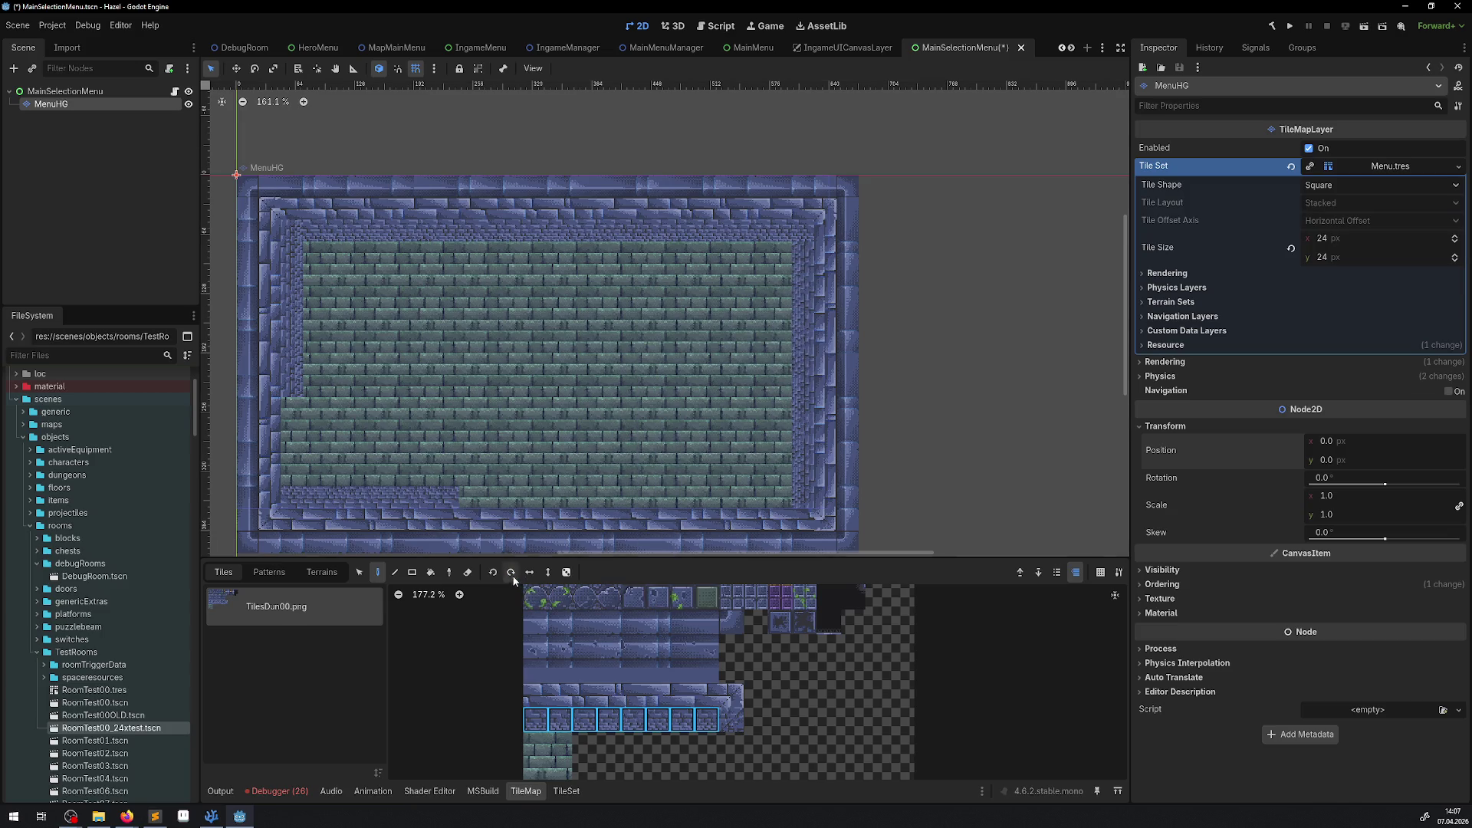
drag(790, 496, 460, 497)
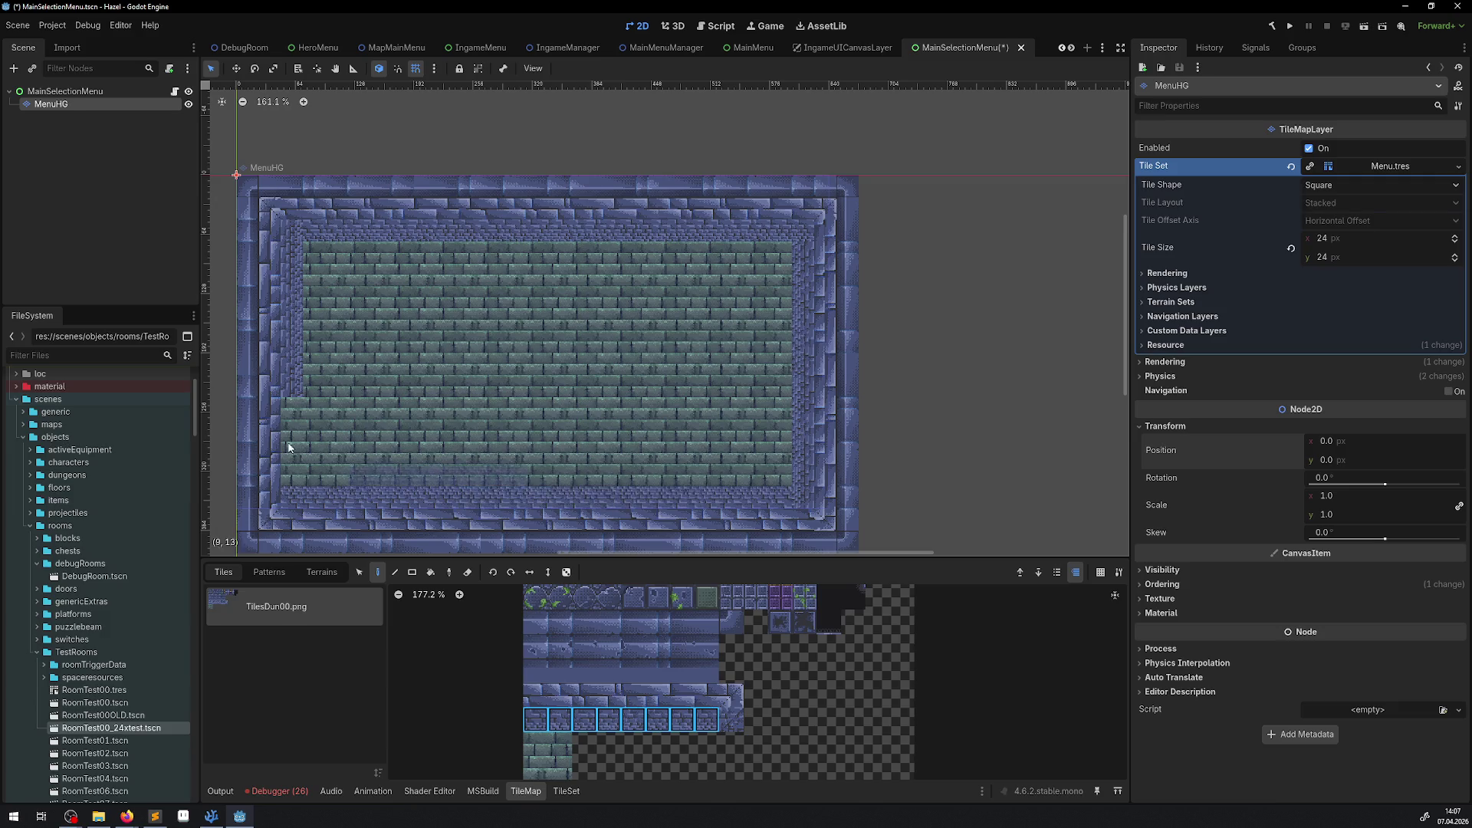
drag(296, 479, 291, 402)
click(731, 719)
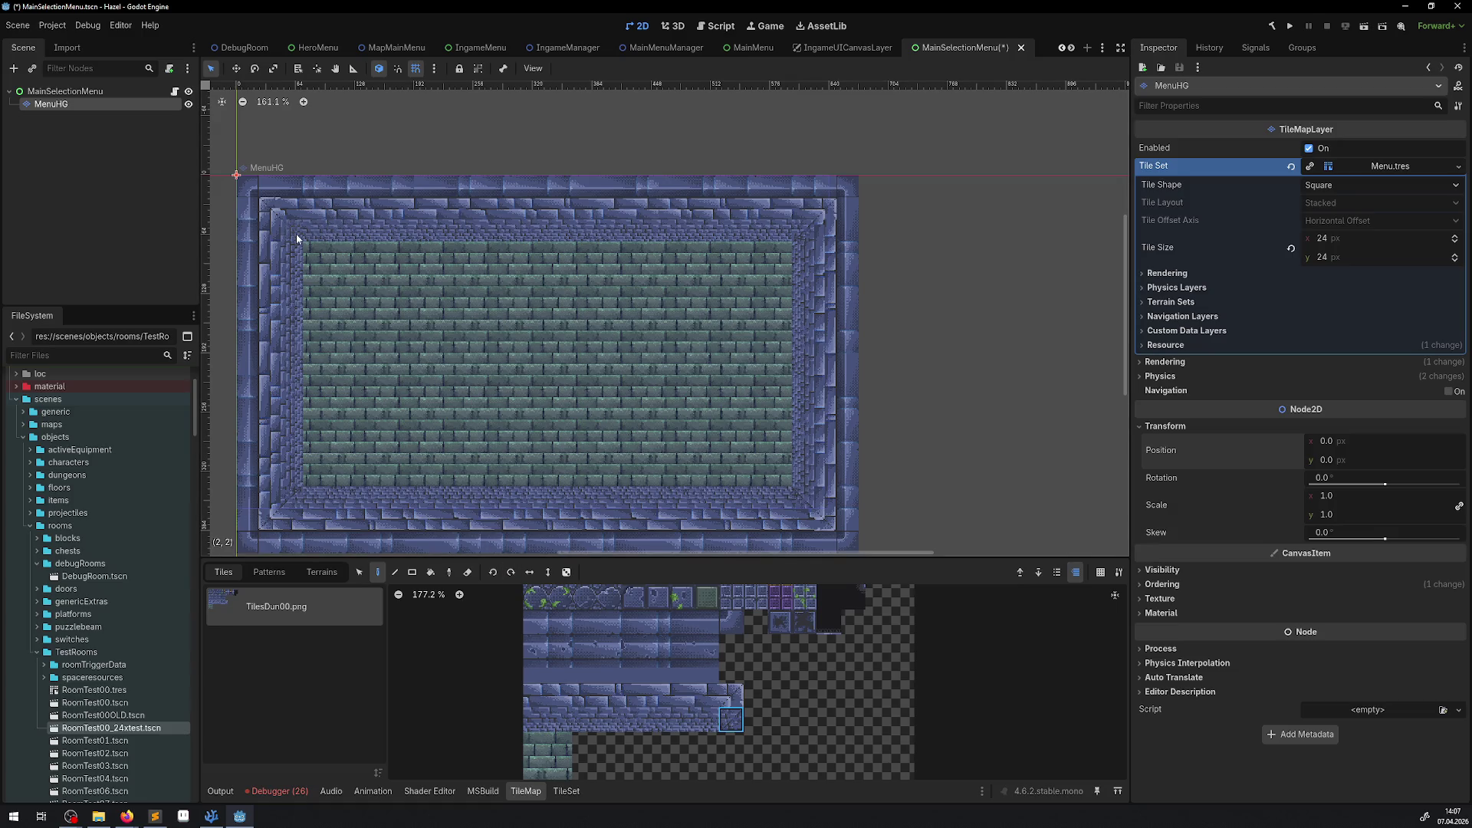
scroll(644, 297, down, 2)
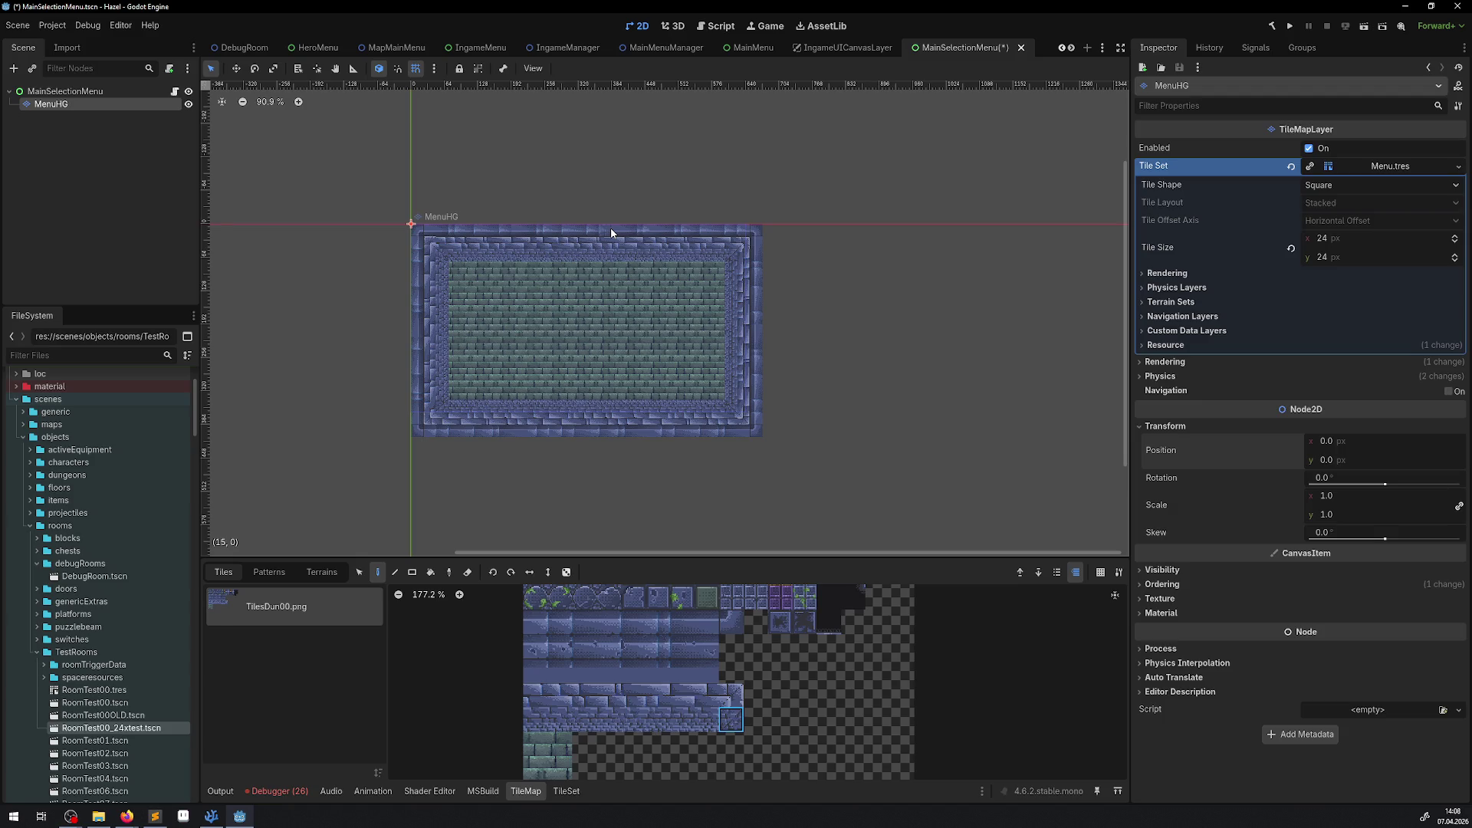
Step: Save the MainSelectionMenu scene with Ctrl+S
key(ctrl+s)
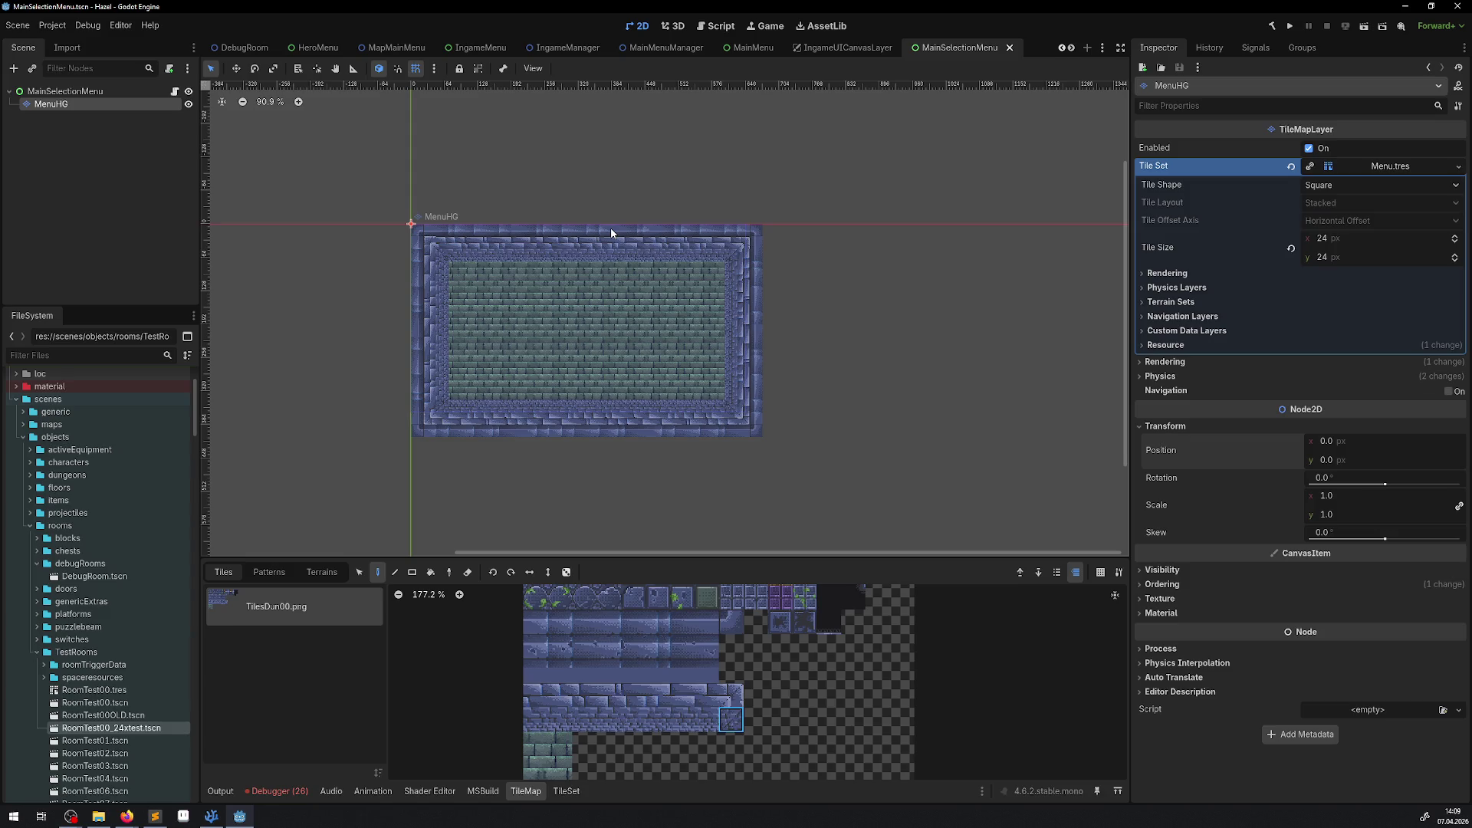
Step: Scroll the 2D view to inspect the finished MenuHG room
scroll(587, 296, up, 9)
scroll(554, 289, down, 4)
drag(554, 290, 551, 289)
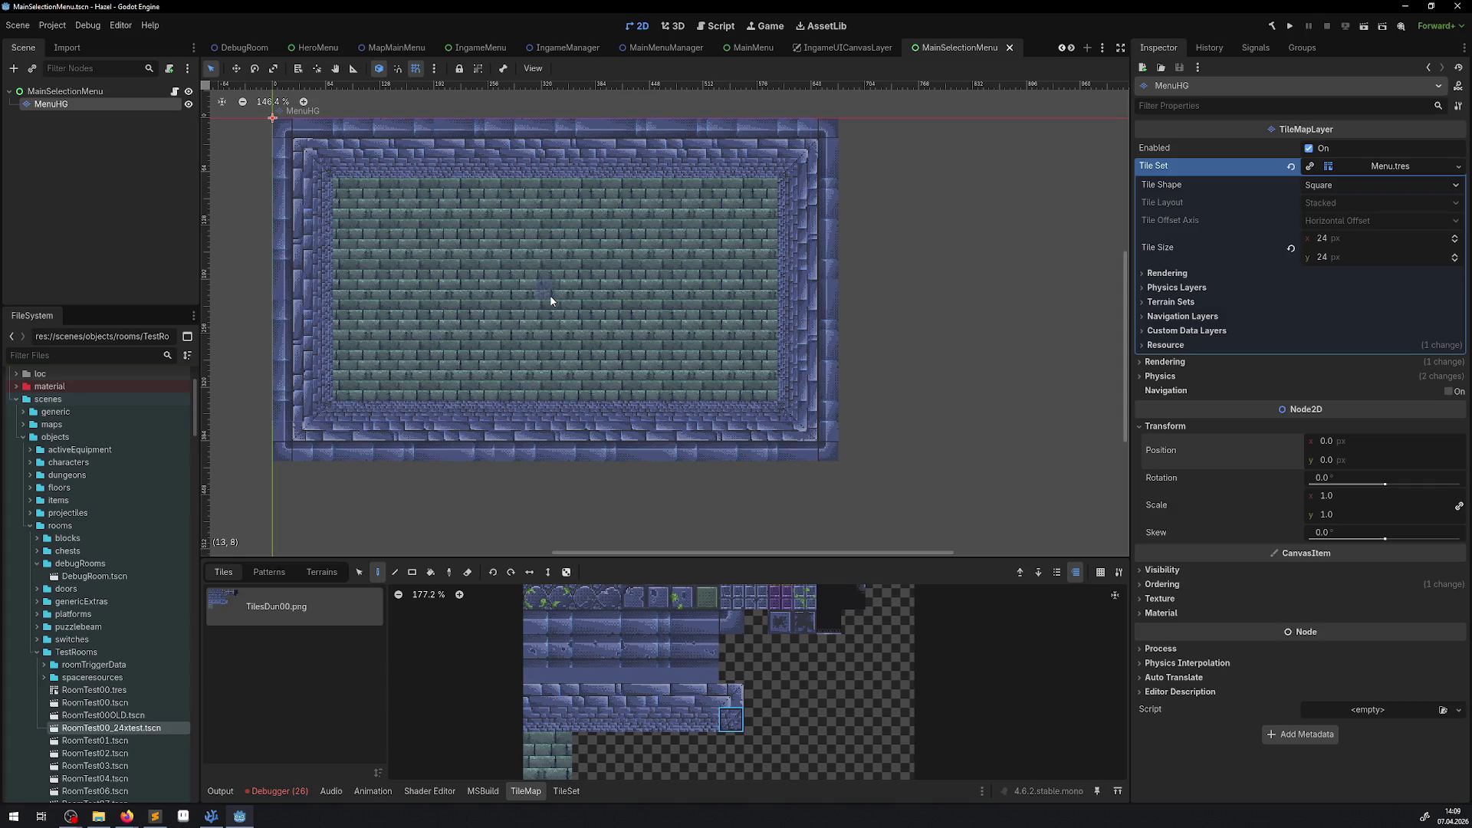
drag(525, 318, 548, 337)
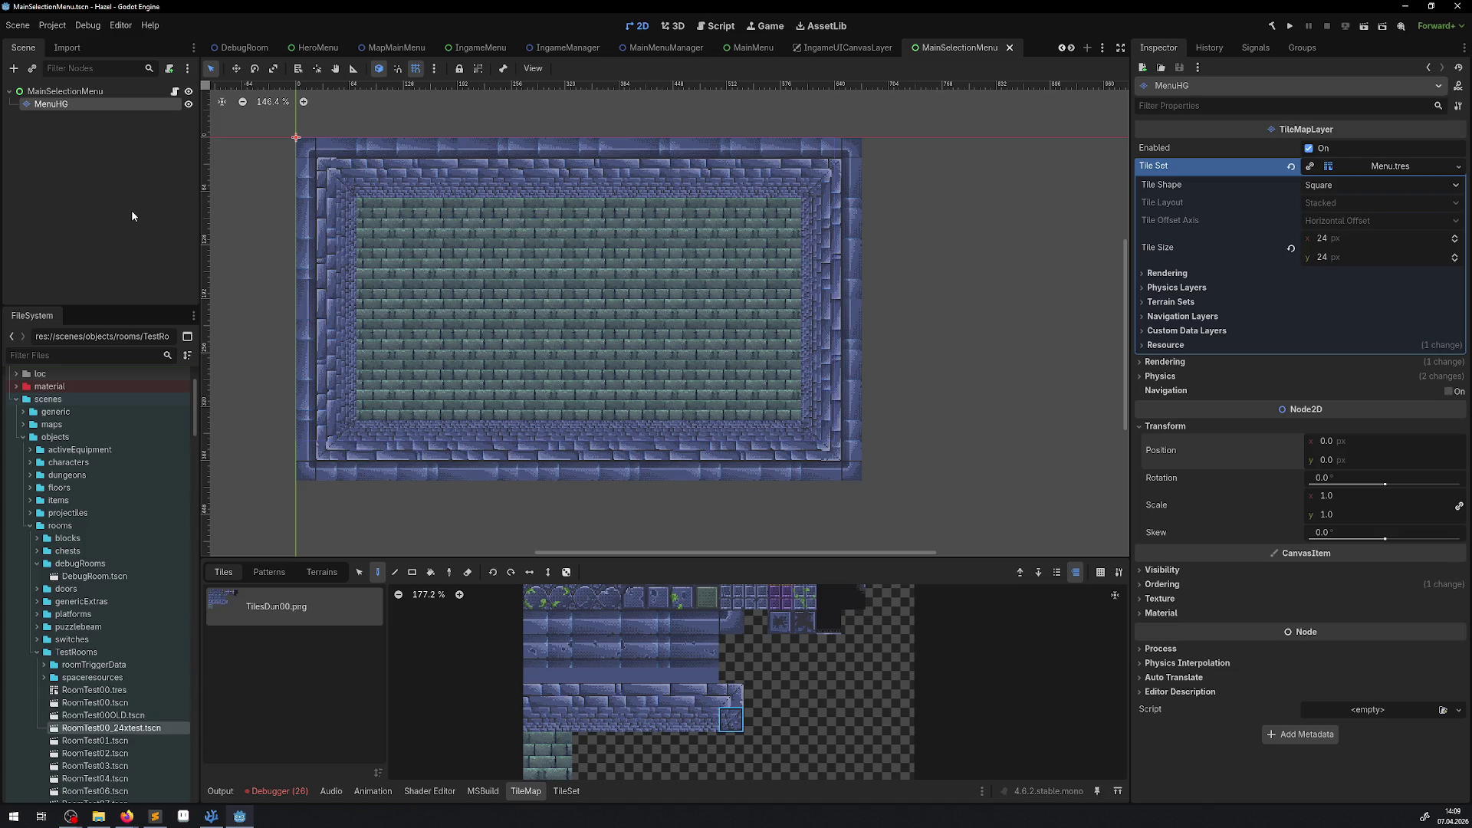
drag(508, 364, 529, 376)
scroll(437, 240, up, 3)
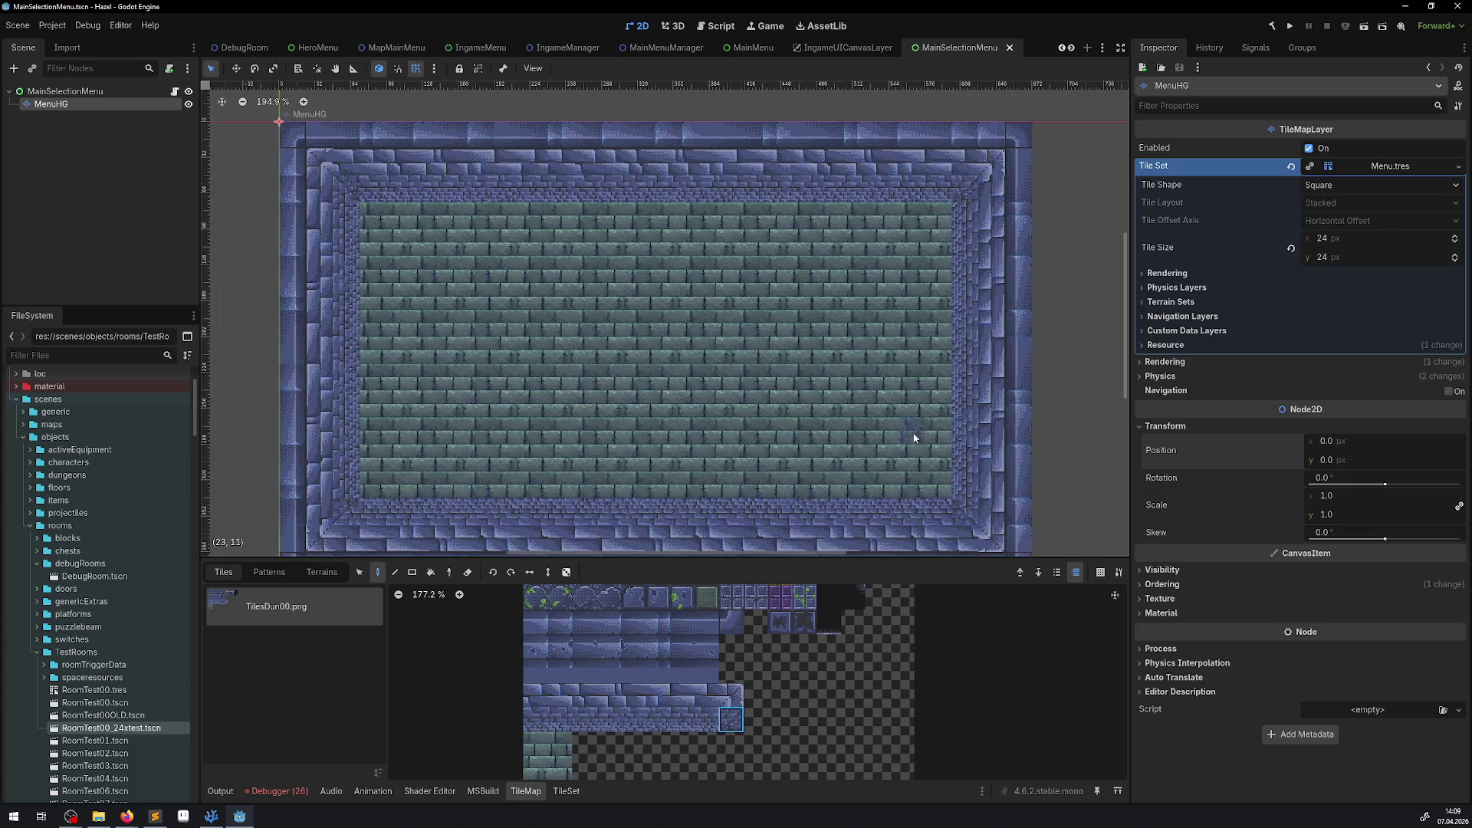
scroll(690, 406, right, 4)
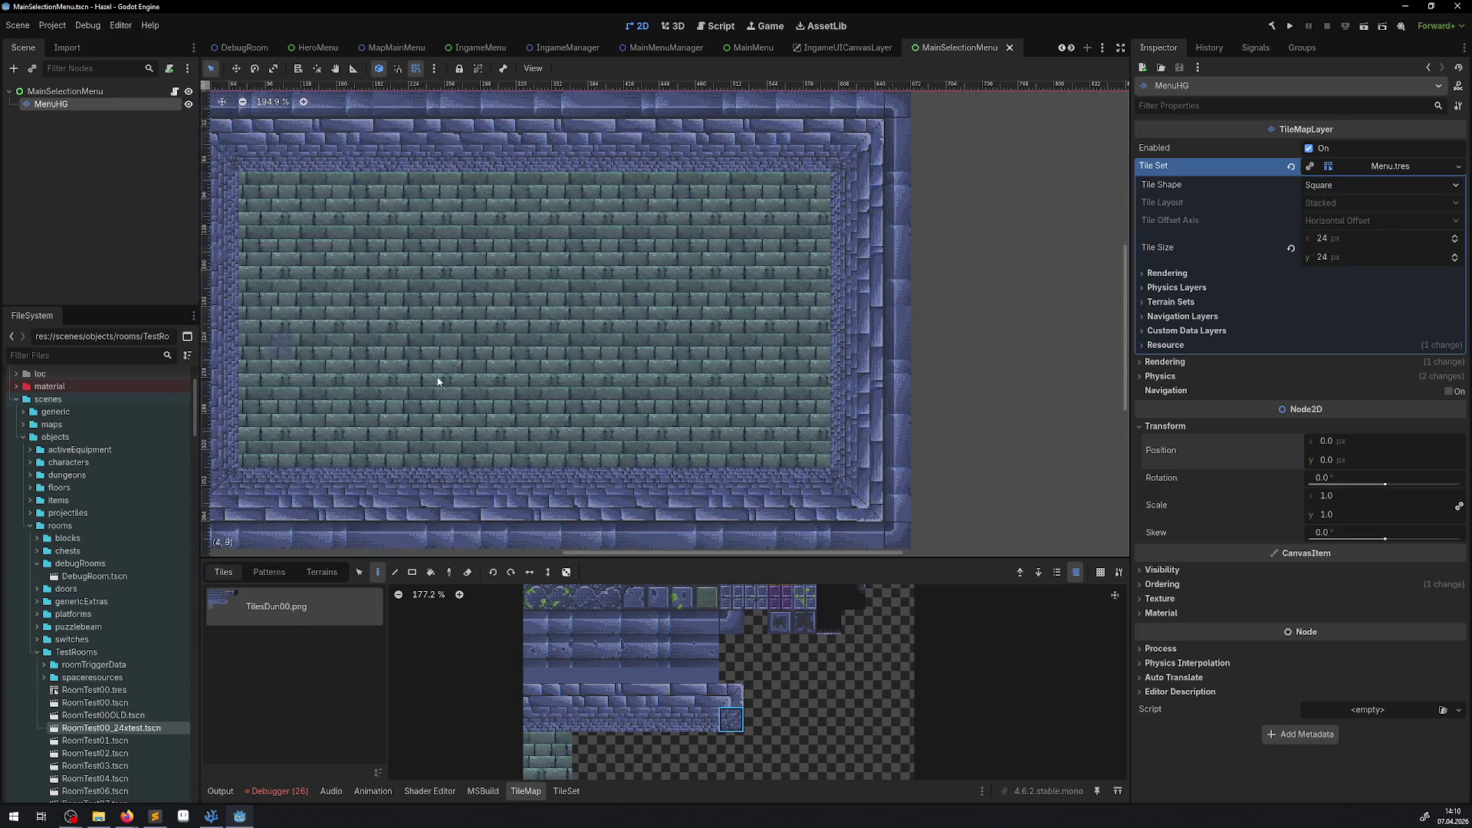
scroll(366, 366, left, 3)
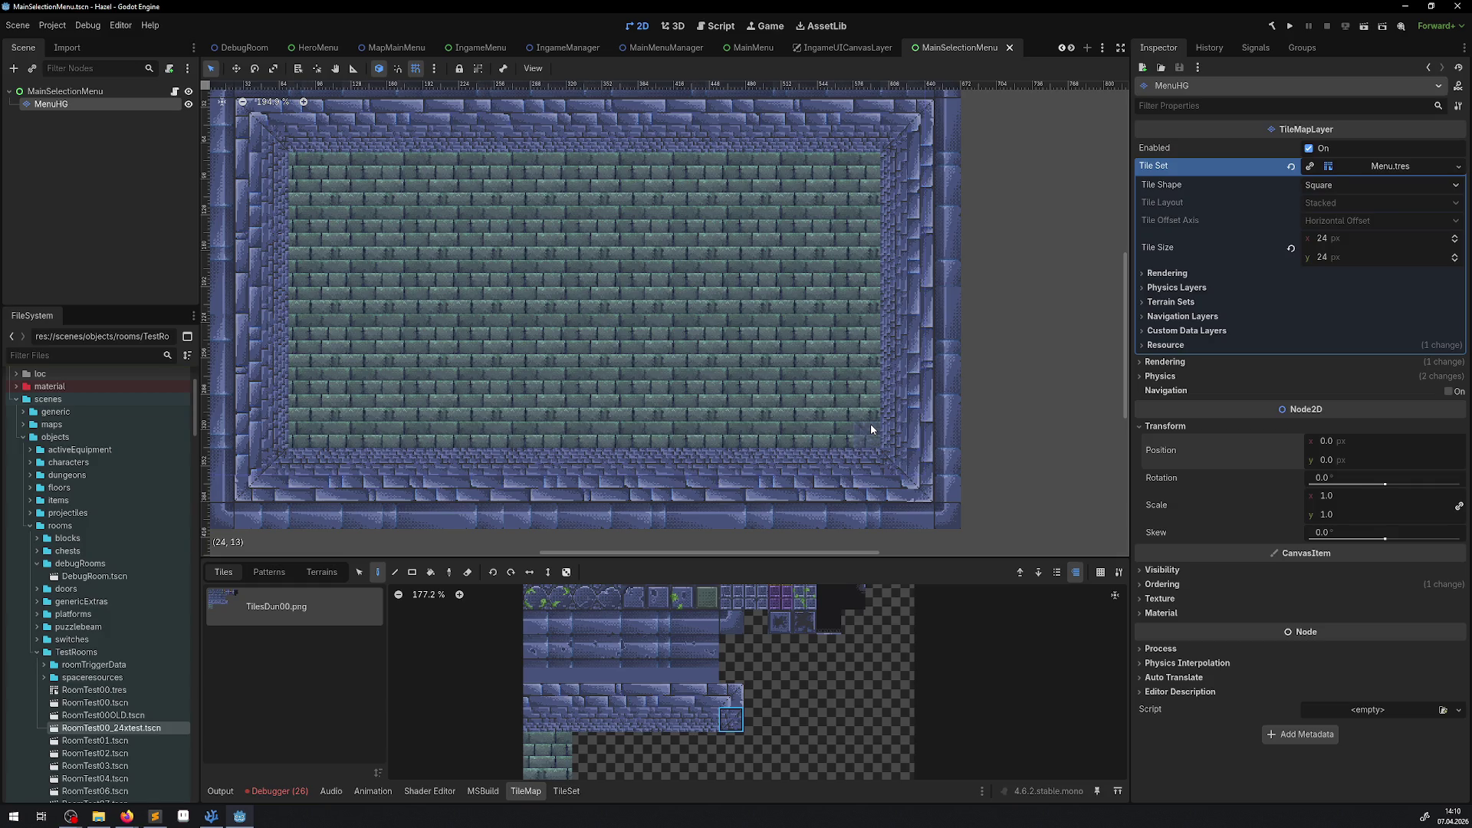
scroll(449, 40, down, 1)
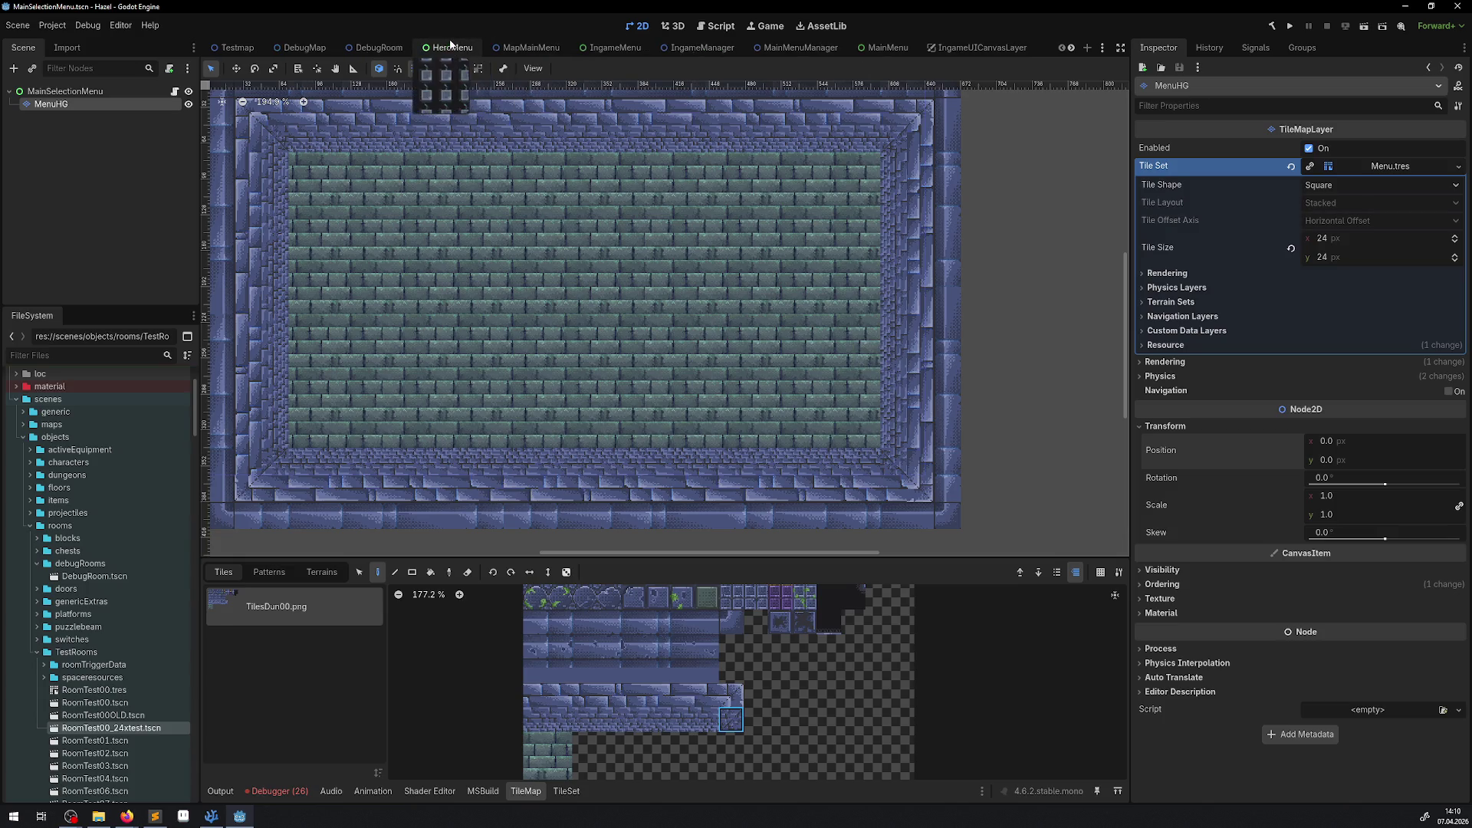
scroll(452, 42, up, 2)
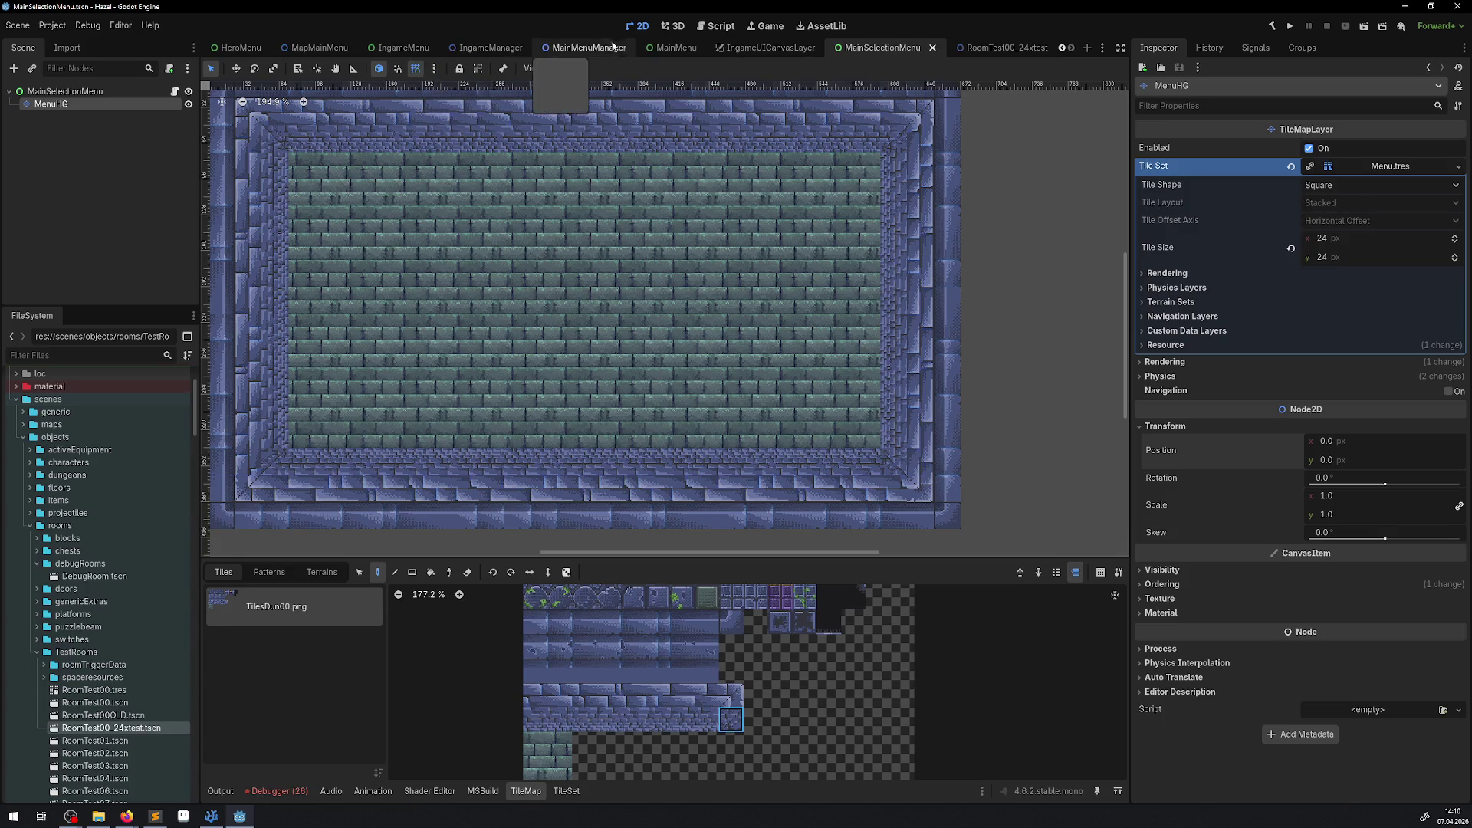
double_click(126, 728)
Step: Unhide and select TILES16_10_24, save RoomTest00_24xtest, and switch back to MainSelectionMenu
scroll(84, 261, down, 3)
scroll(100, 230, up, 3)
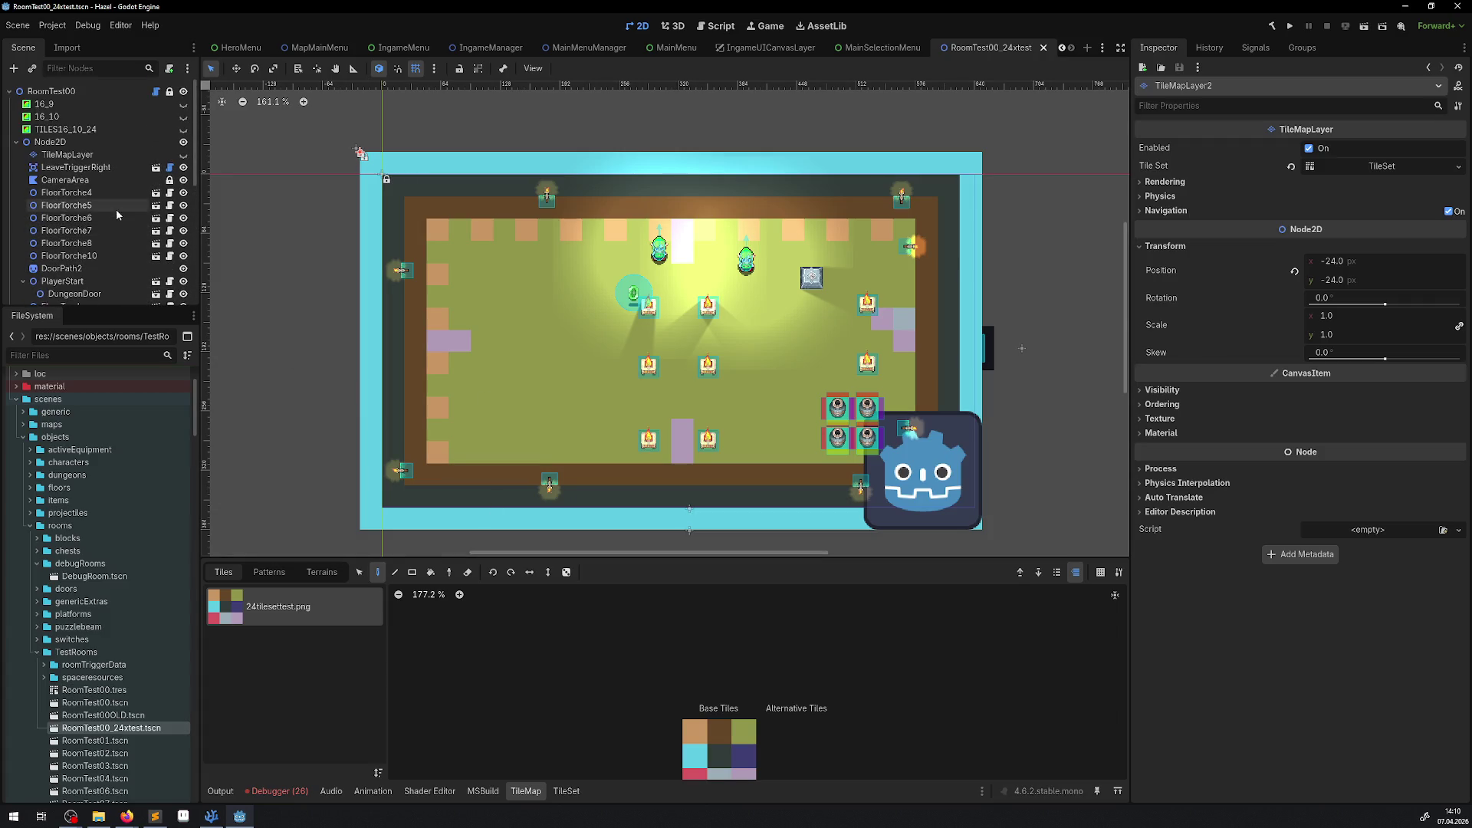
click(183, 129)
click(99, 130)
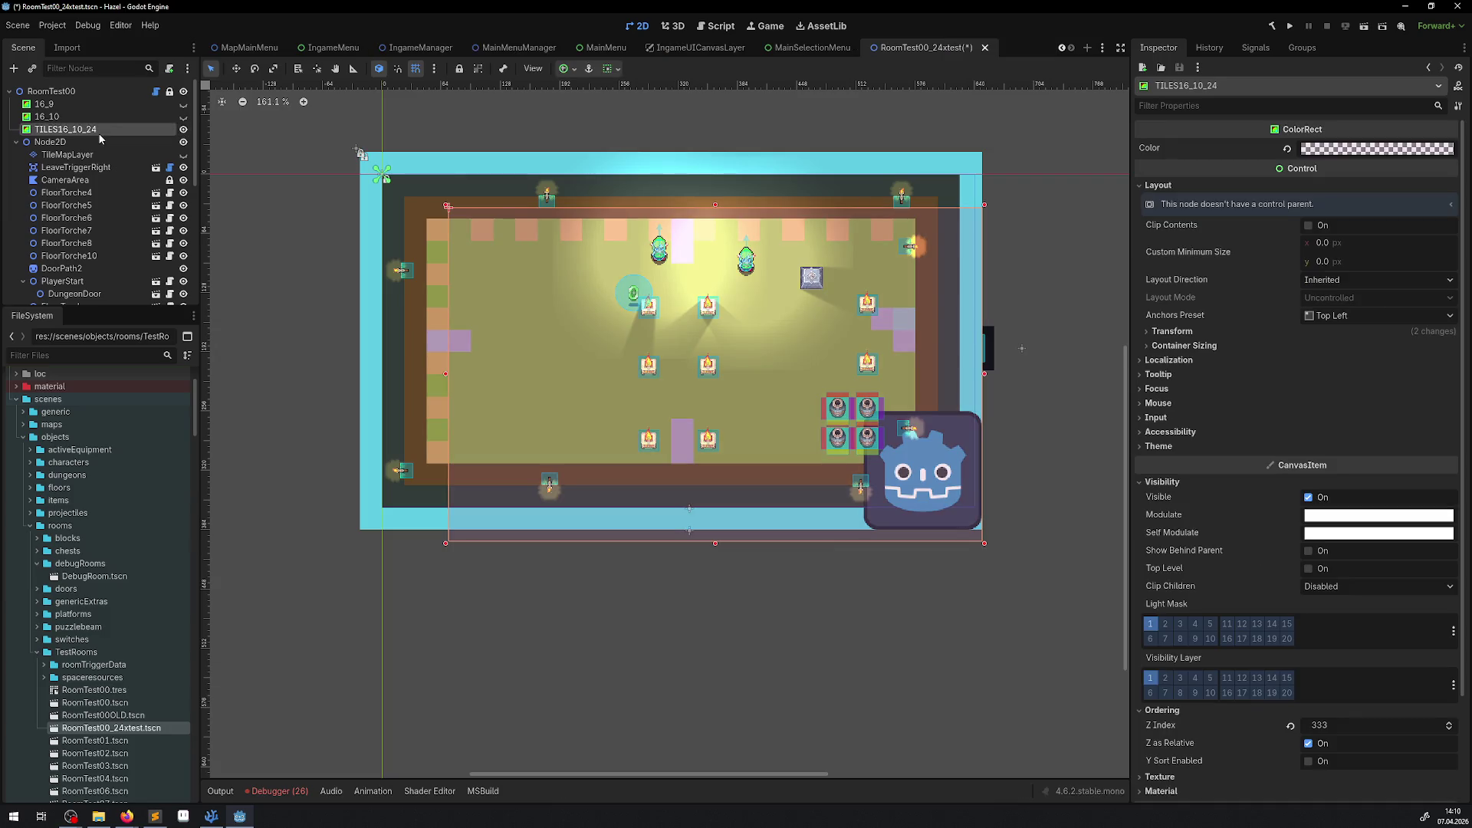
key(ctrl+s)
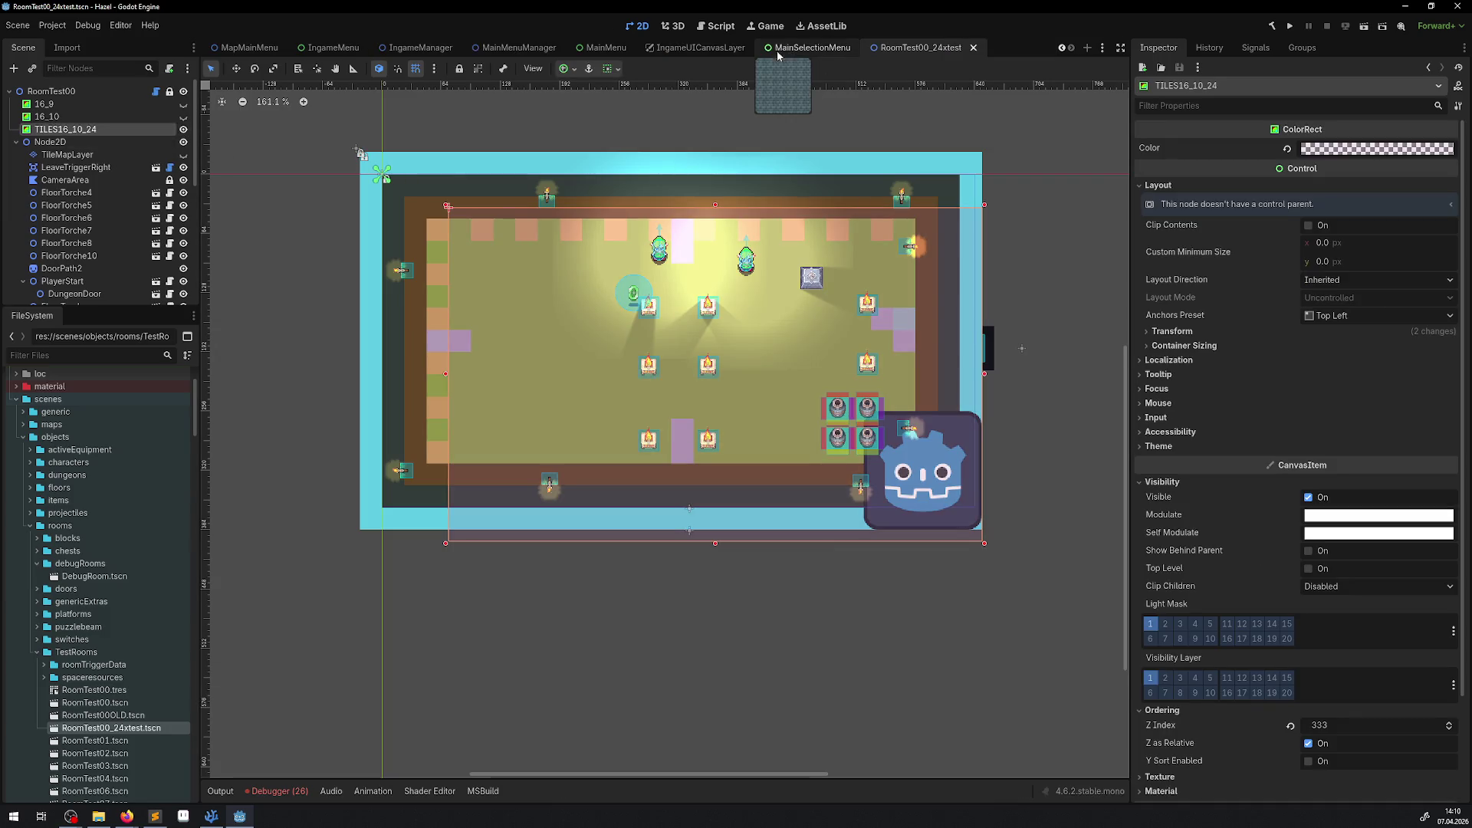
click(792, 47)
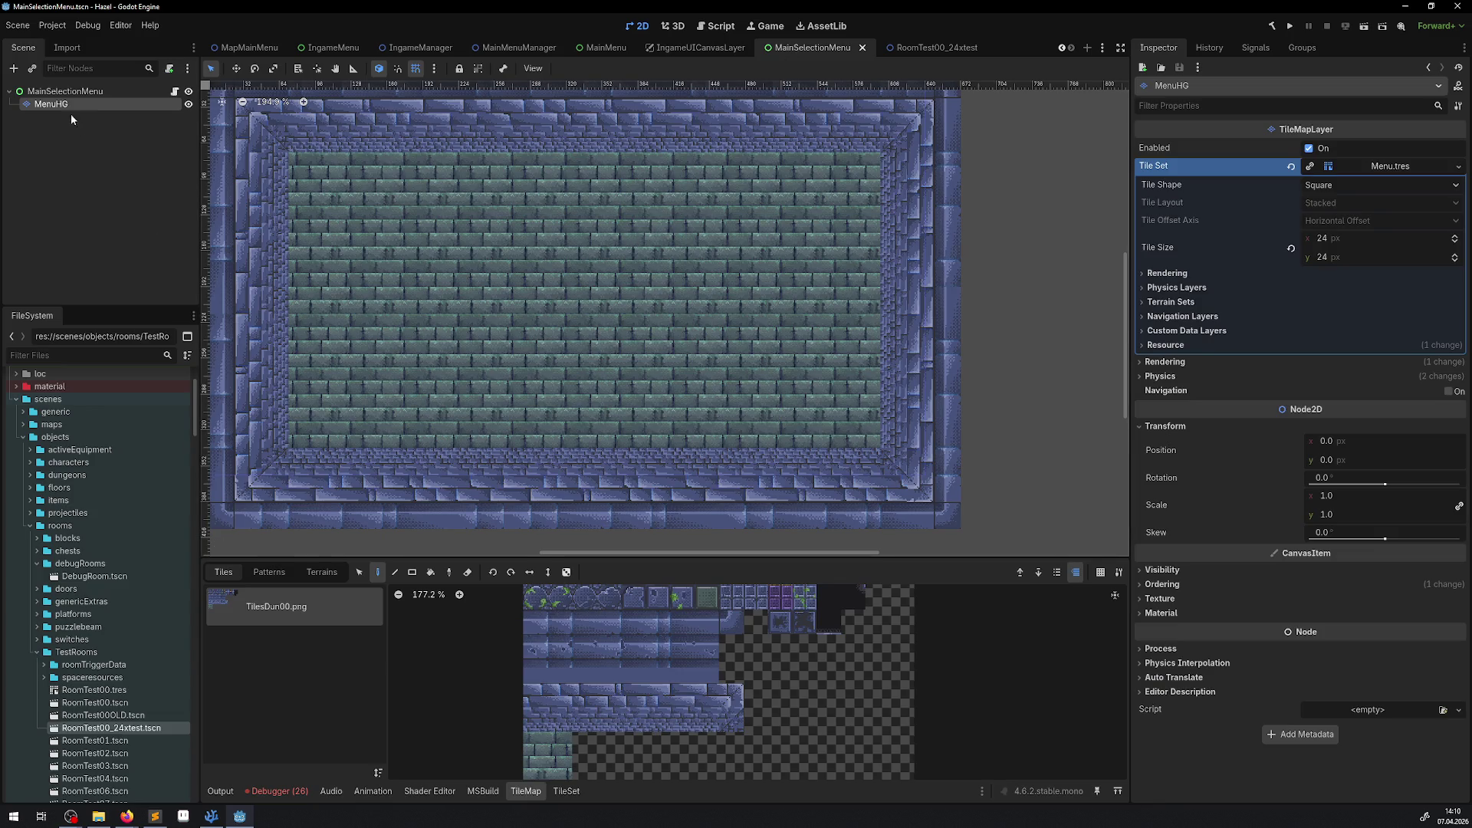
Step: Paste the TILES16_10_24 overlay under the root and drag it over the room
click(65, 91)
key(ctrl+v)
scroll(557, 282, down, 4)
drag(558, 281, 537, 264)
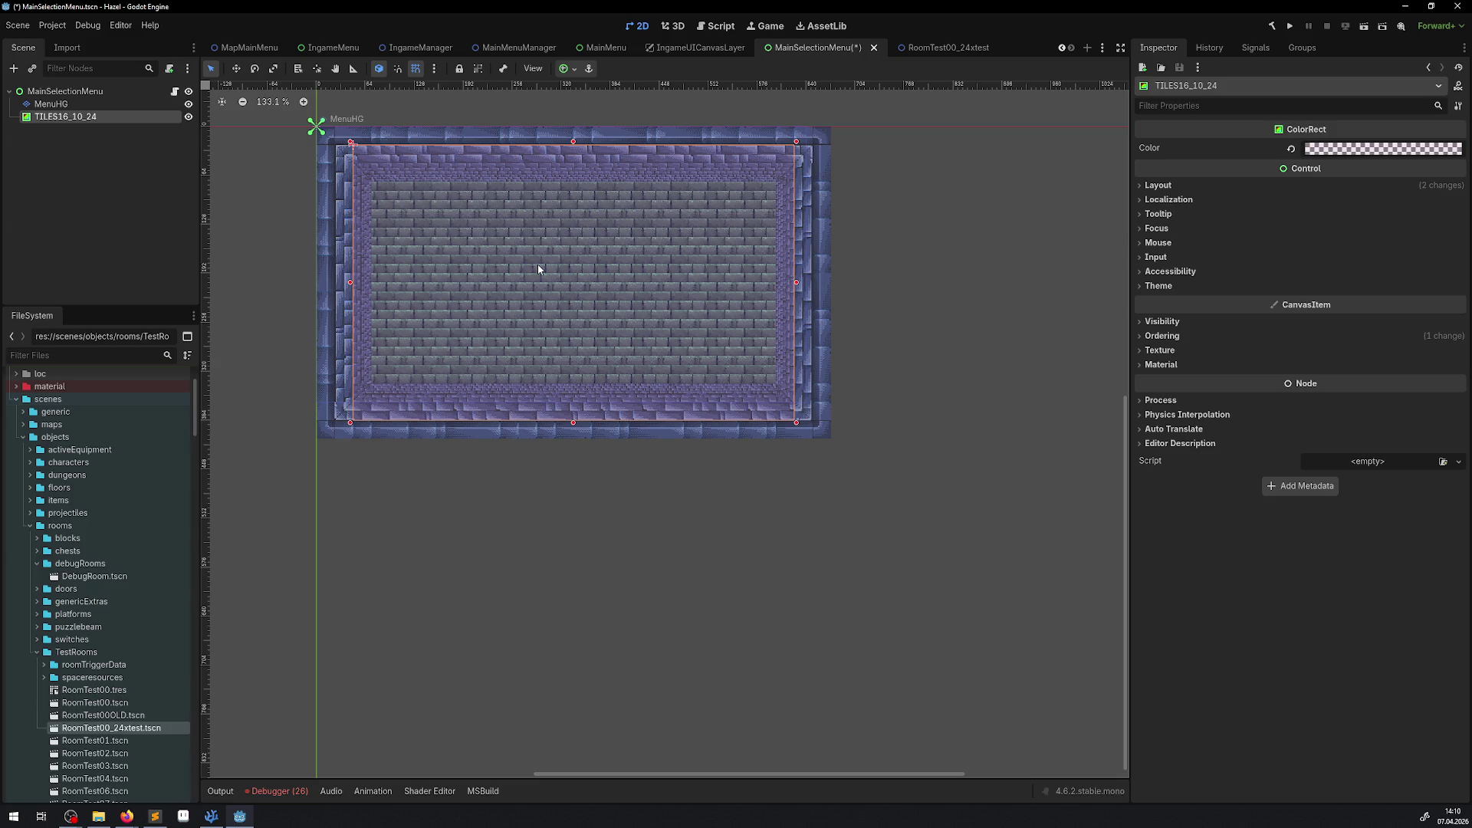
scroll(596, 232, up, 4)
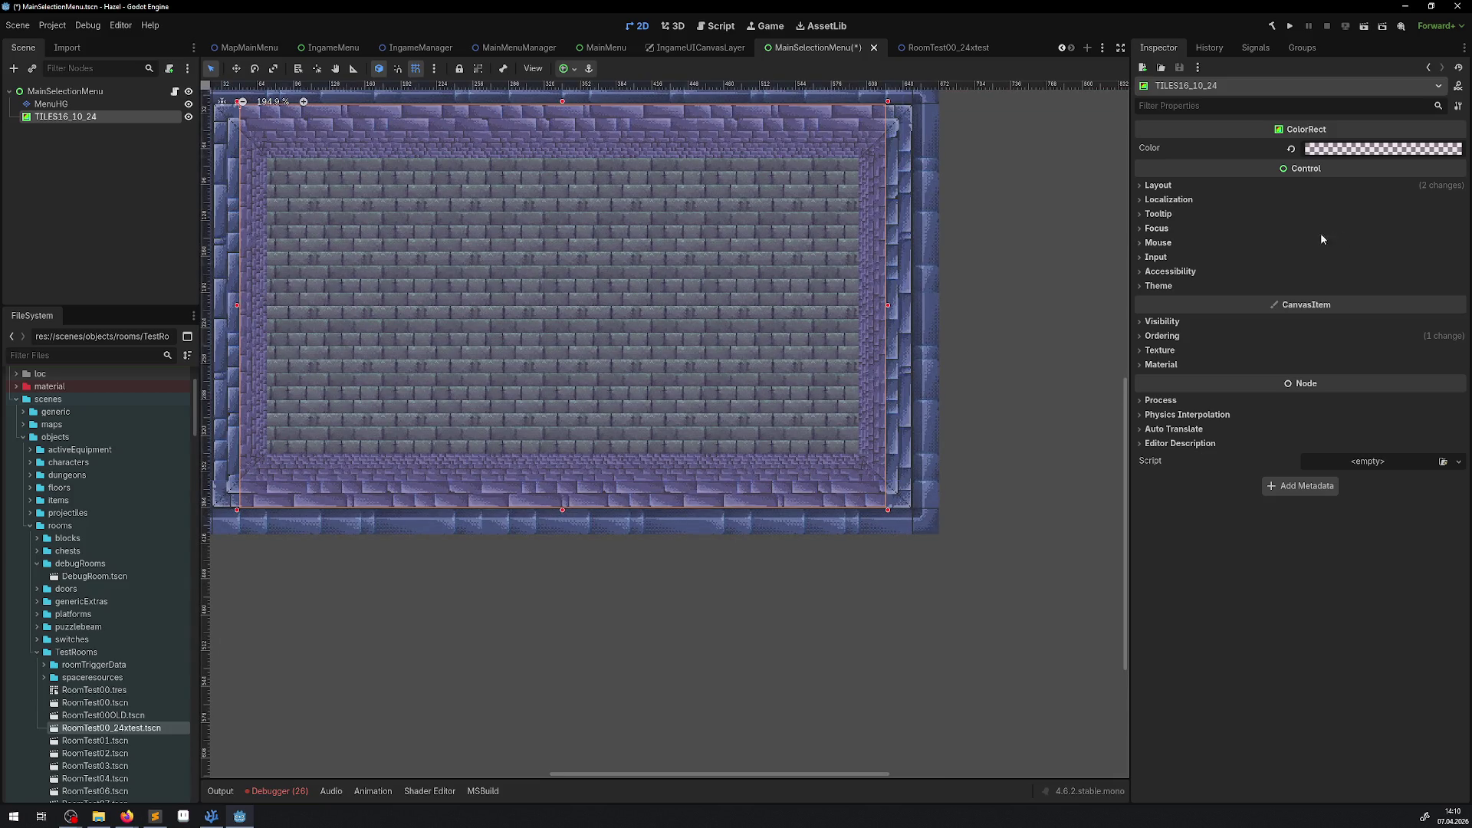
Step: Set the overlay's width to 640 px and shift it 24 px left to 16, 24
click(1157, 185)
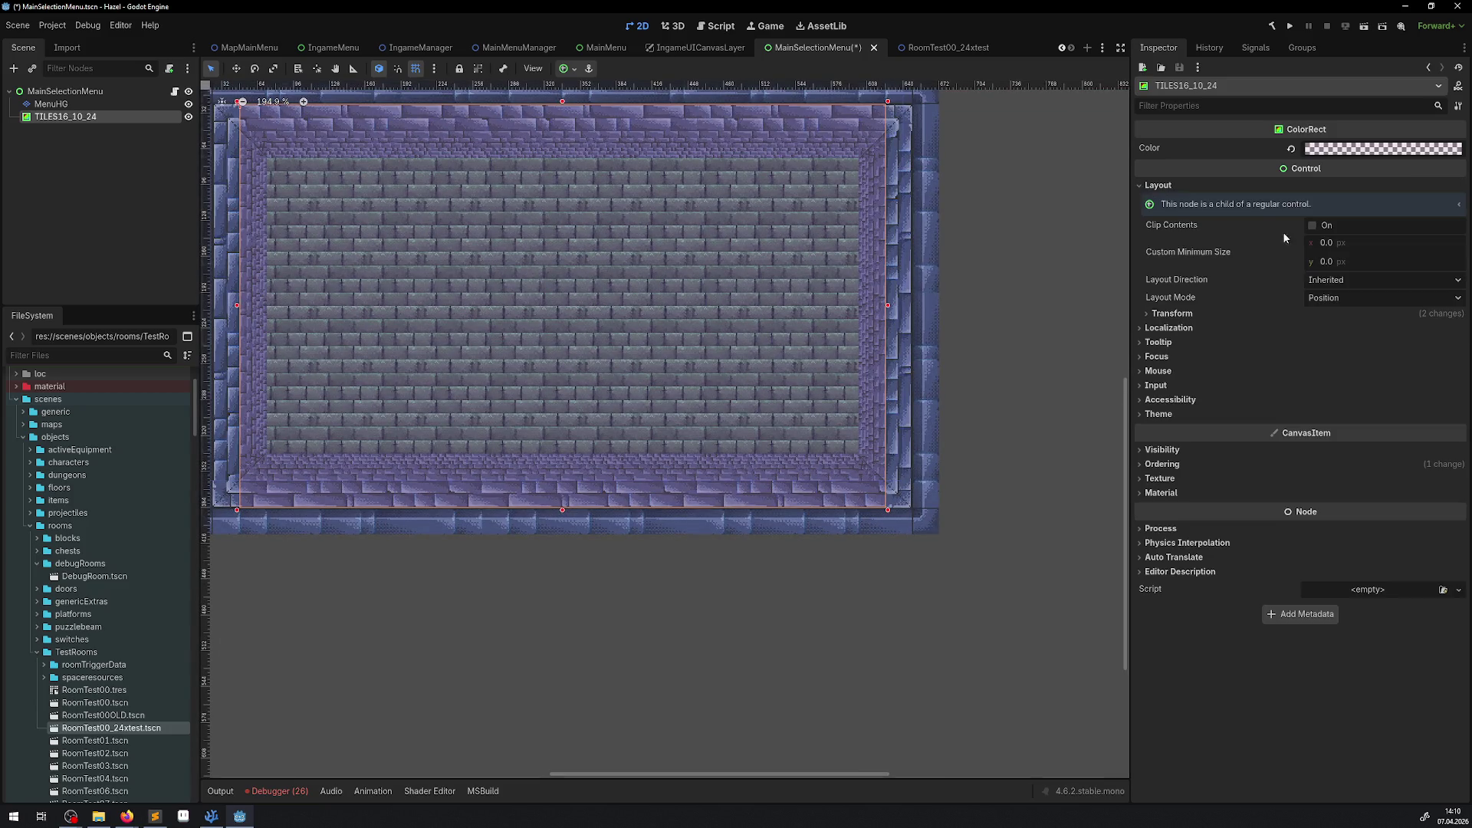
click(1168, 315)
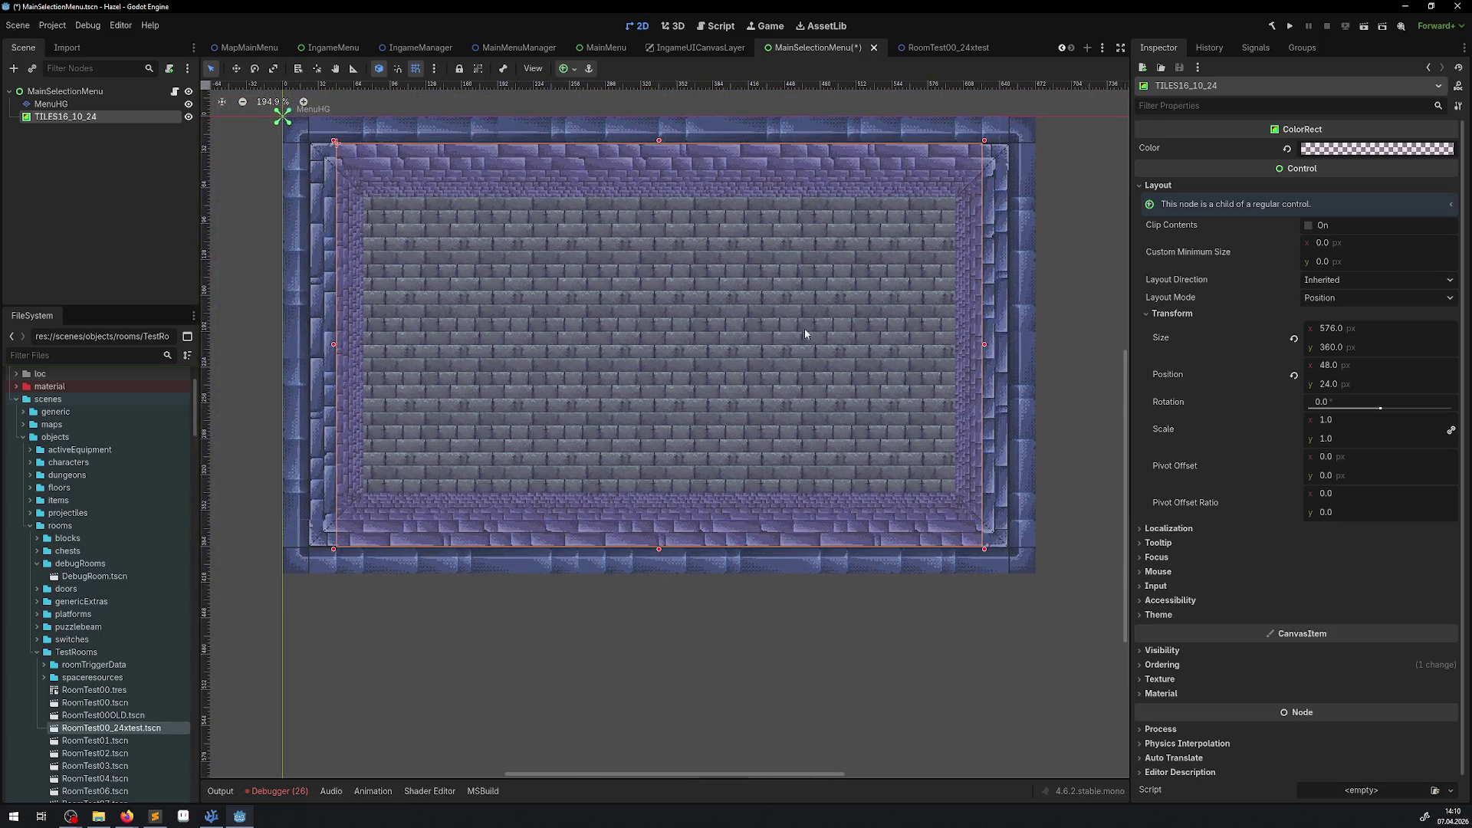
click(1336, 332)
text(640)
key(Return)
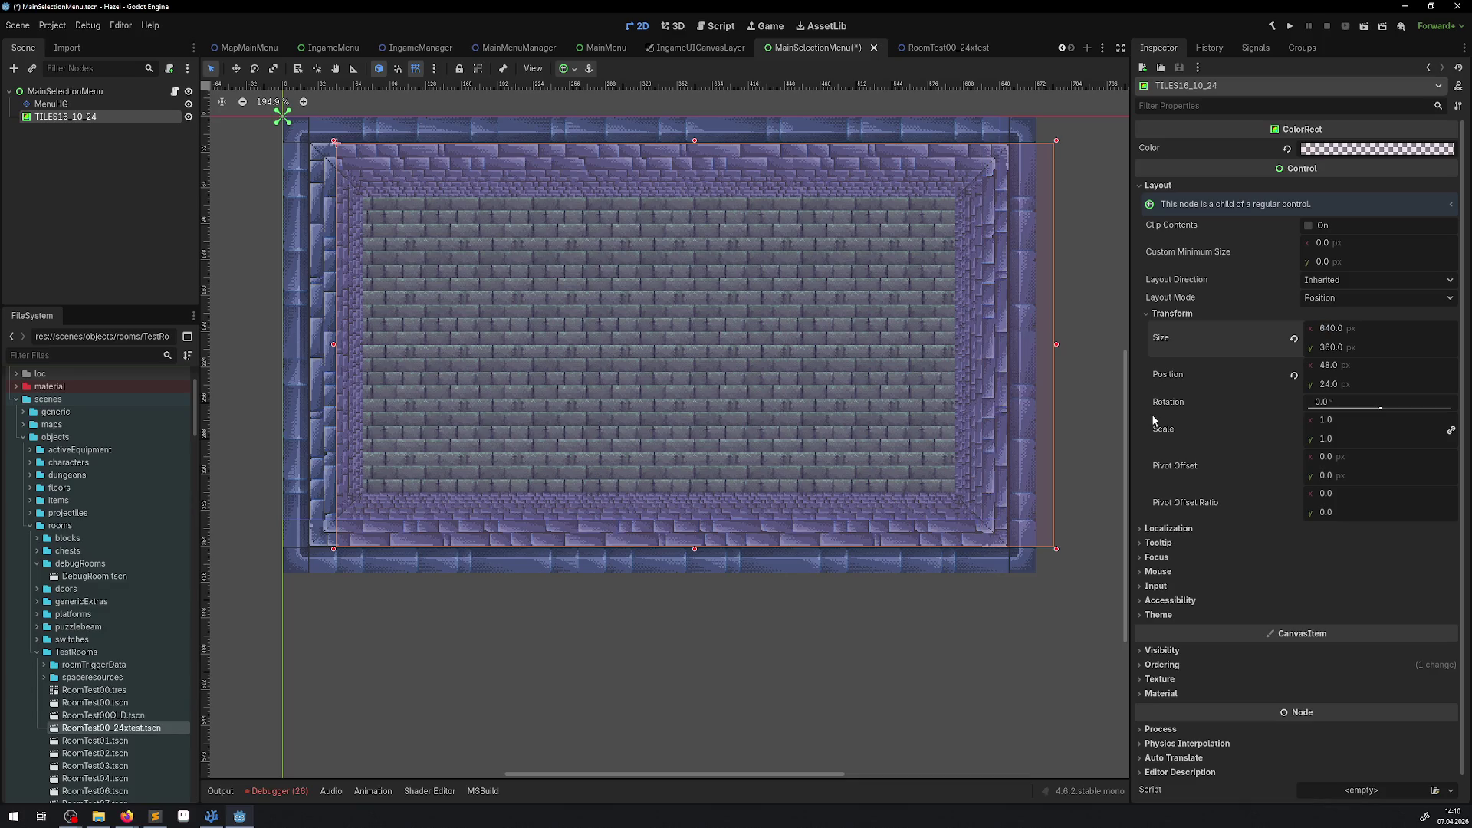
drag(756, 355, 726, 356)
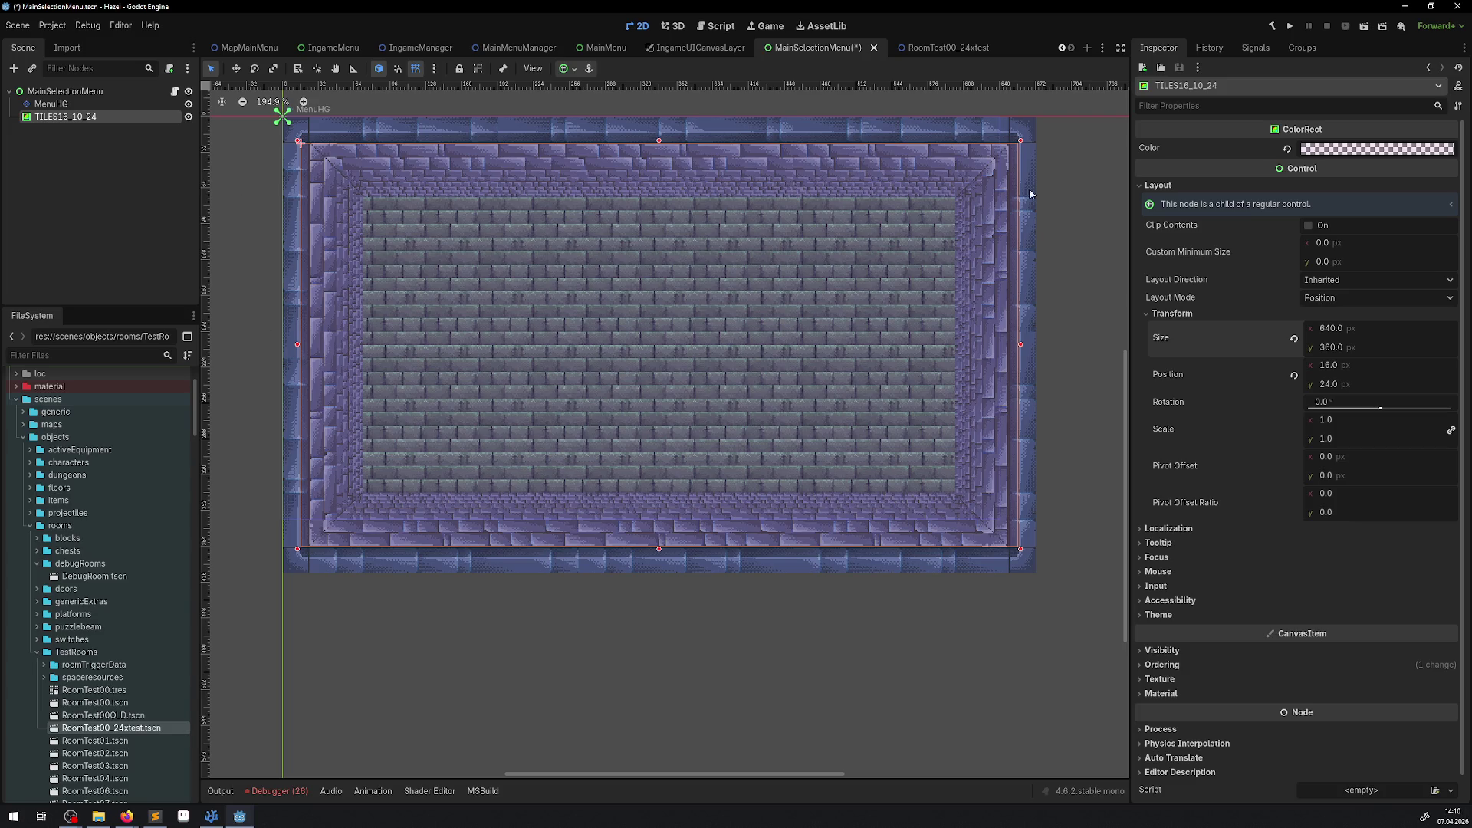
scroll(689, 409, up, 3)
scroll(698, 548, down, 3)
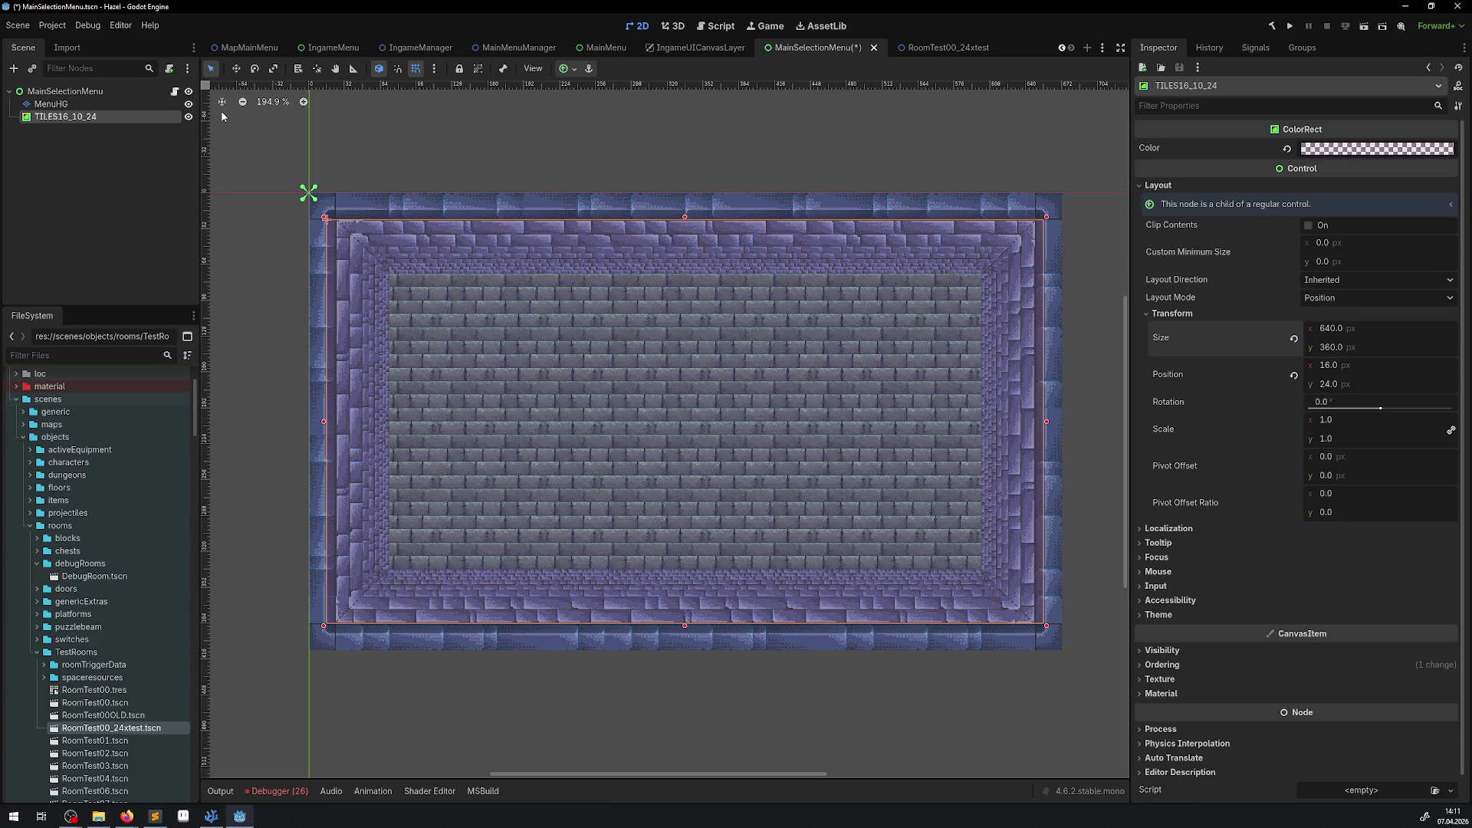
click(135, 141)
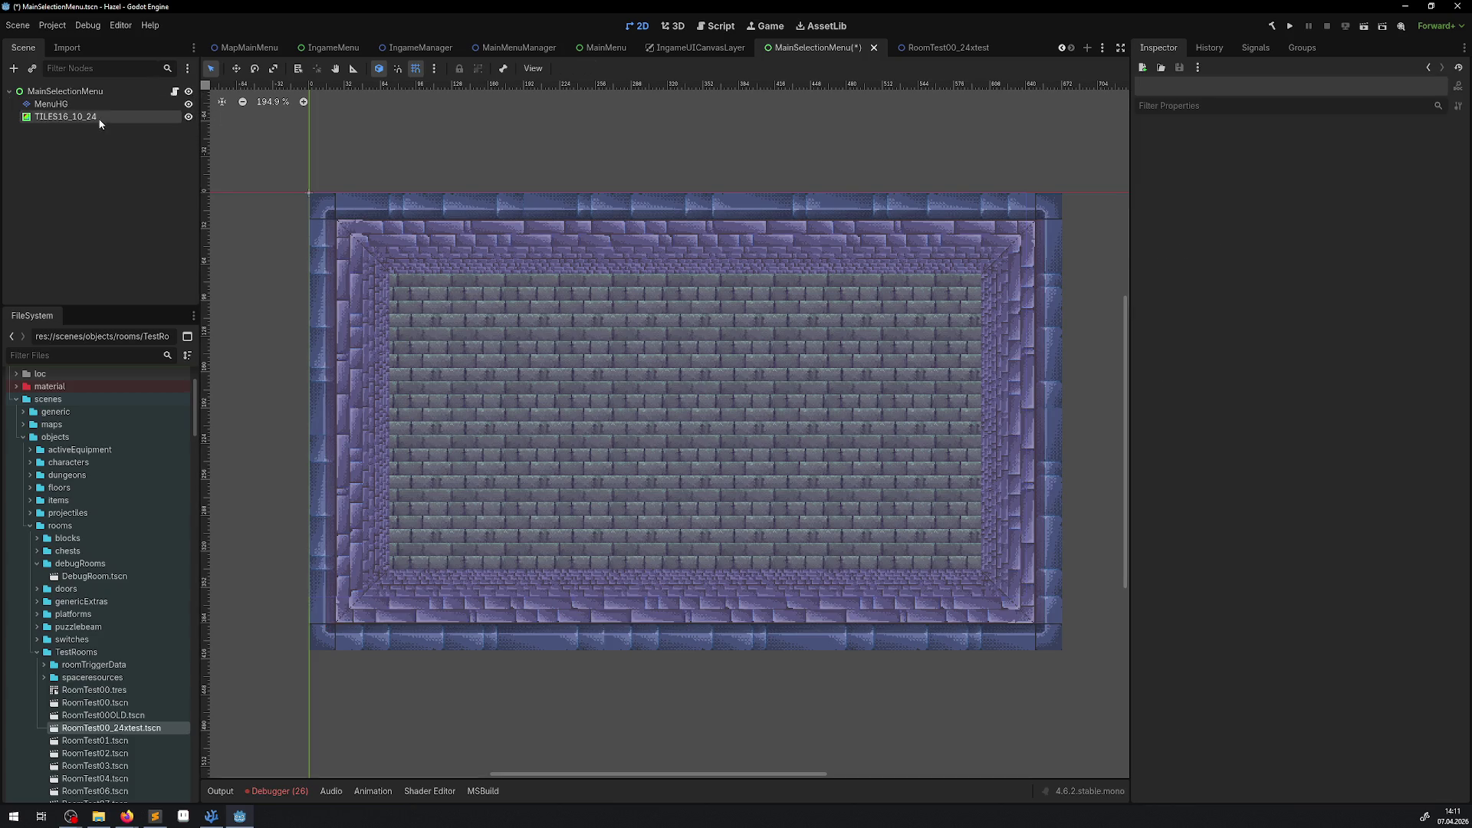
Step: Duplicate the TILES16_10_24 node, rename the copy TILES16_9_24, and select it
right_click(73, 116)
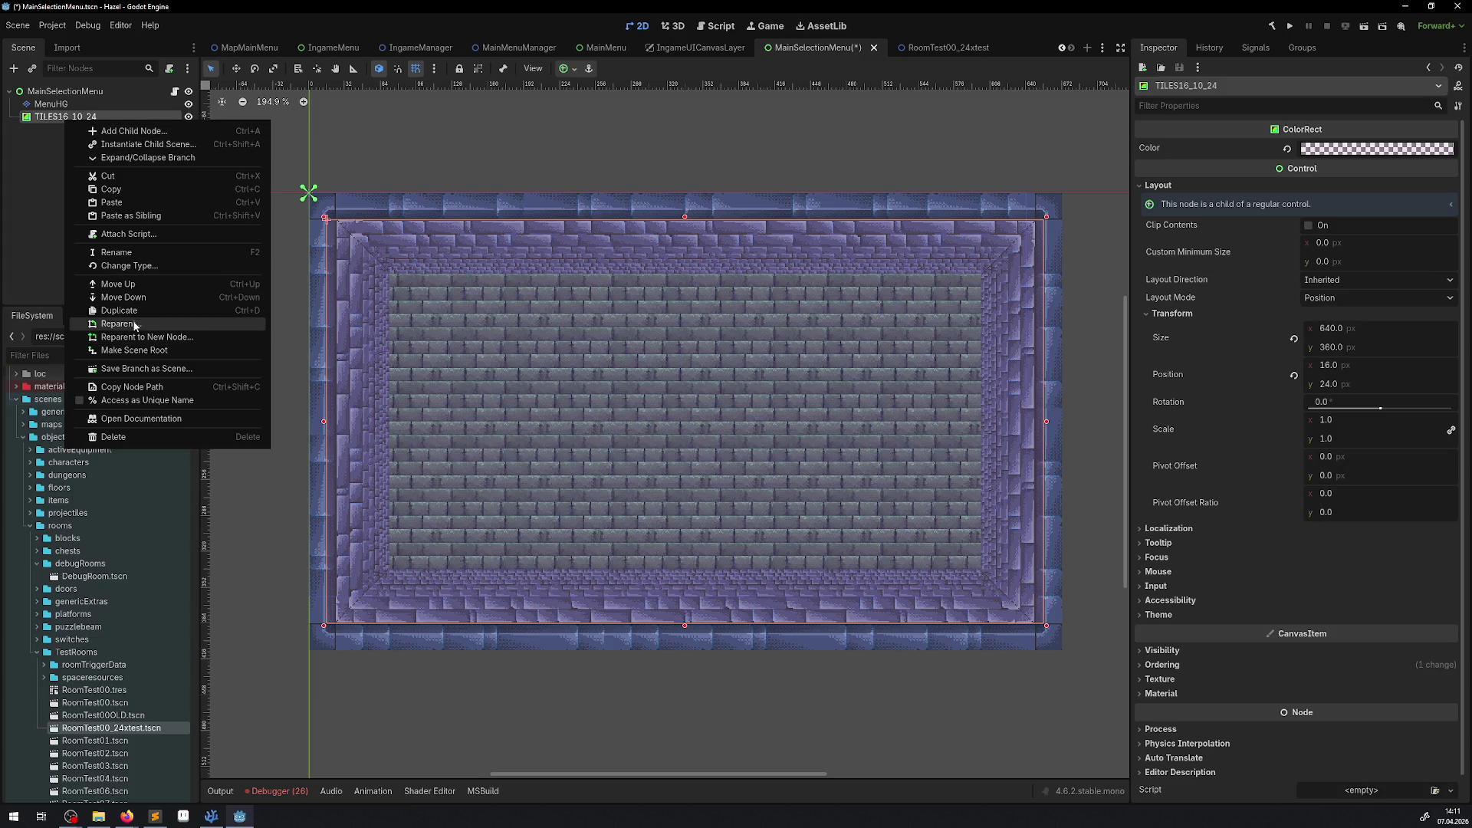
click(130, 311)
double_click(97, 129)
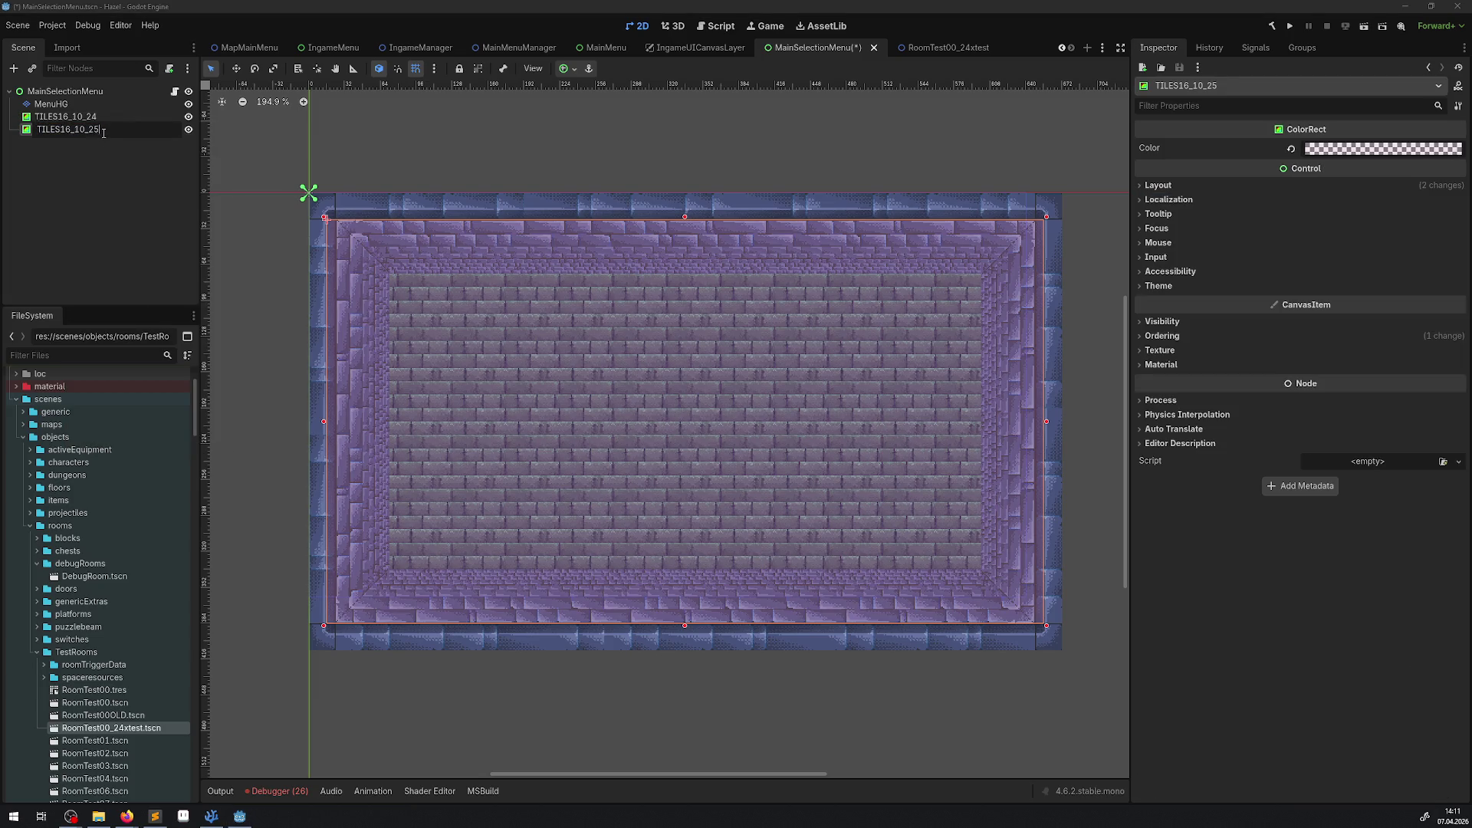
key(BackSpace)
key(BackSpace)
text(9)
key(BackSpace)
key(BackSpace)
text(24)
key(Return)
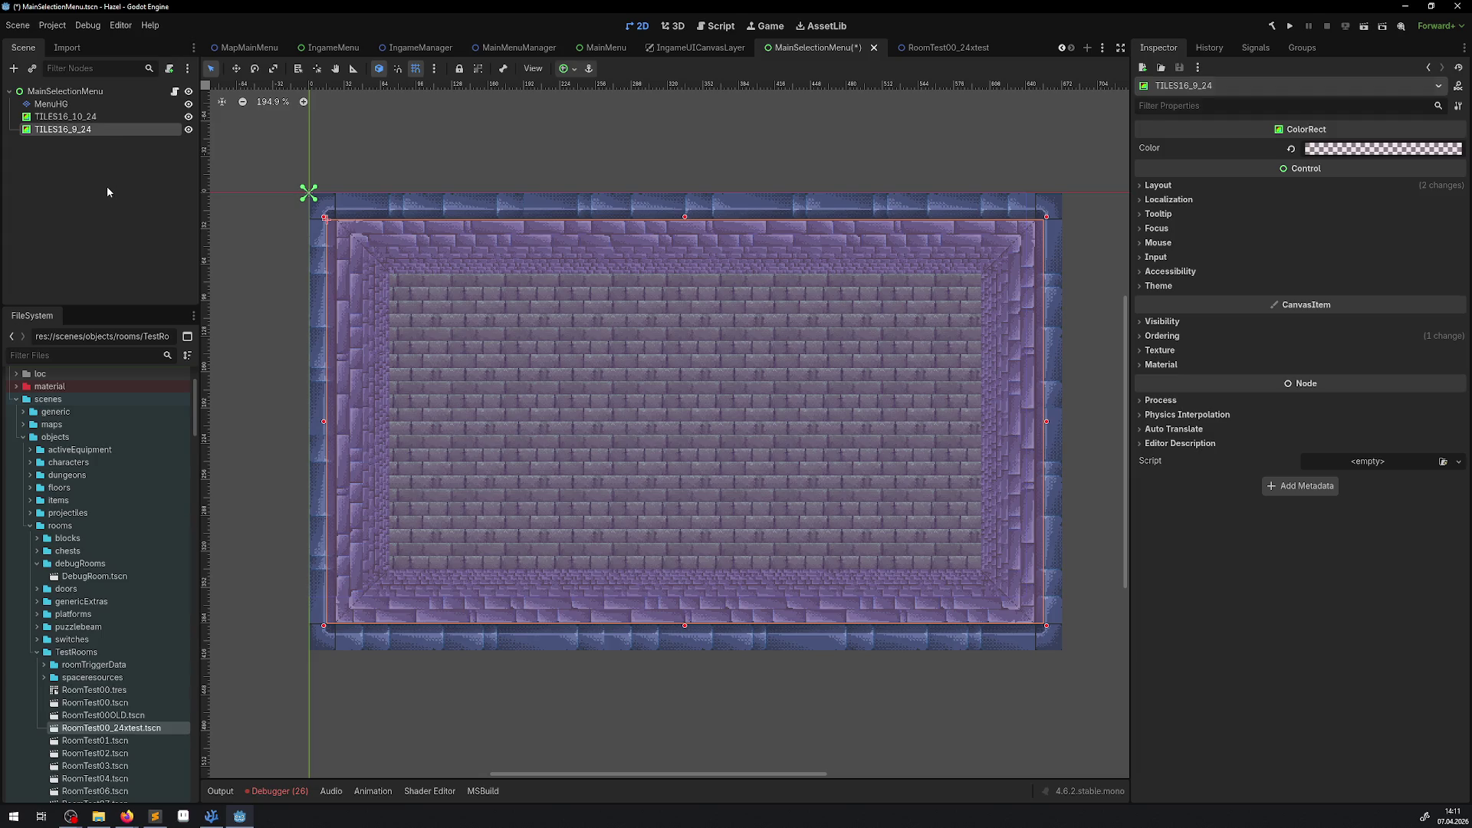
click(107, 187)
click(91, 130)
Step: Set the TILES16_10_24 overlay's height to 400 px
click(101, 117)
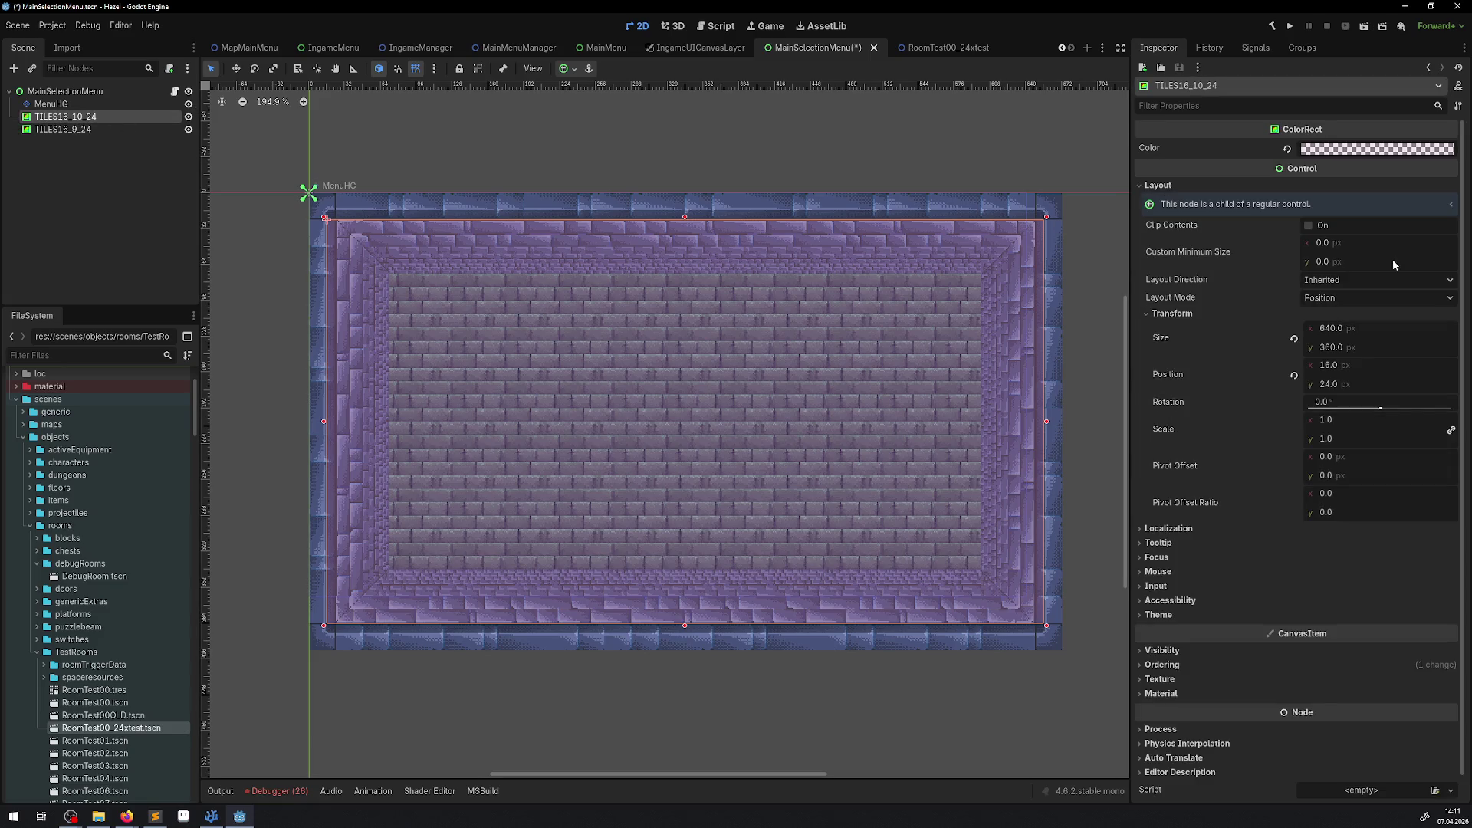
click(1339, 349)
text(40)
key(Return)
click(1339, 349)
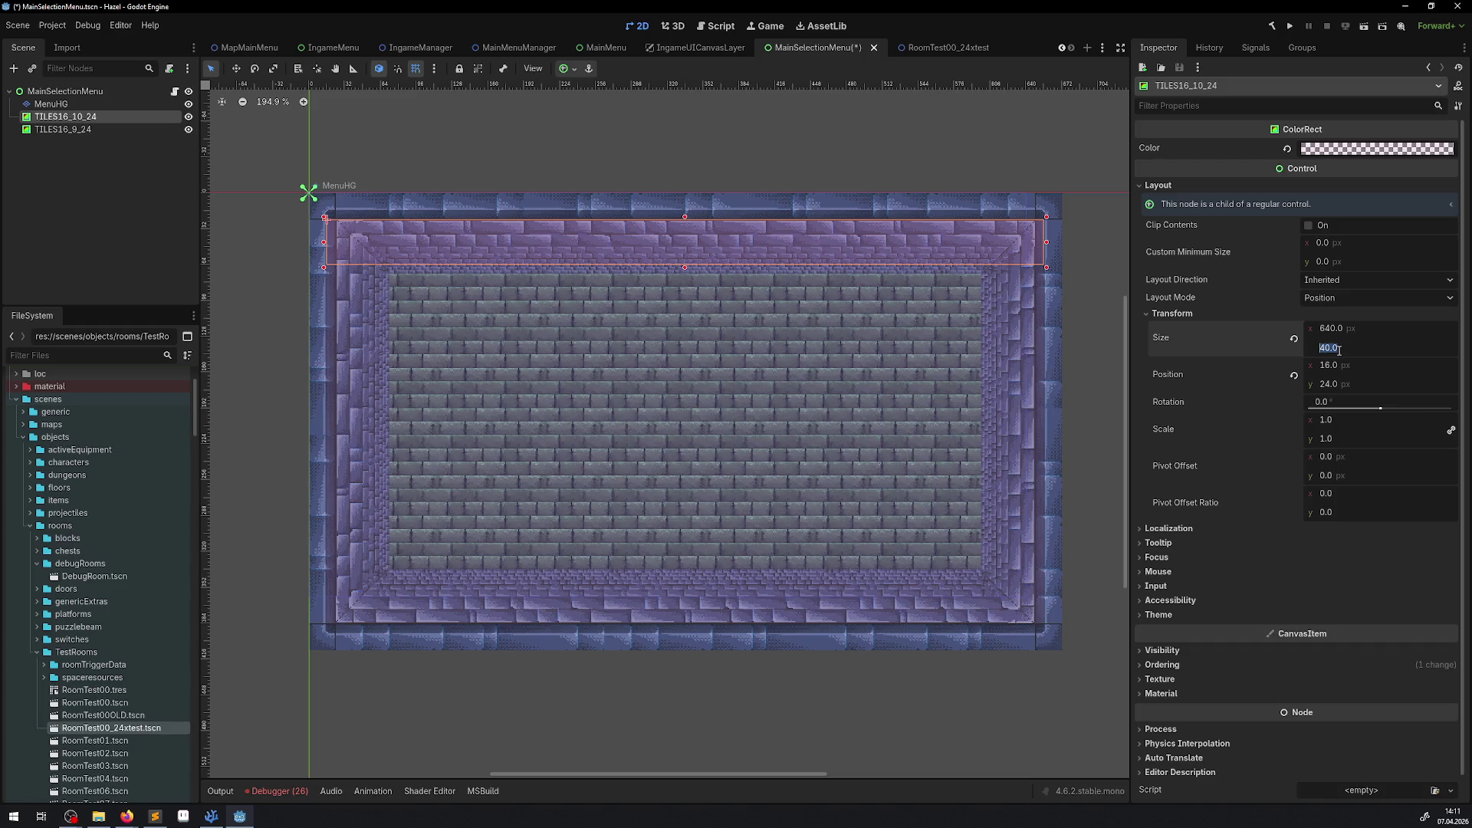
text(400)
key(Return)
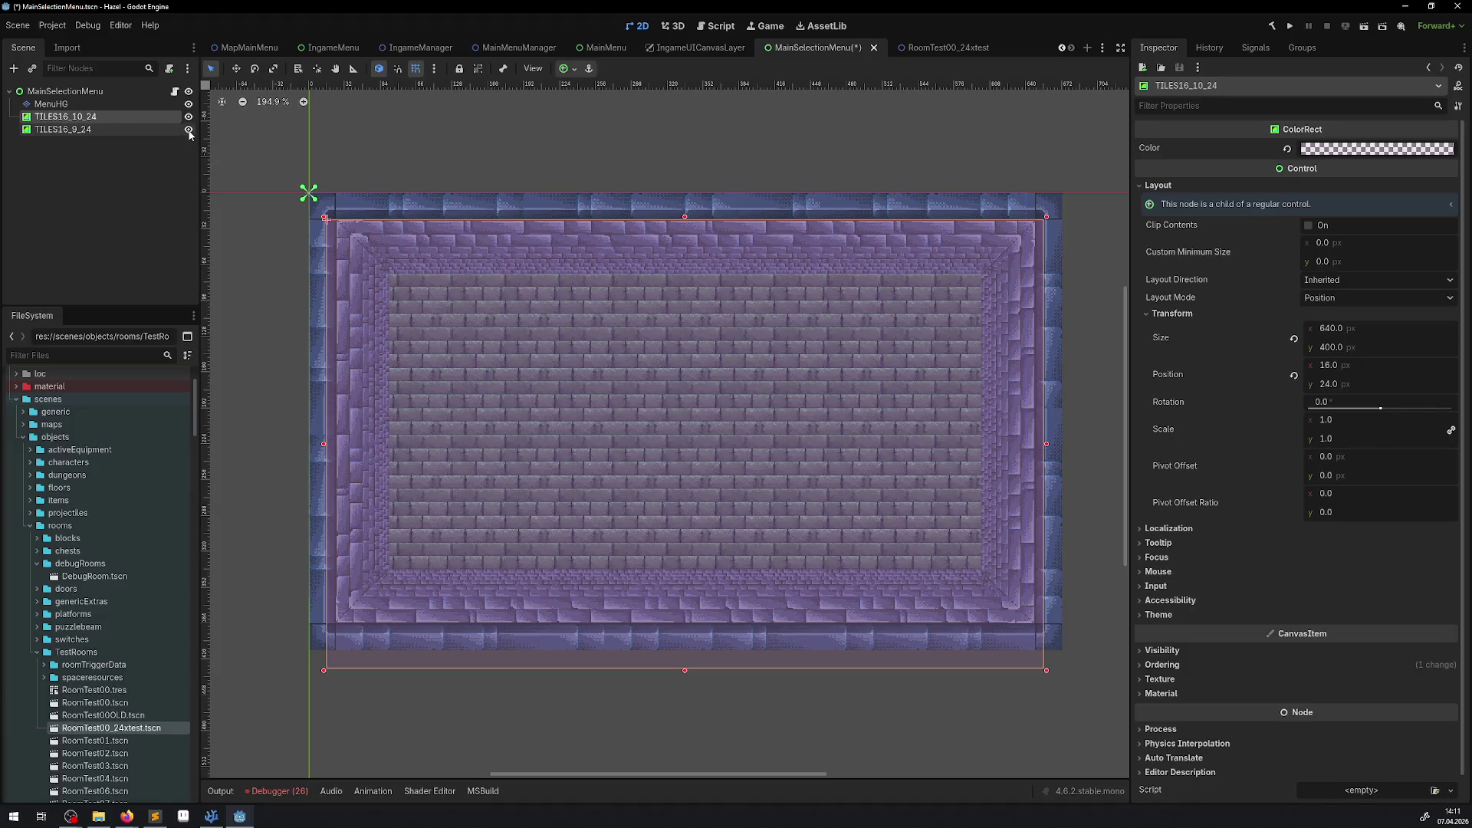
Step: Move the overlay up, settling its y position at 4 after trying 12 and 6
drag(652, 518, 657, 494)
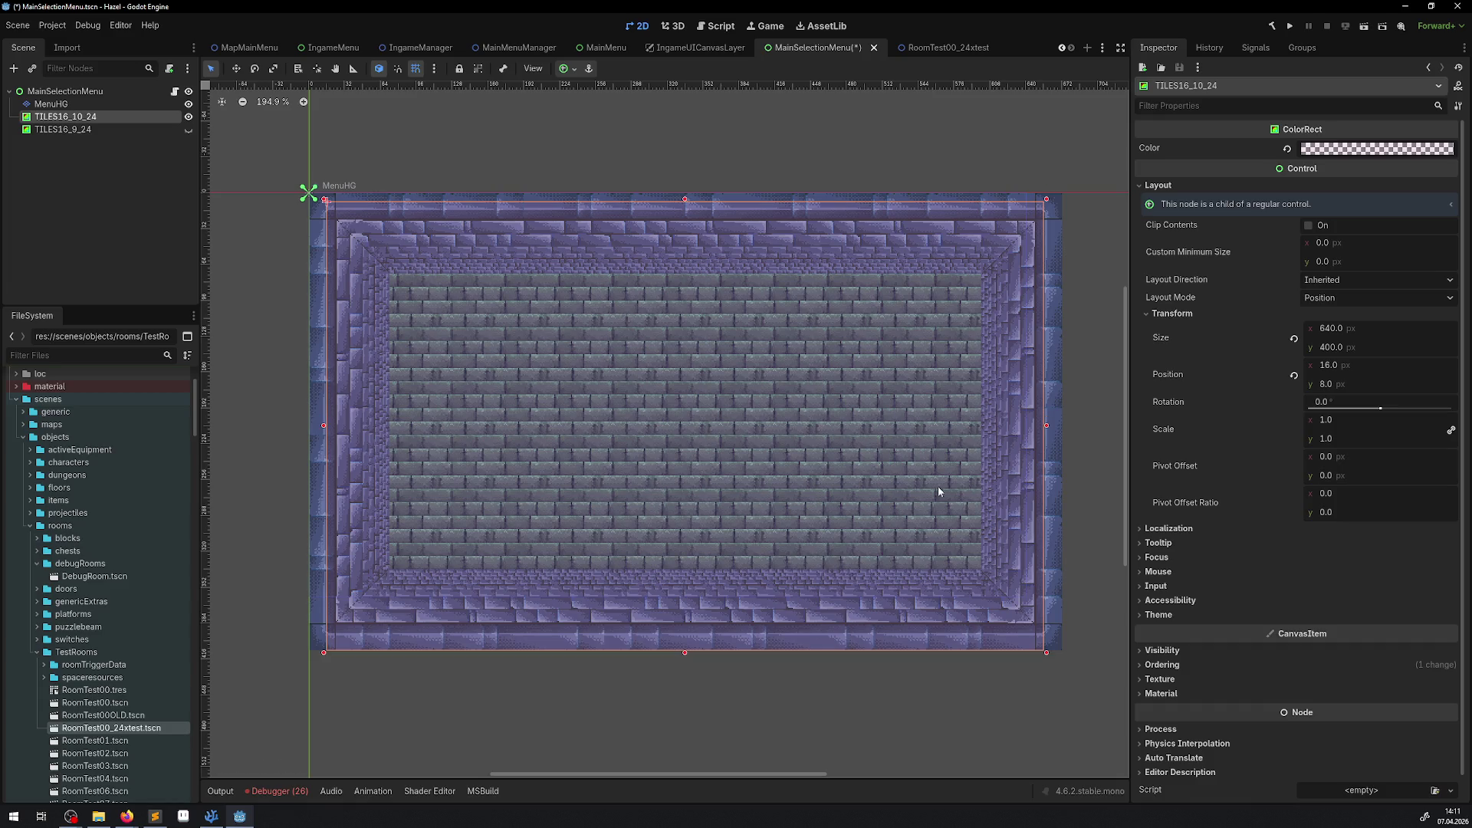
click(1349, 384)
text(12)
key(Return)
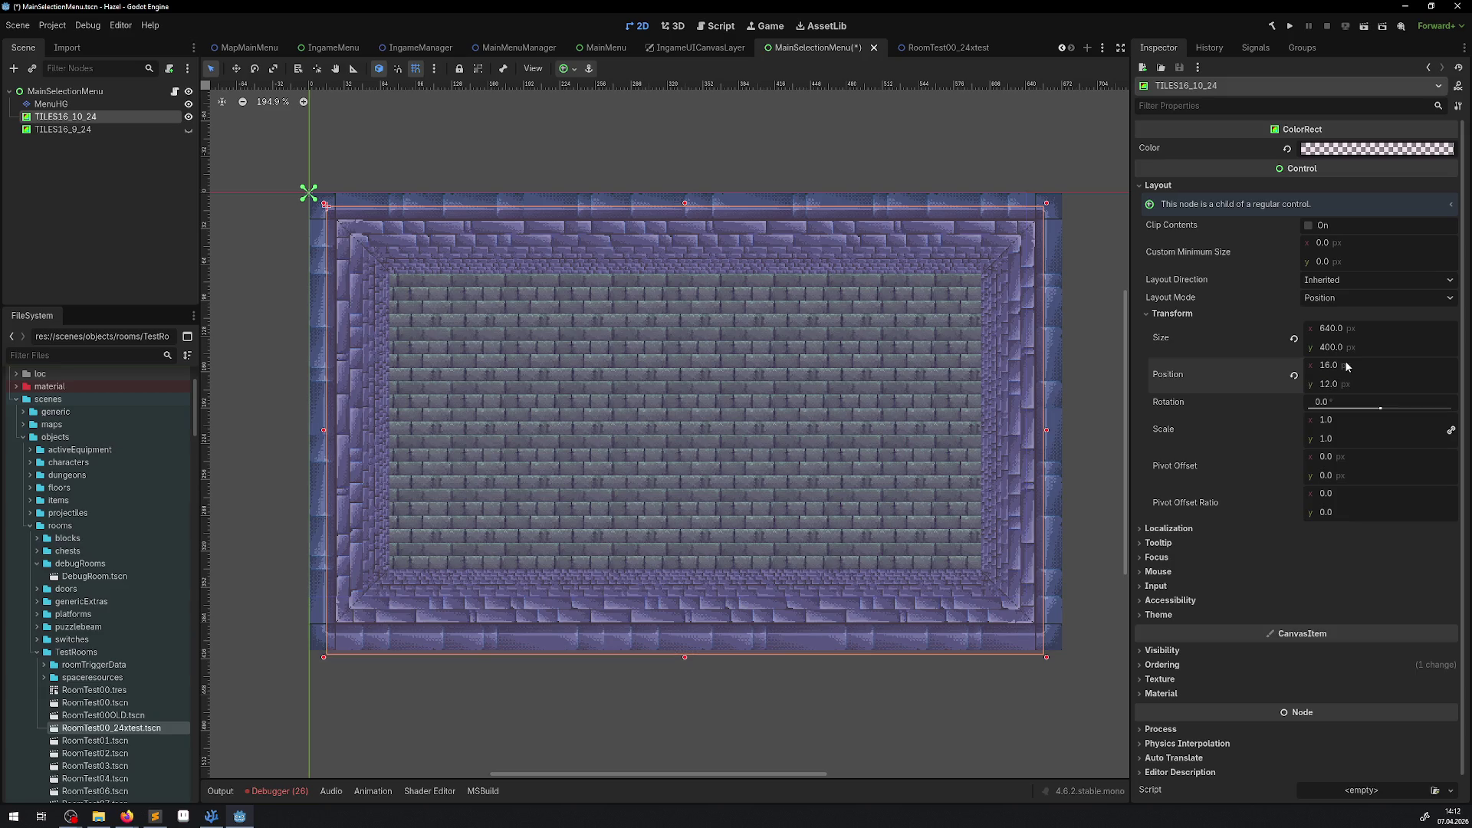
click(1338, 383)
text(6)
key(Return)
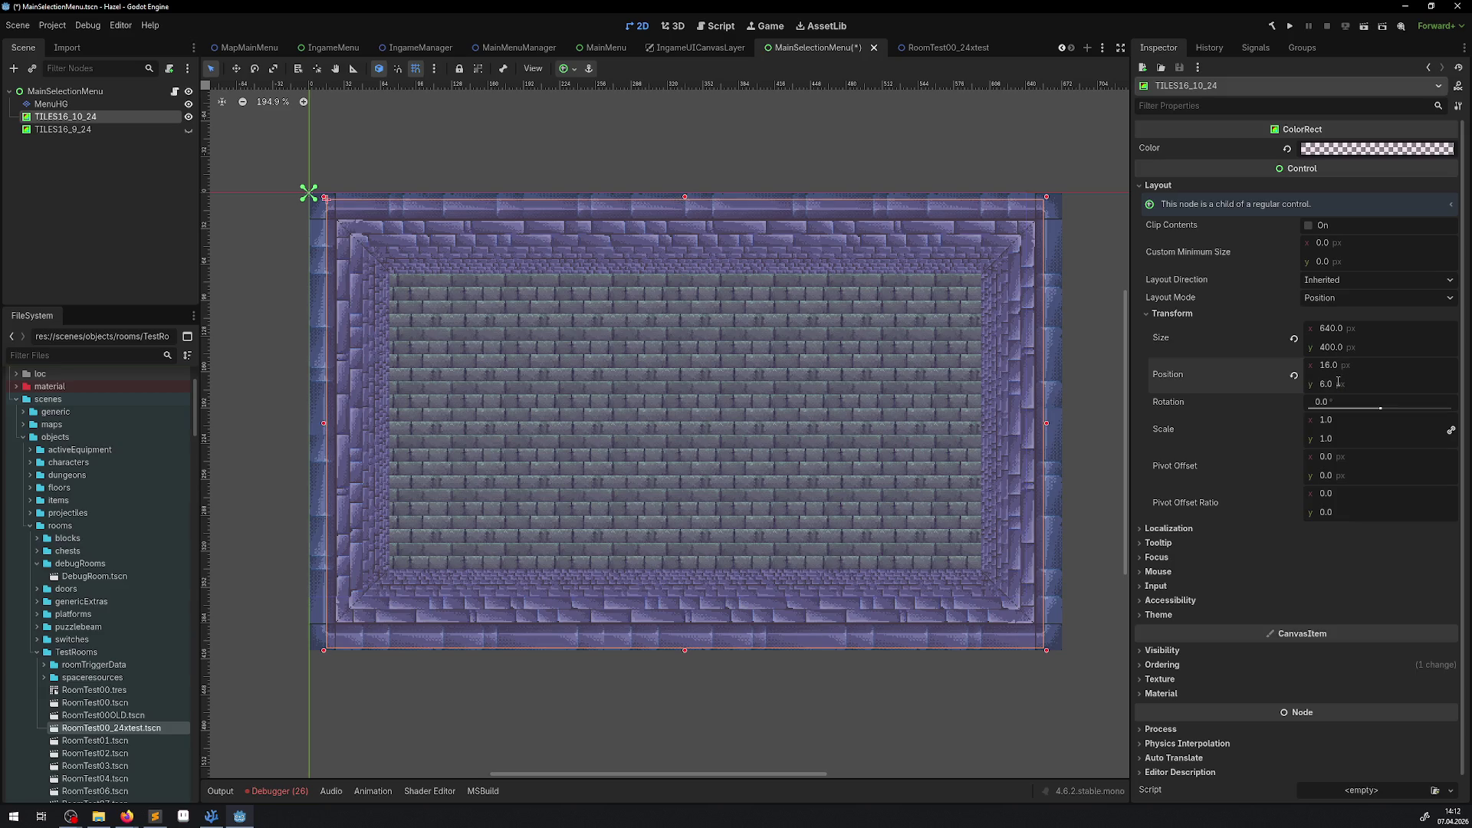
click(1334, 384)
text(4)
key(Return)
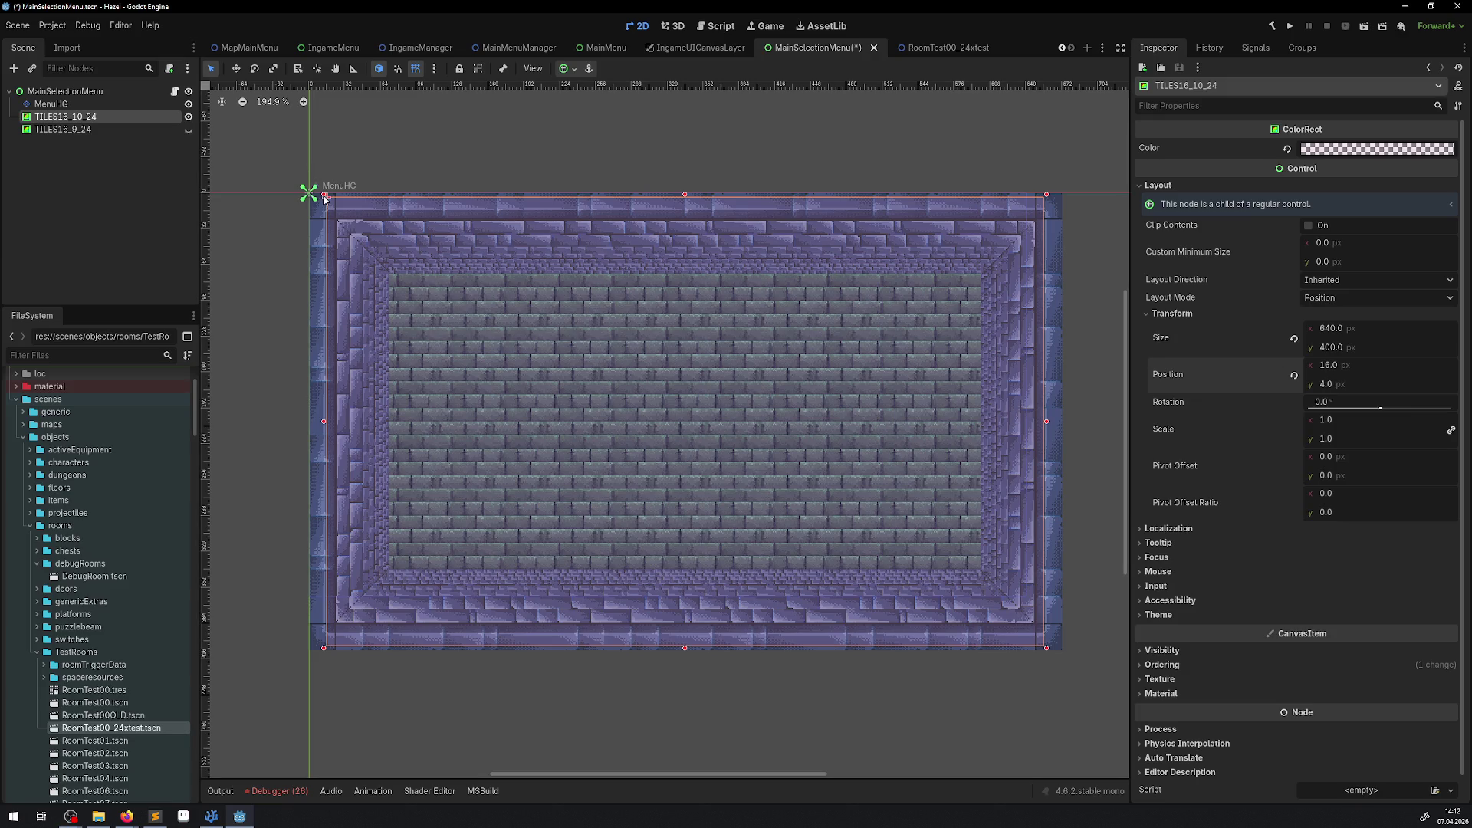
Step: Show TILES16_9_24 instead of TILES16_10_24, check its Transform, then go to the triple triad image results
click(189, 129)
click(188, 116)
click(164, 130)
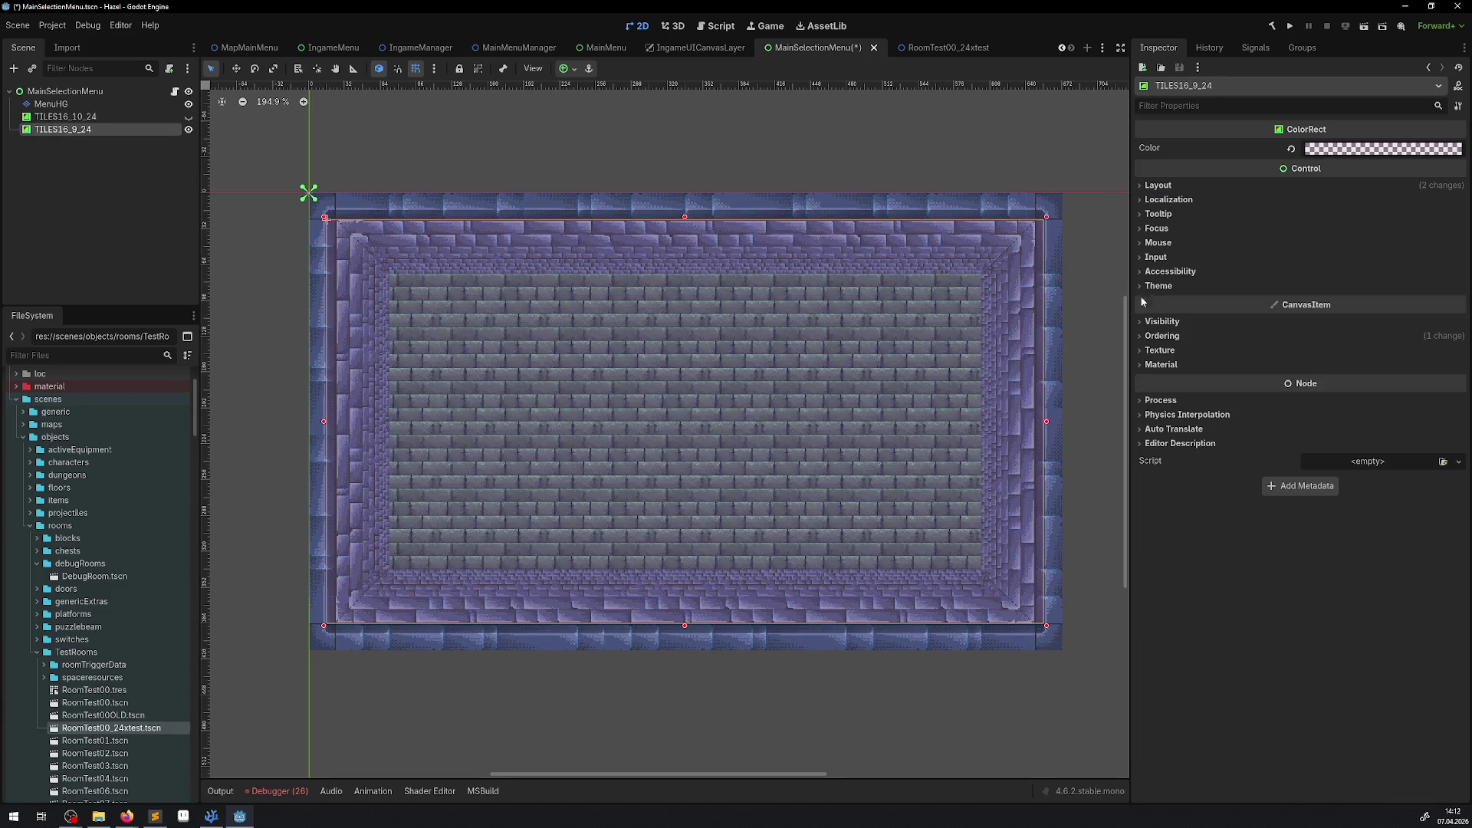
click(1159, 186)
click(1173, 314)
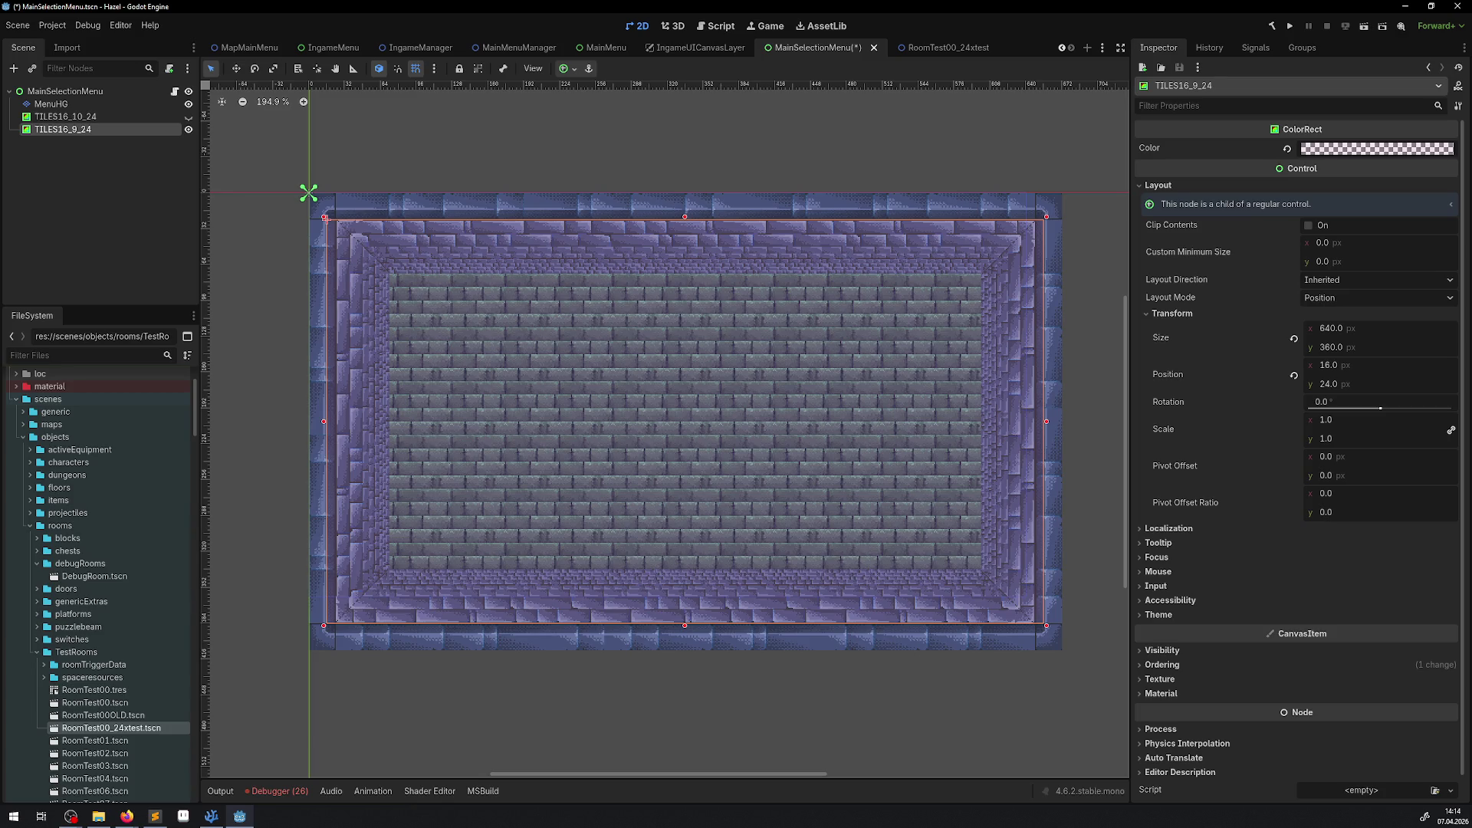
key(alt+Tab)
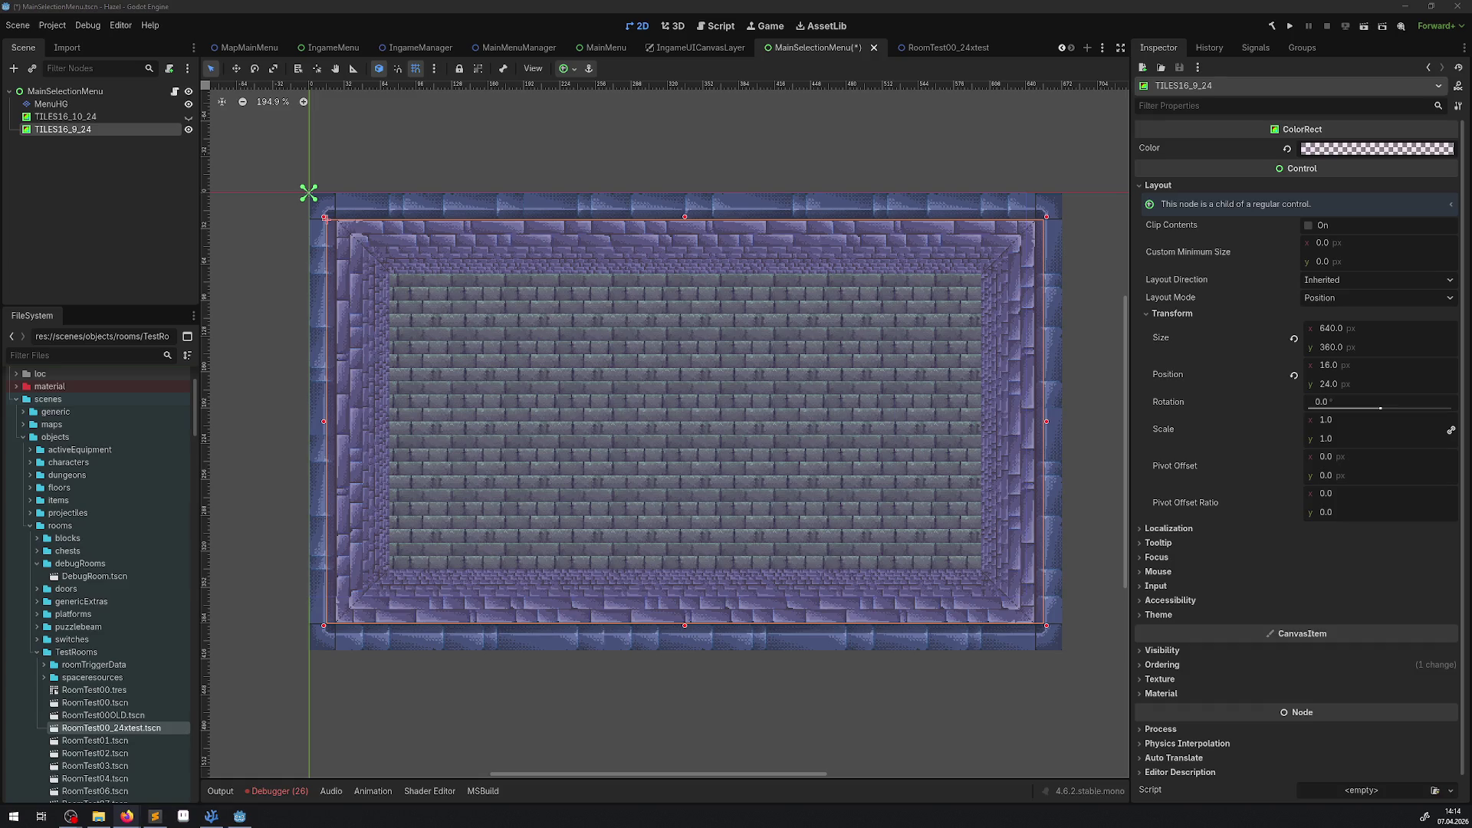
key(alt+Tab)
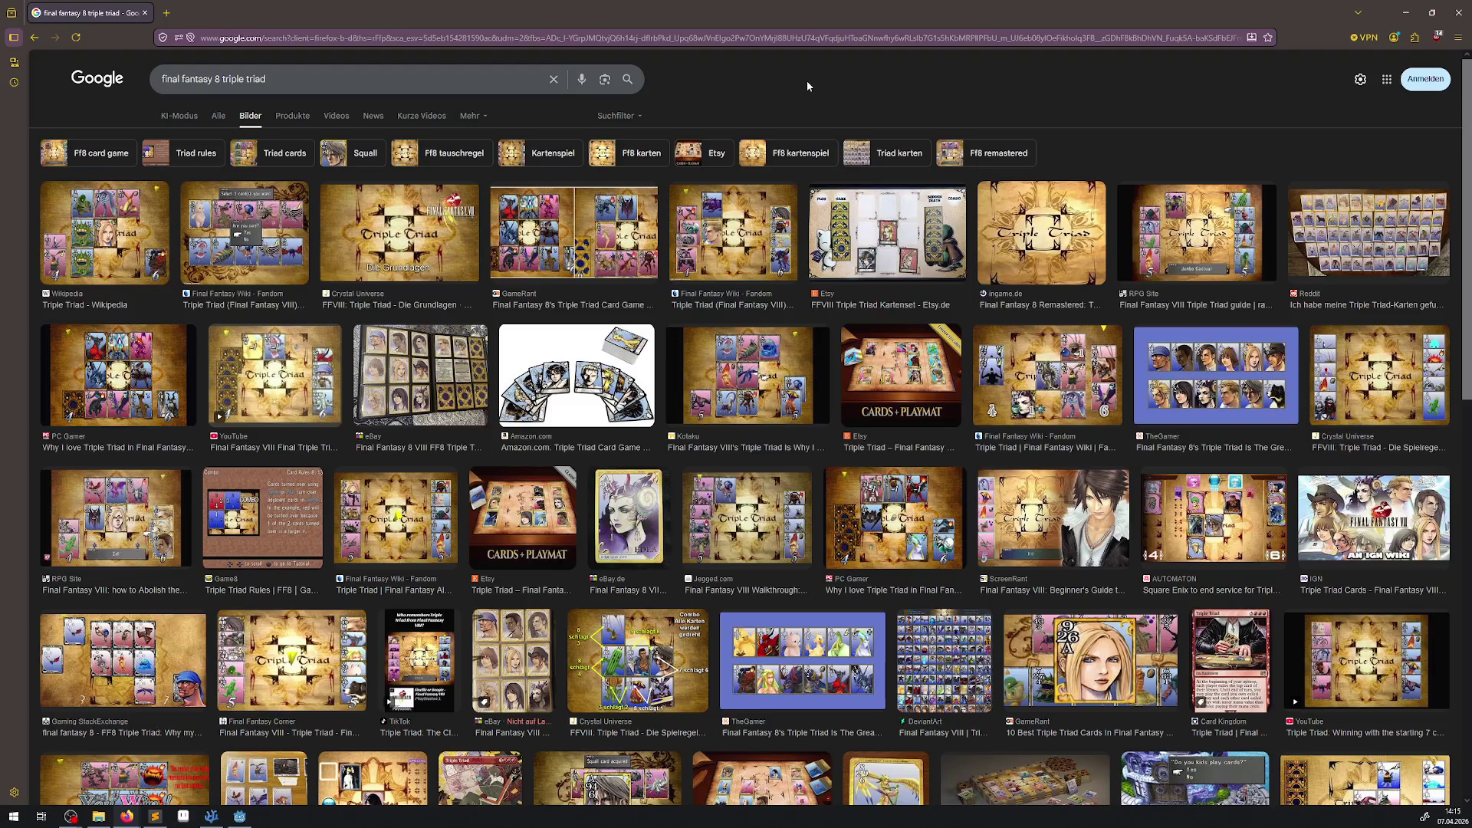
Step: Search Google Images for 'breath of fire 3 angeln'
click(266, 79)
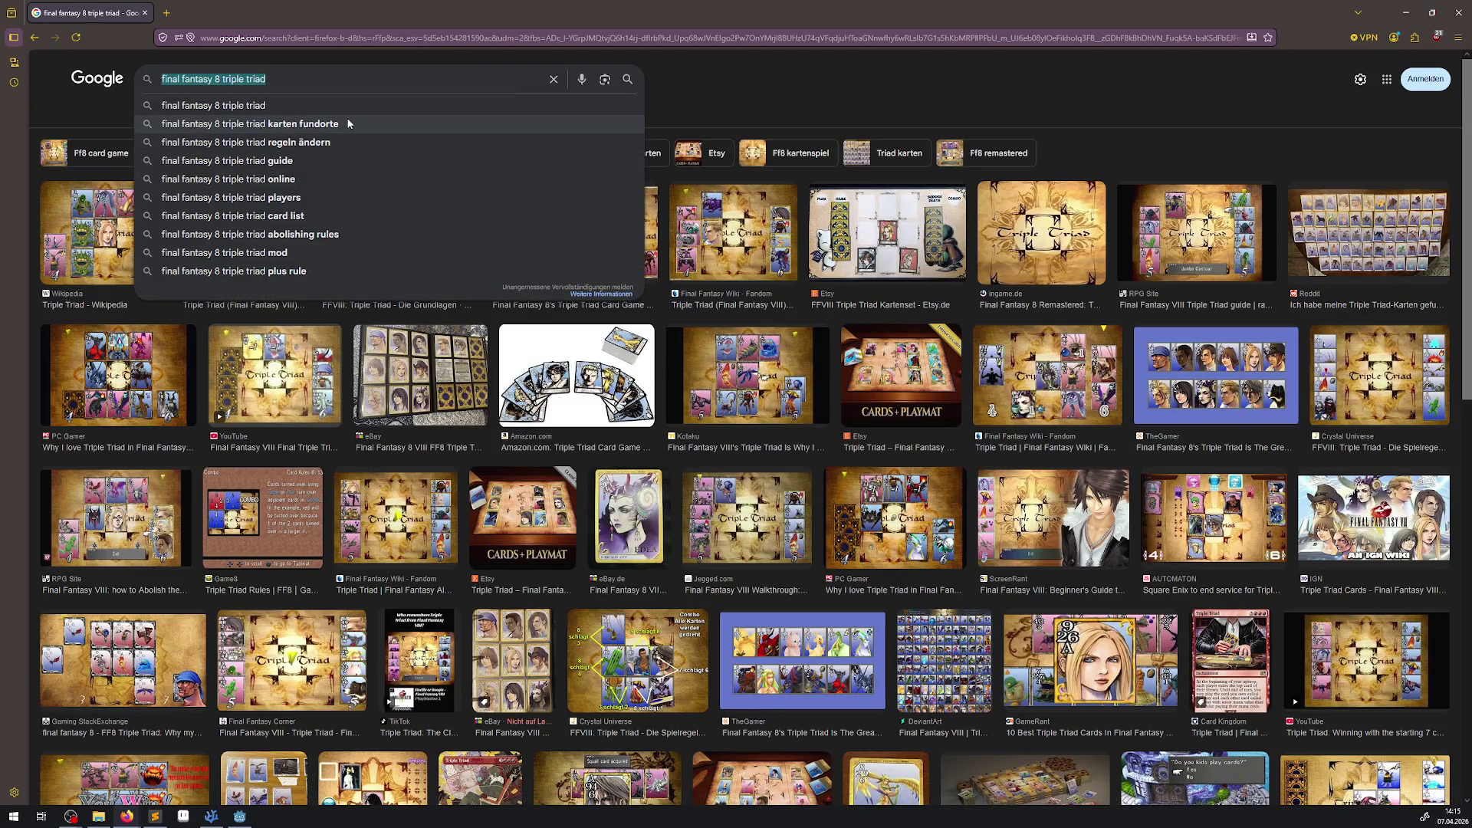
text(breath of fire 3 an)
key(Down)
key(Return)
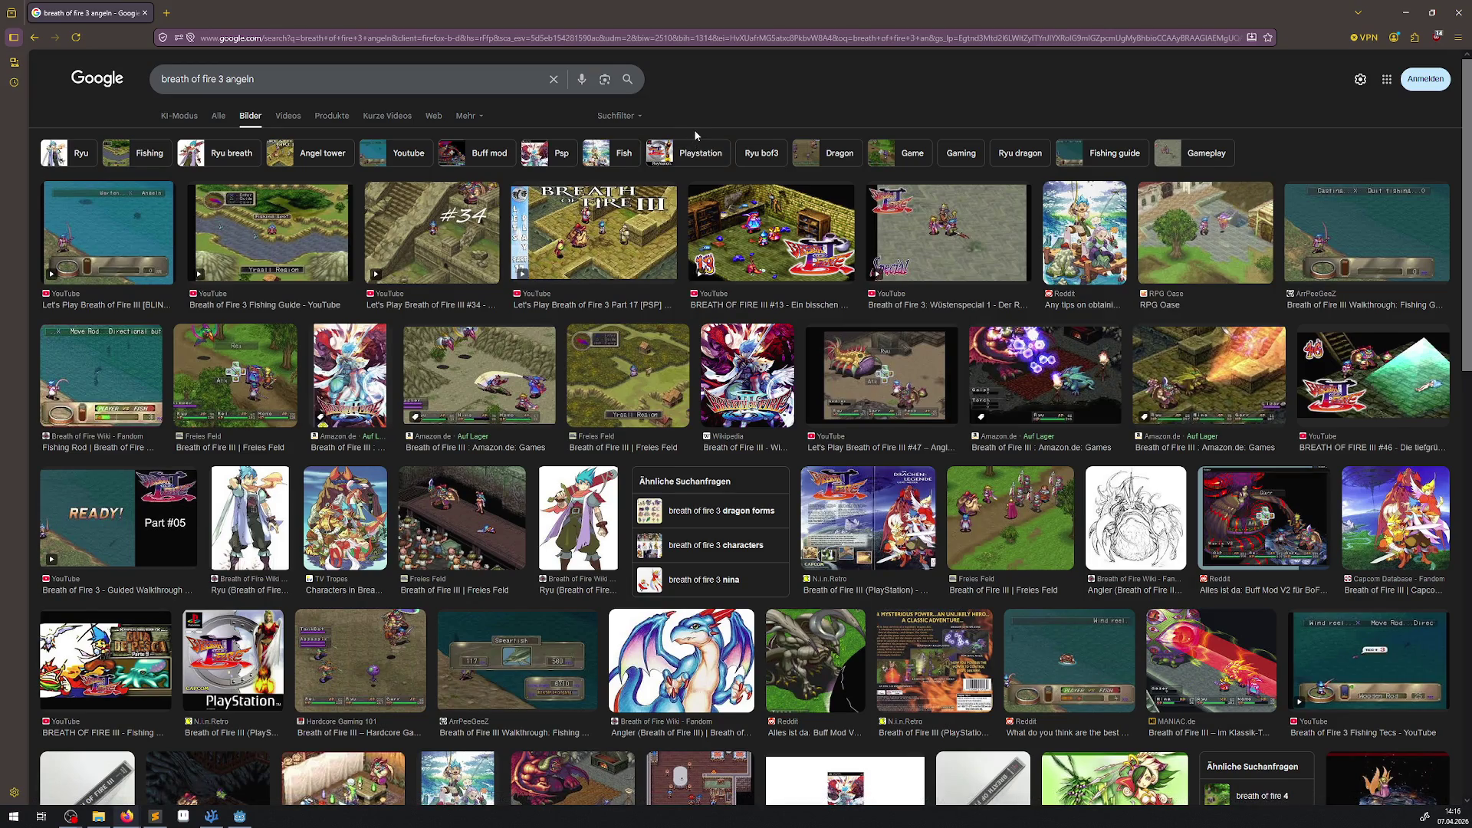
Step: Search 'final fantasy 9 tetra master' and preview the Fandom Tetra Master minigame image
triple_click(299, 79)
text(f)
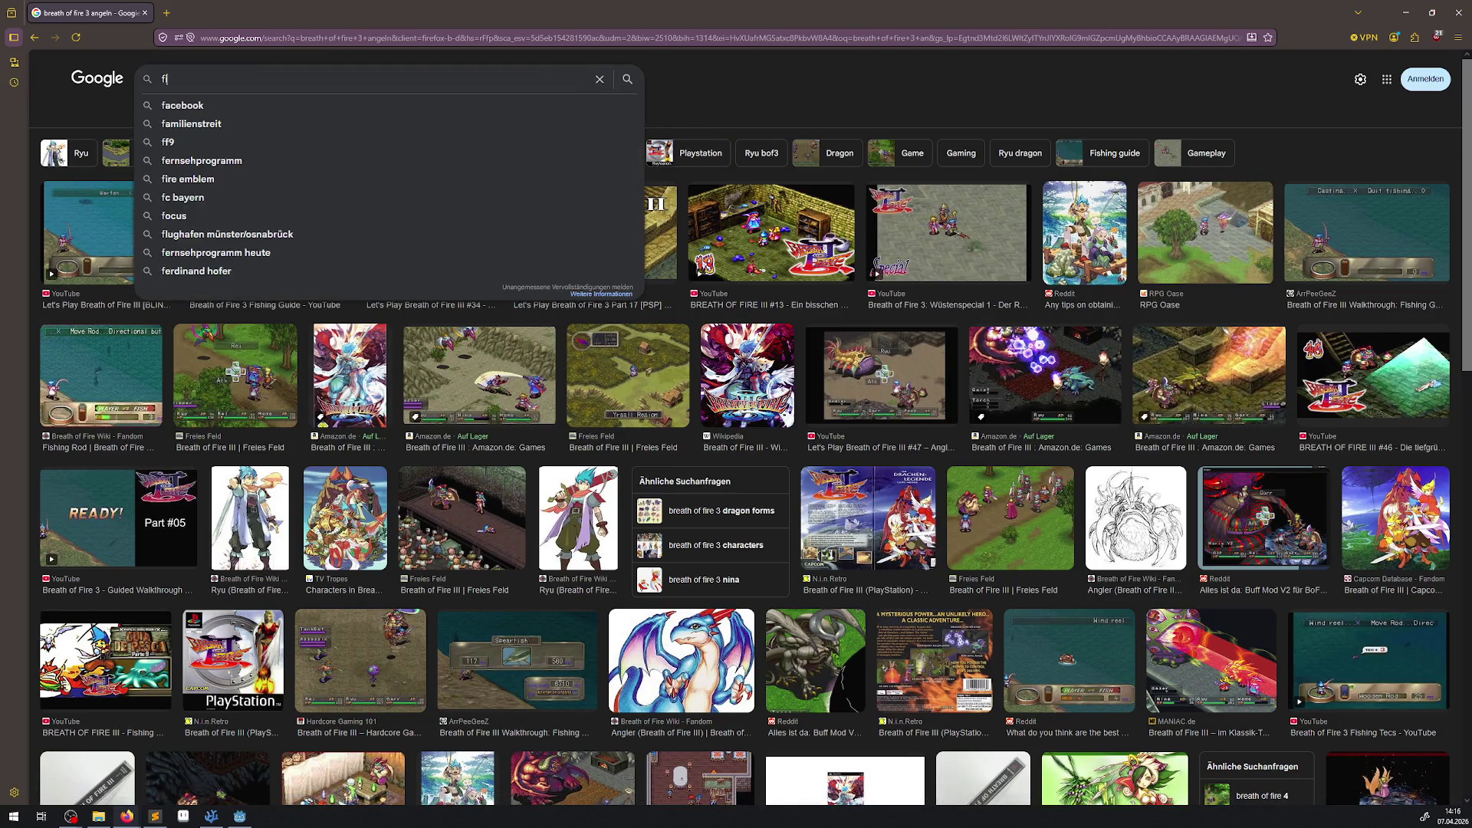
text(inal fantasy 0)
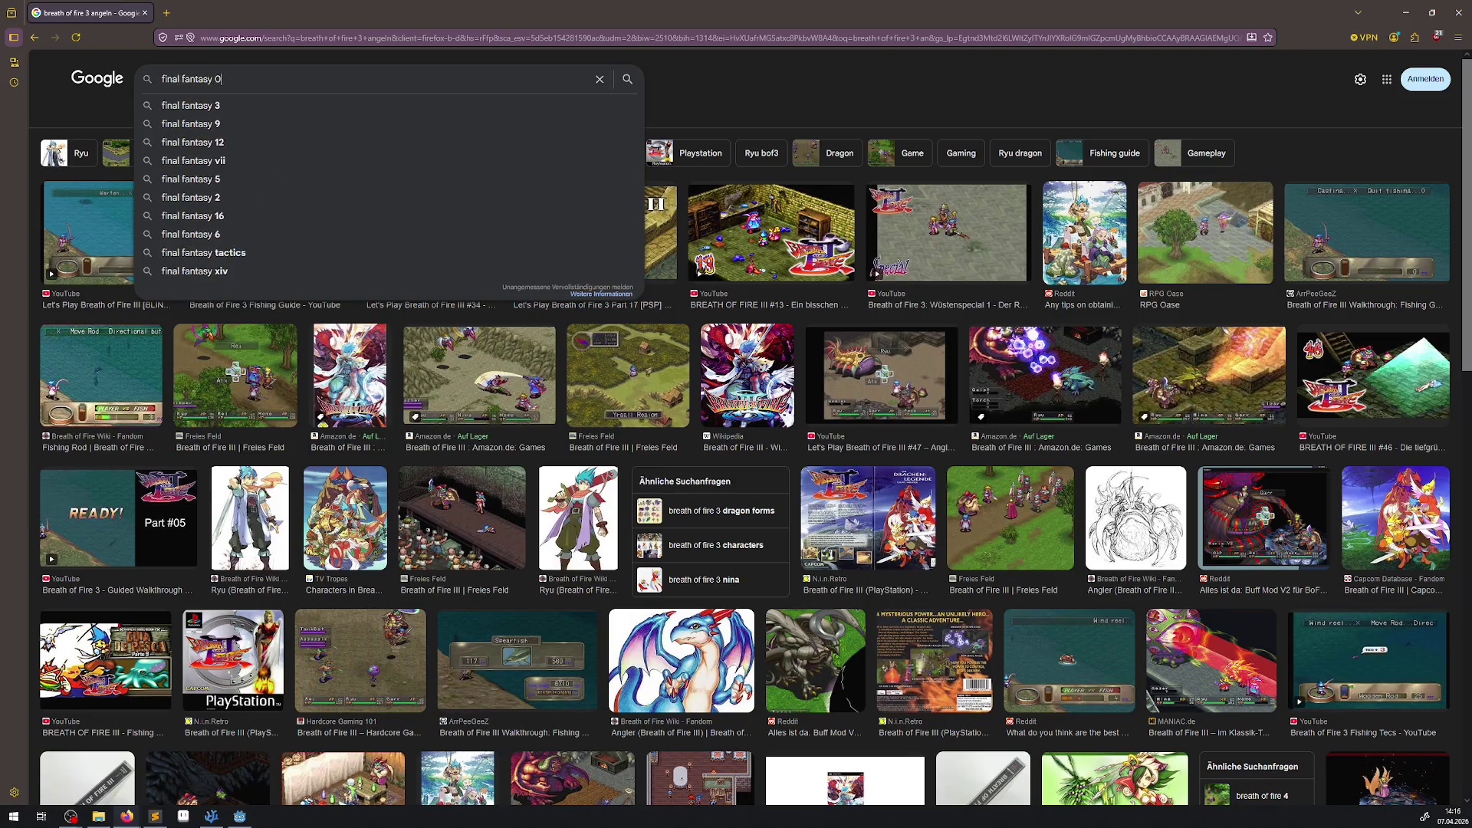
key(BackSpace)
text(9 car)
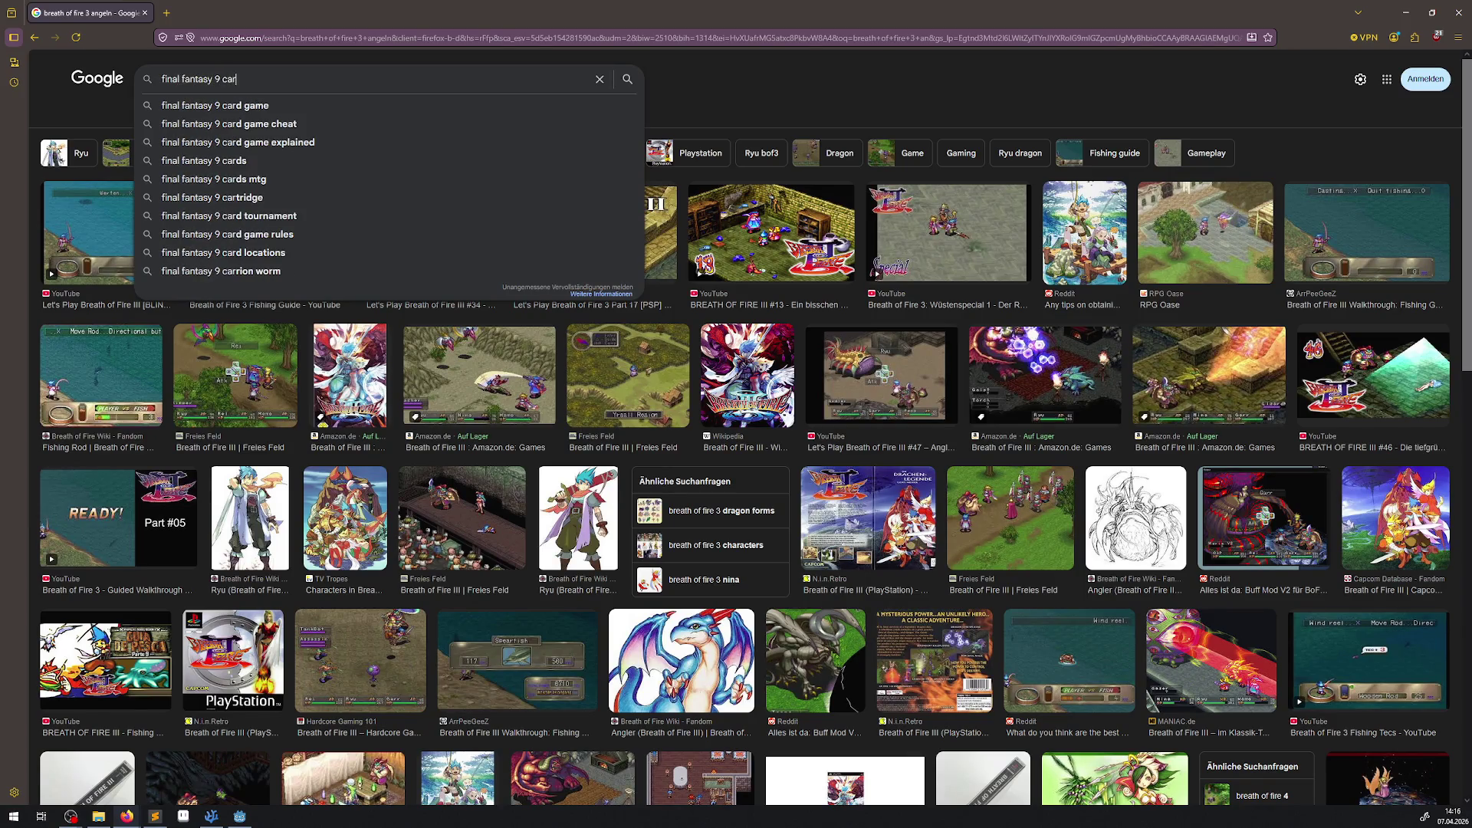
key(BackSpace)
key(BackSpace)
key(BackSpace)
text(terra)
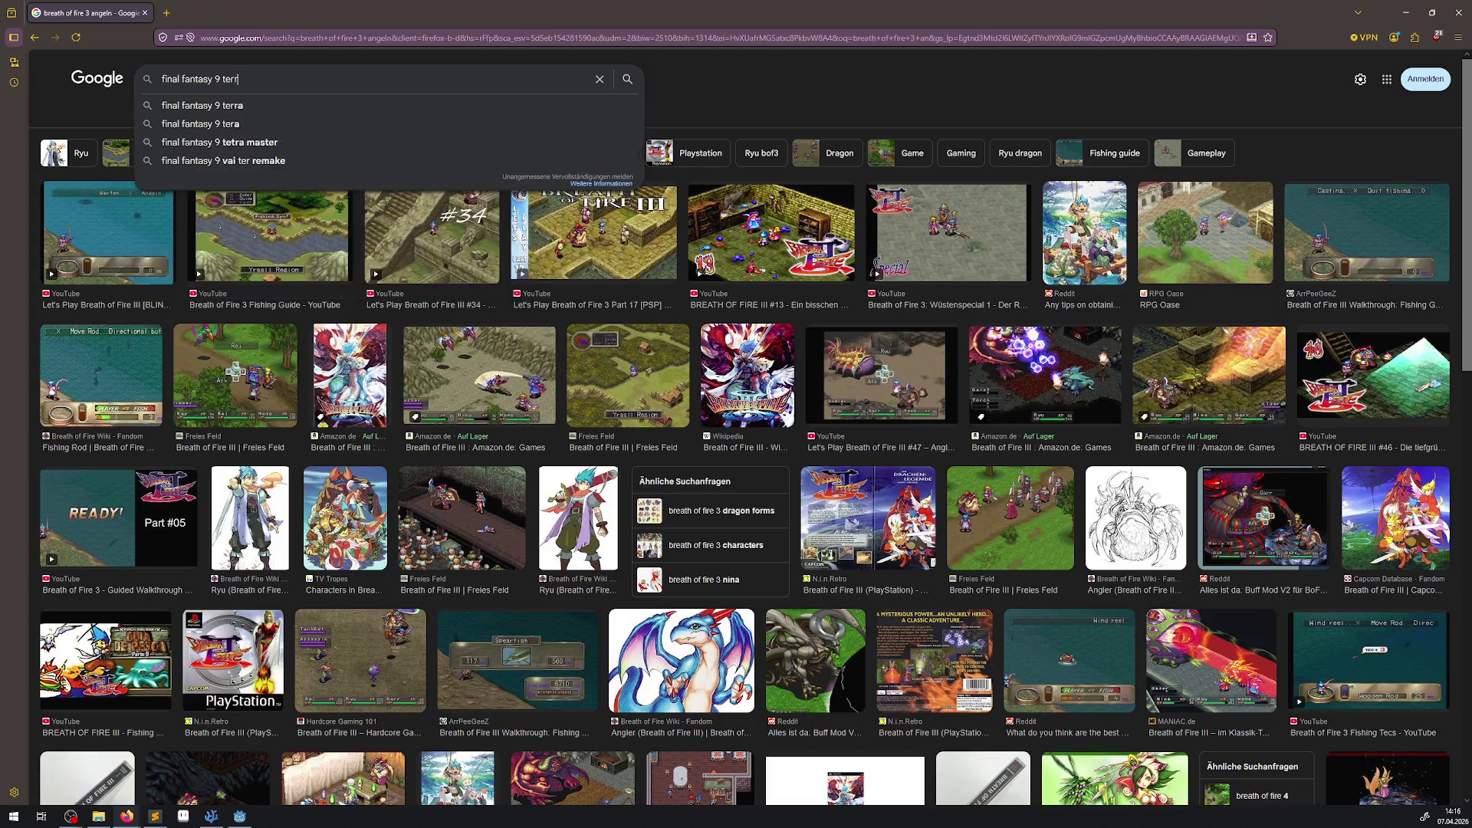
key(Down)
key(Down)
key(Return)
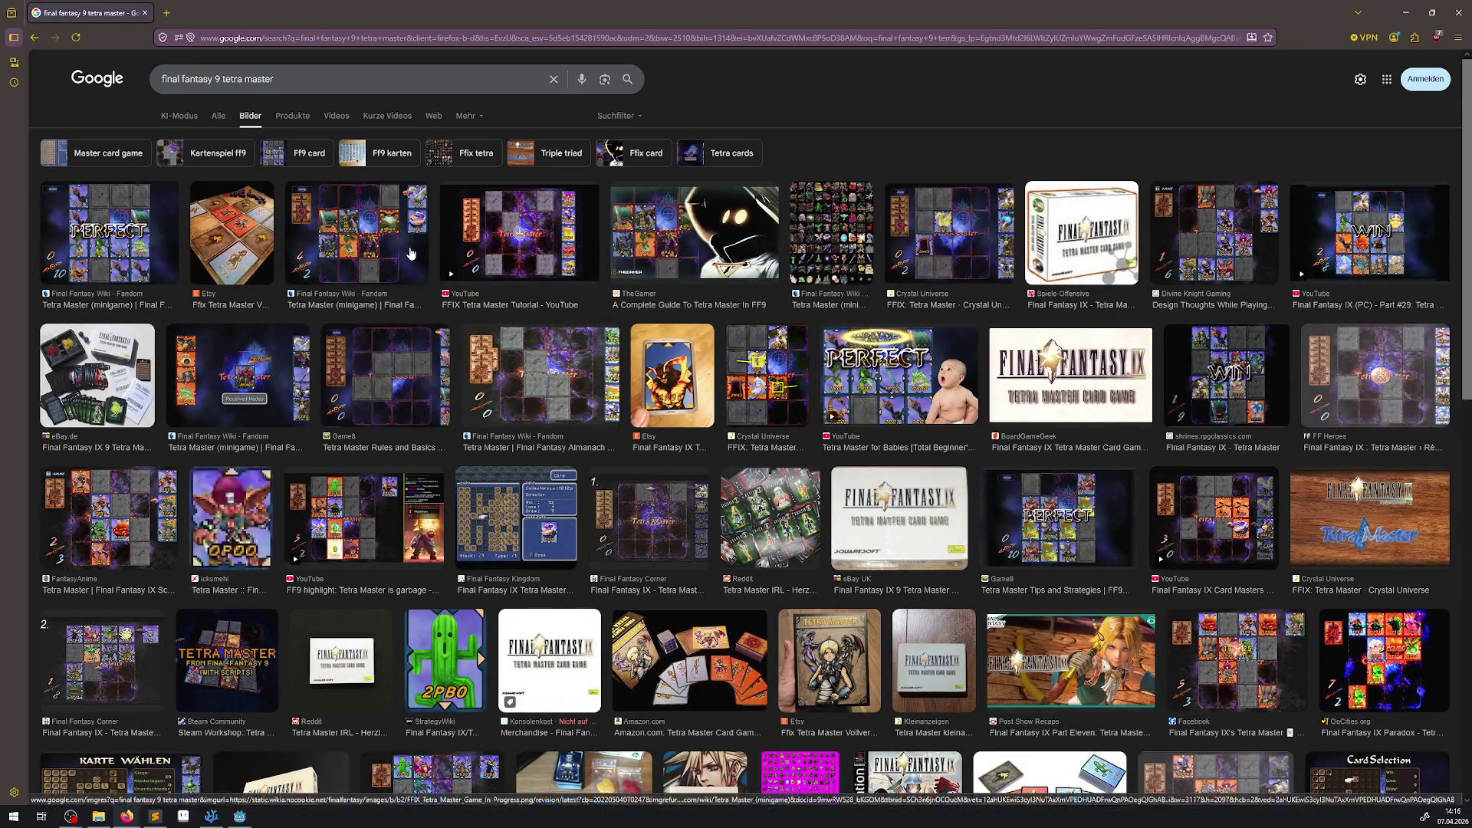
click(413, 250)
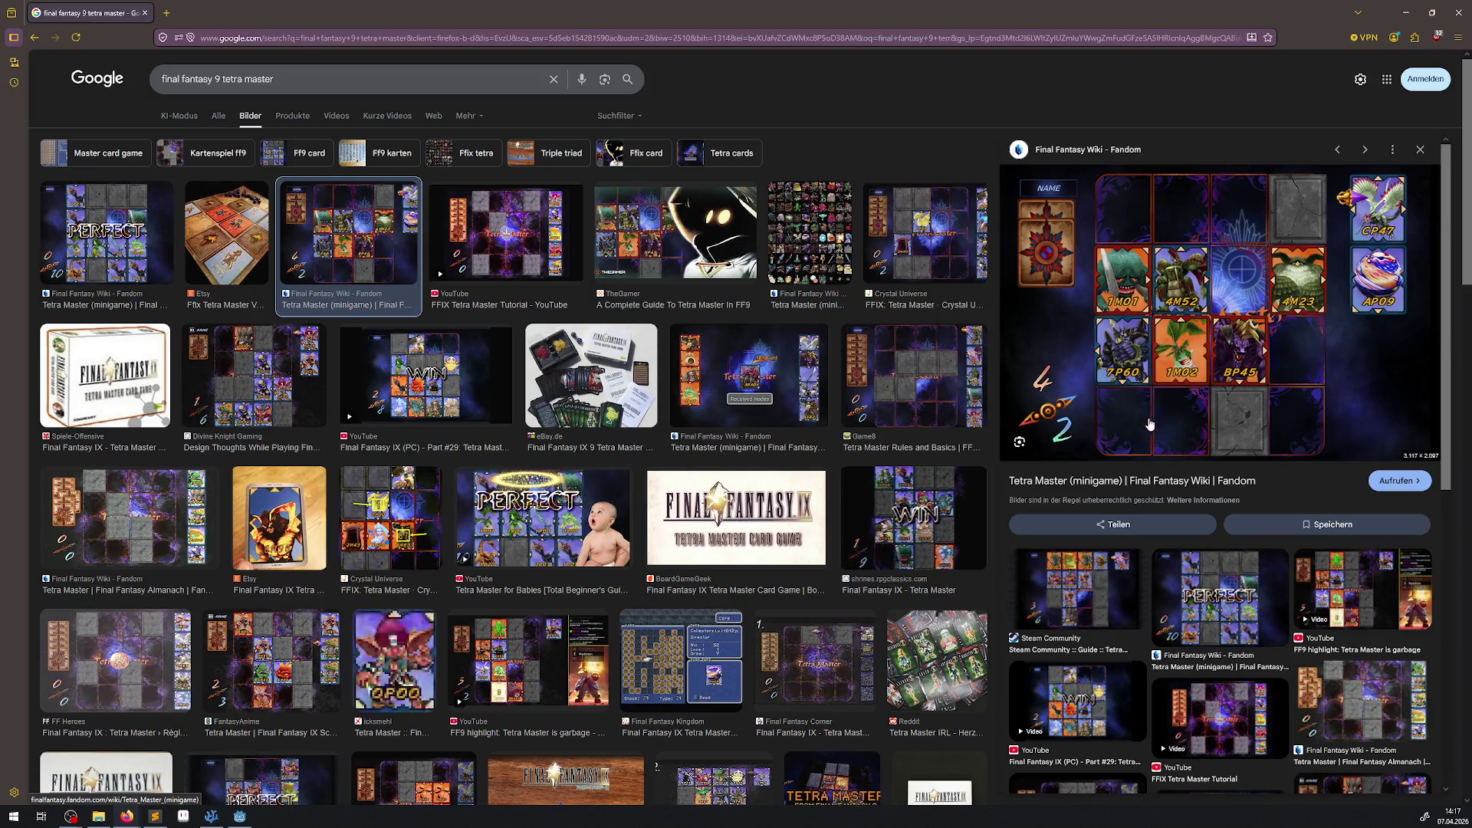
click(382, 539)
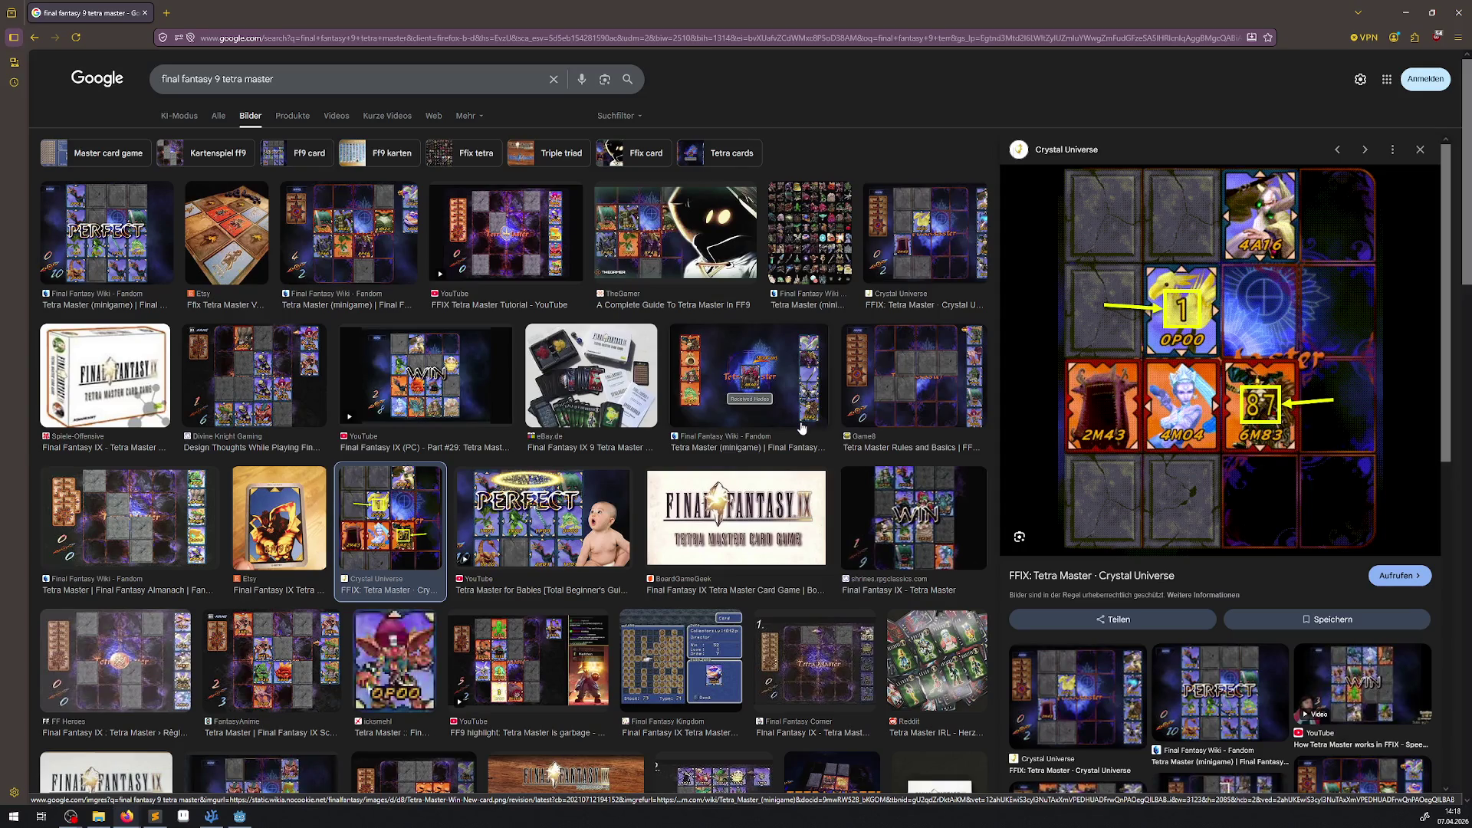
scroll(760, 379, down, 2)
scroll(757, 368, down, 1)
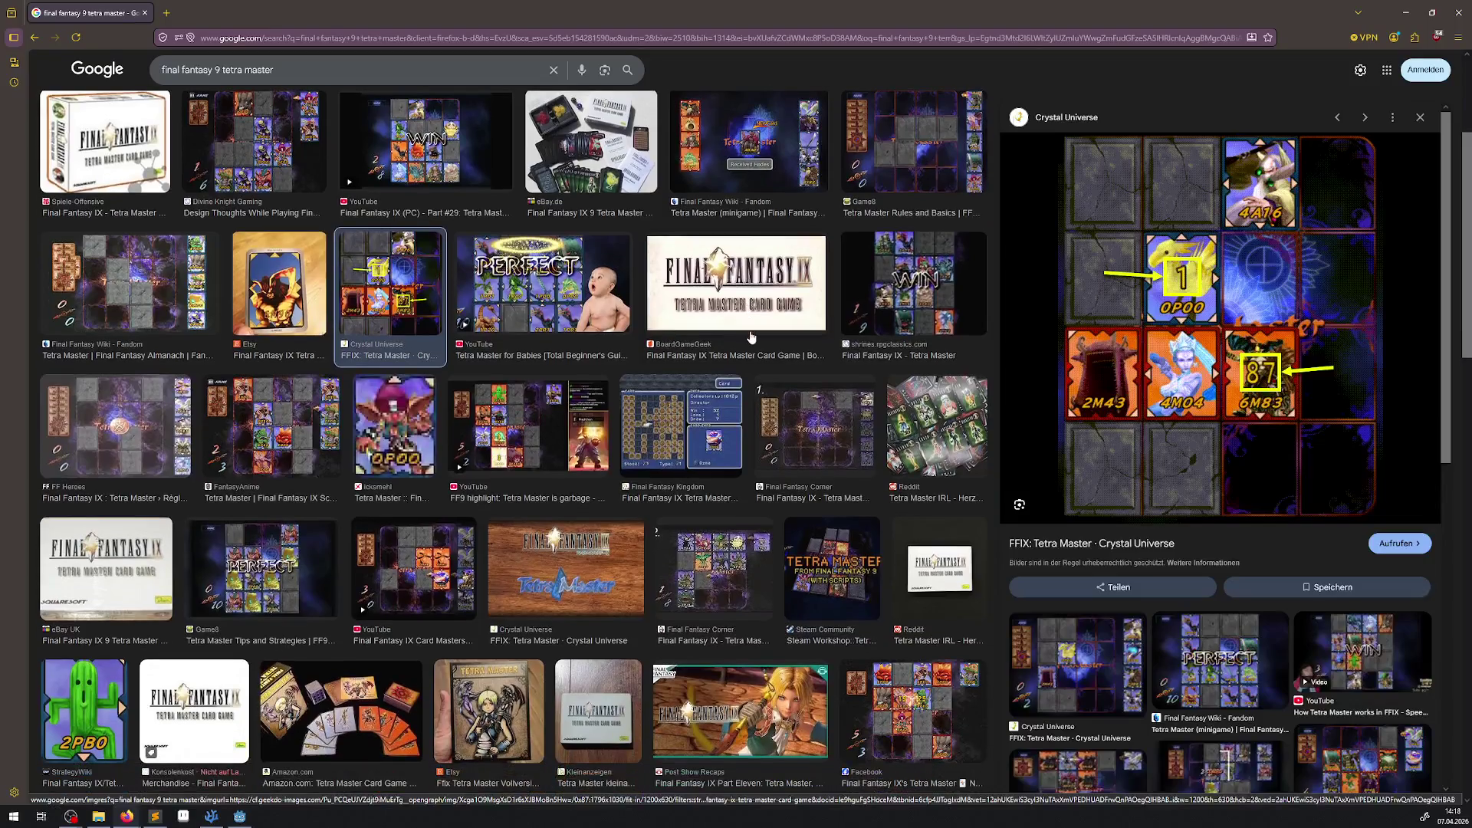
scroll(751, 337, up, 3)
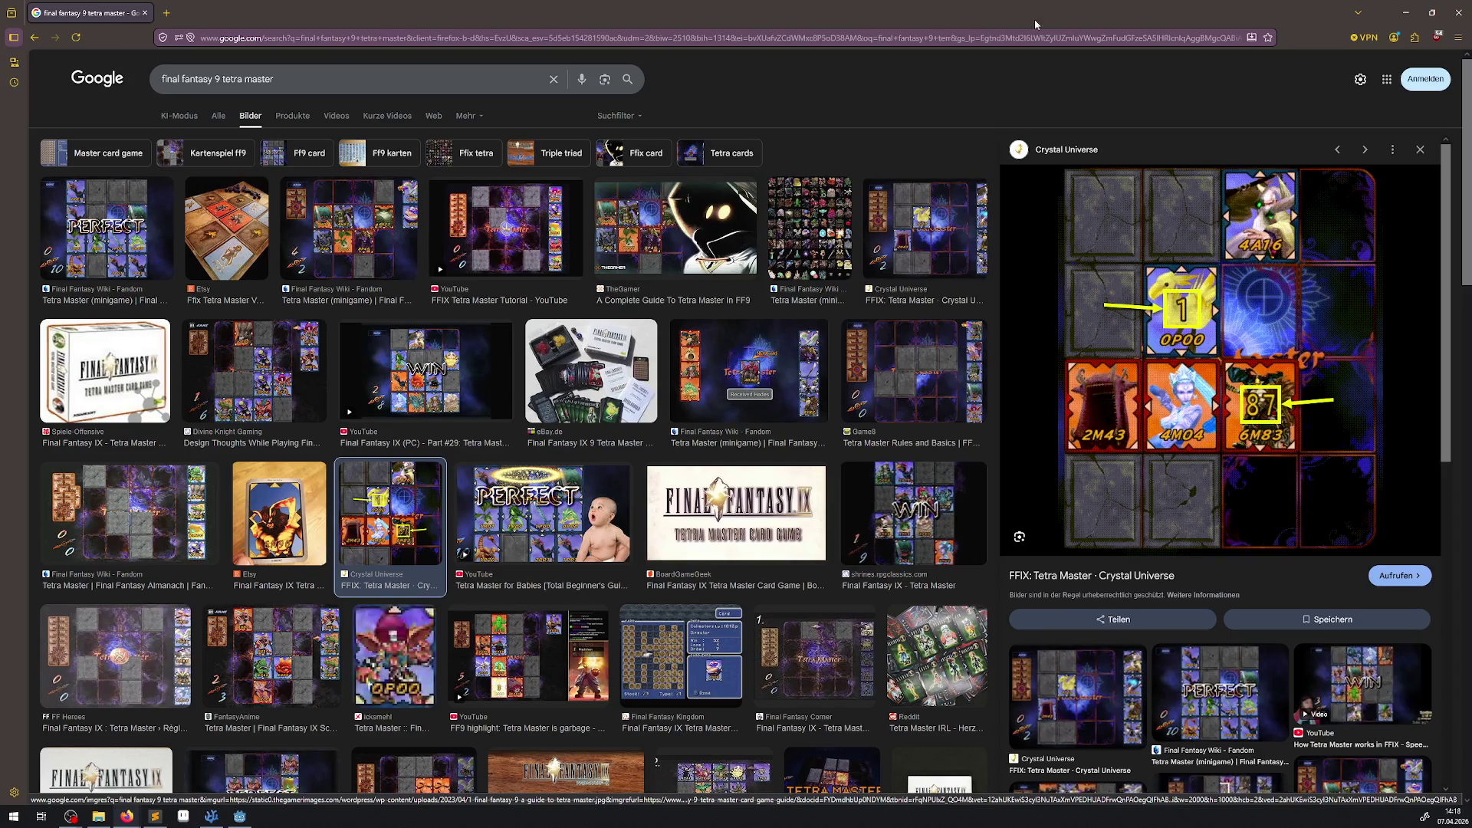
Step: Return to Godot and save the MainSelectionMenu scene
key(alt+Tab)
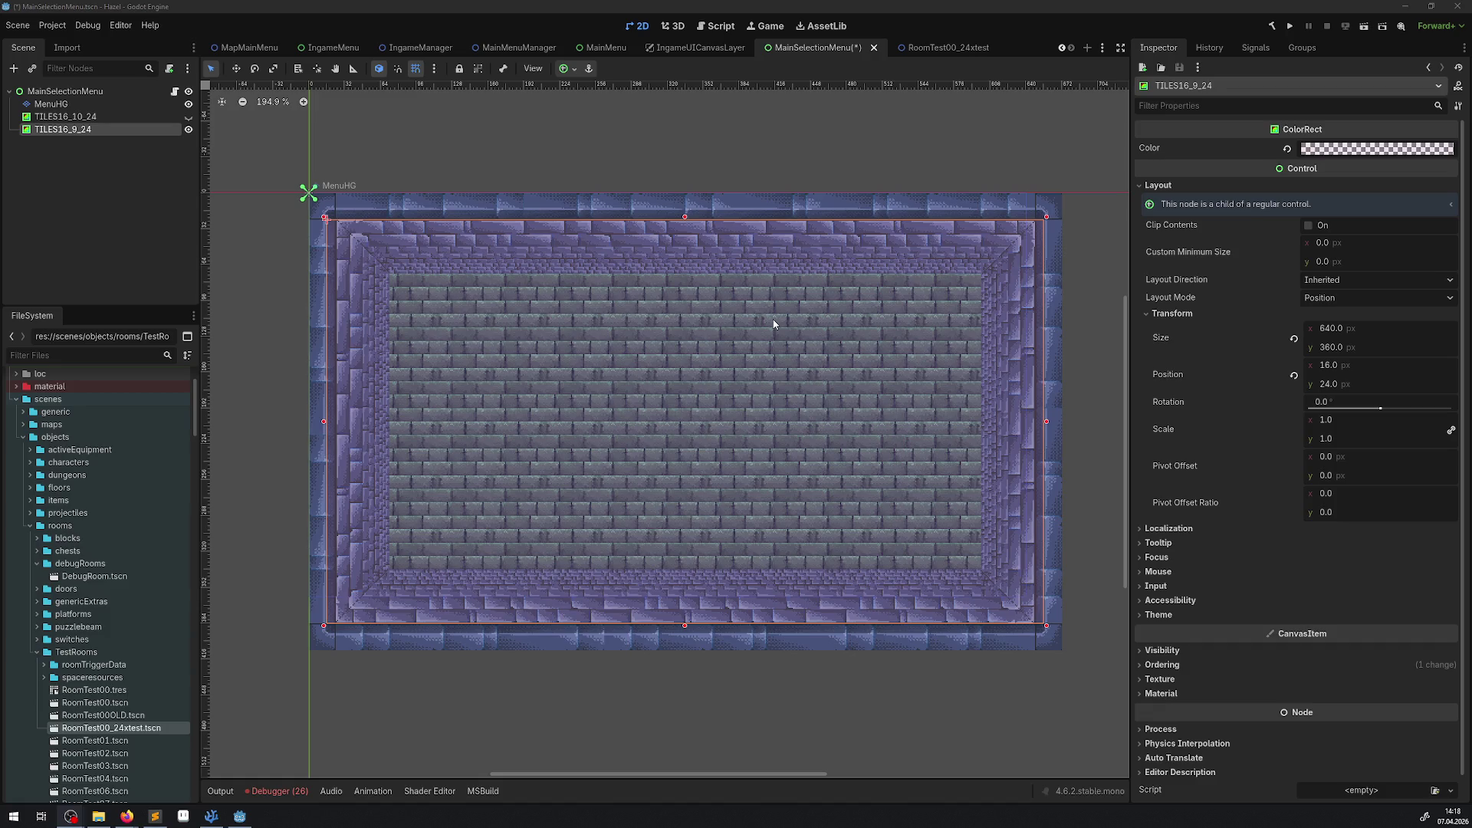
scroll(774, 309, up, 2)
key(ctrl+s)
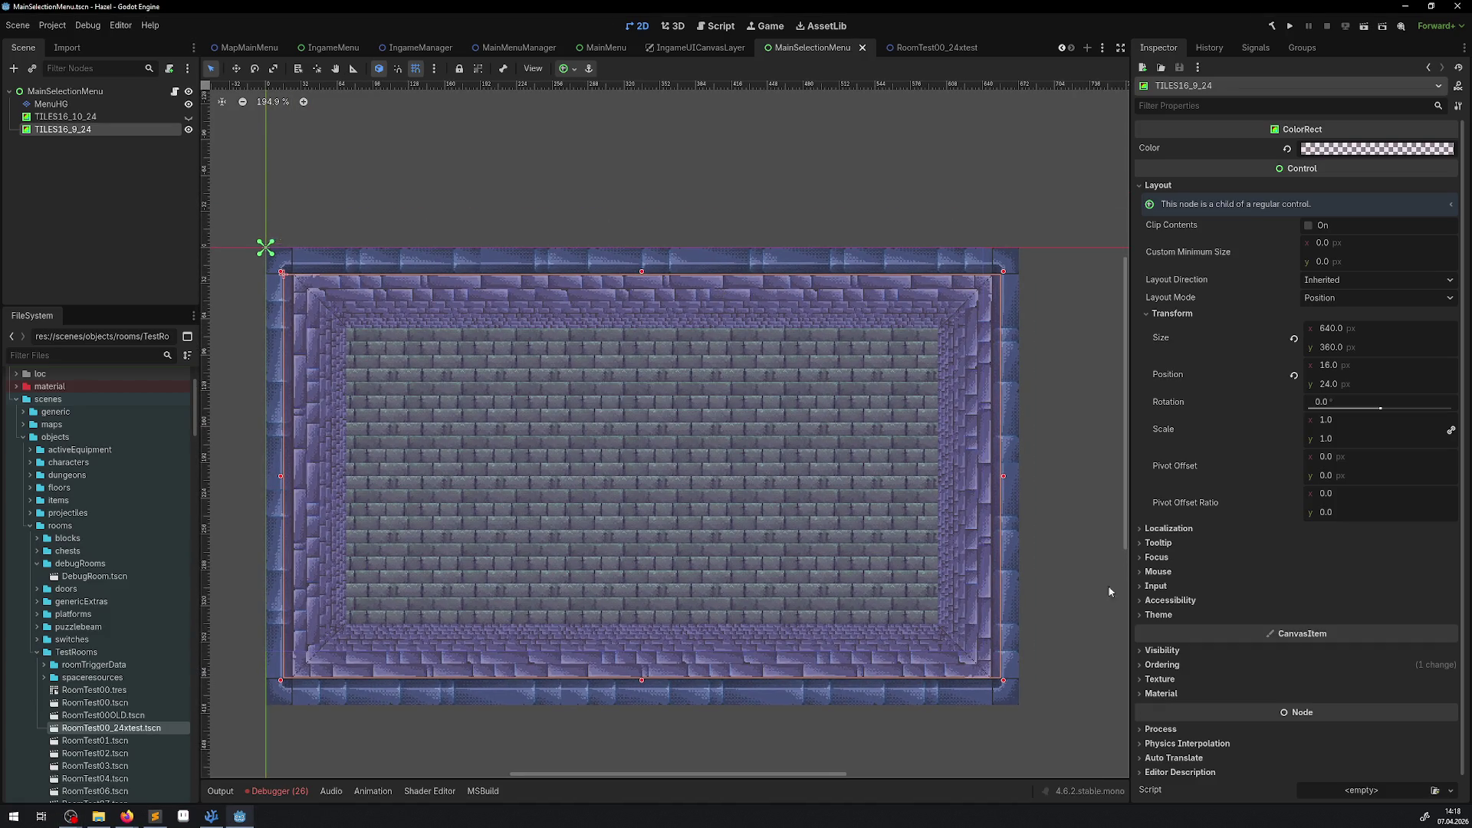
Step: Compare the TILES16_10_24 and TILES16_9_24 borders, ending with TILES16_9_24 shown
scroll(516, 503, down, 2)
scroll(516, 502, down, 1)
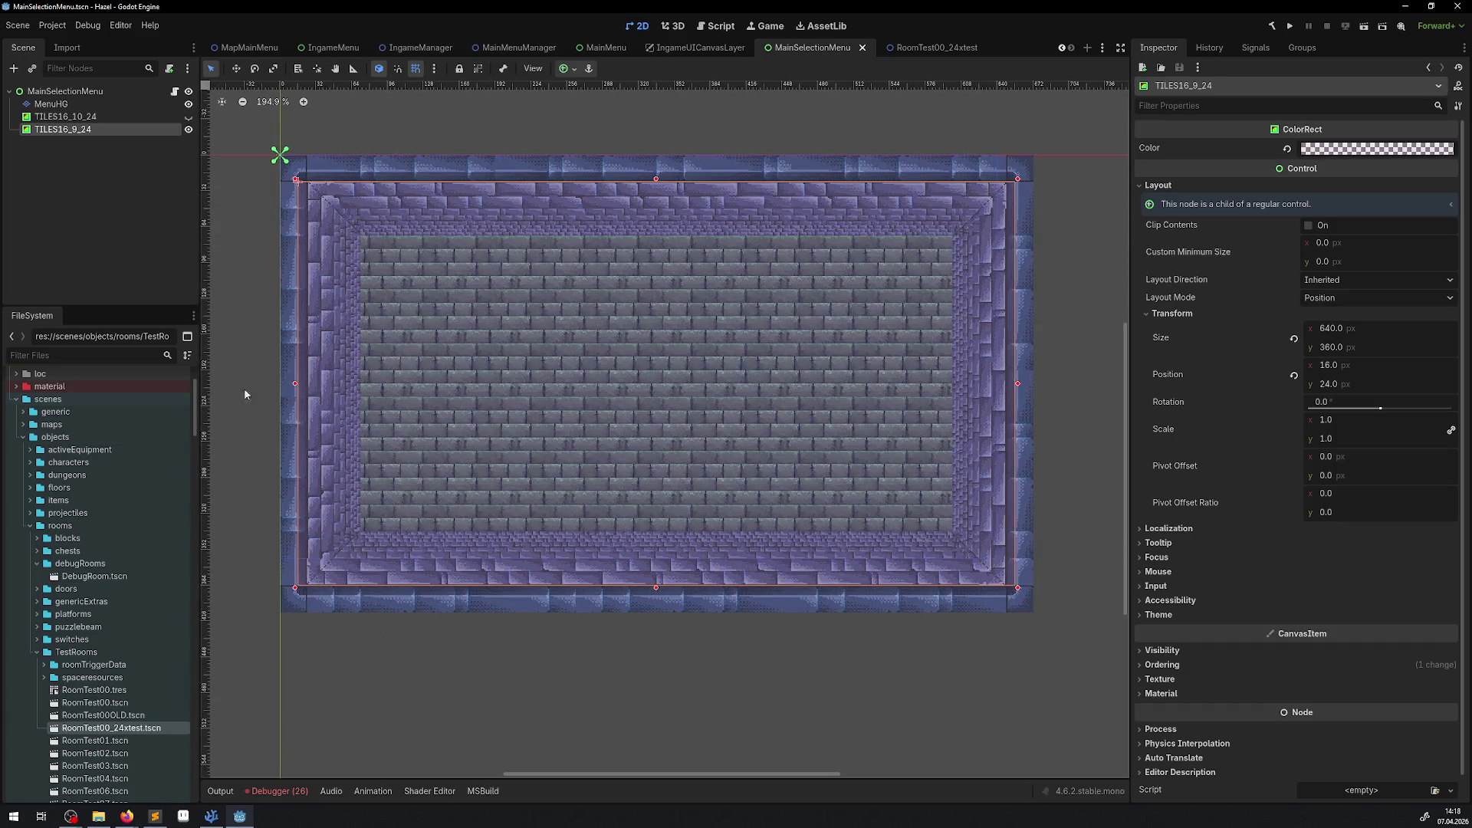
click(188, 117)
click(188, 129)
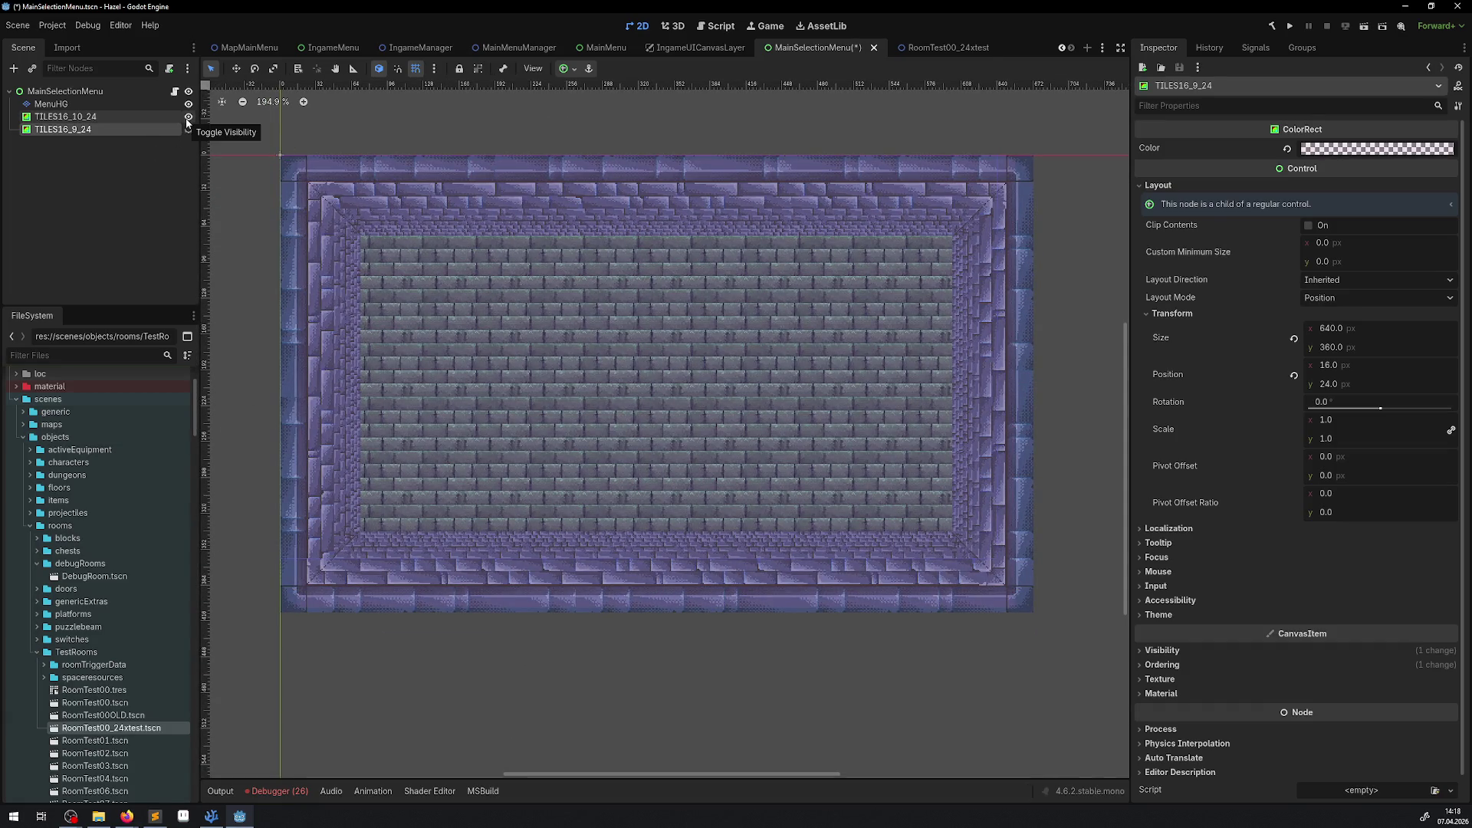
click(187, 116)
click(187, 129)
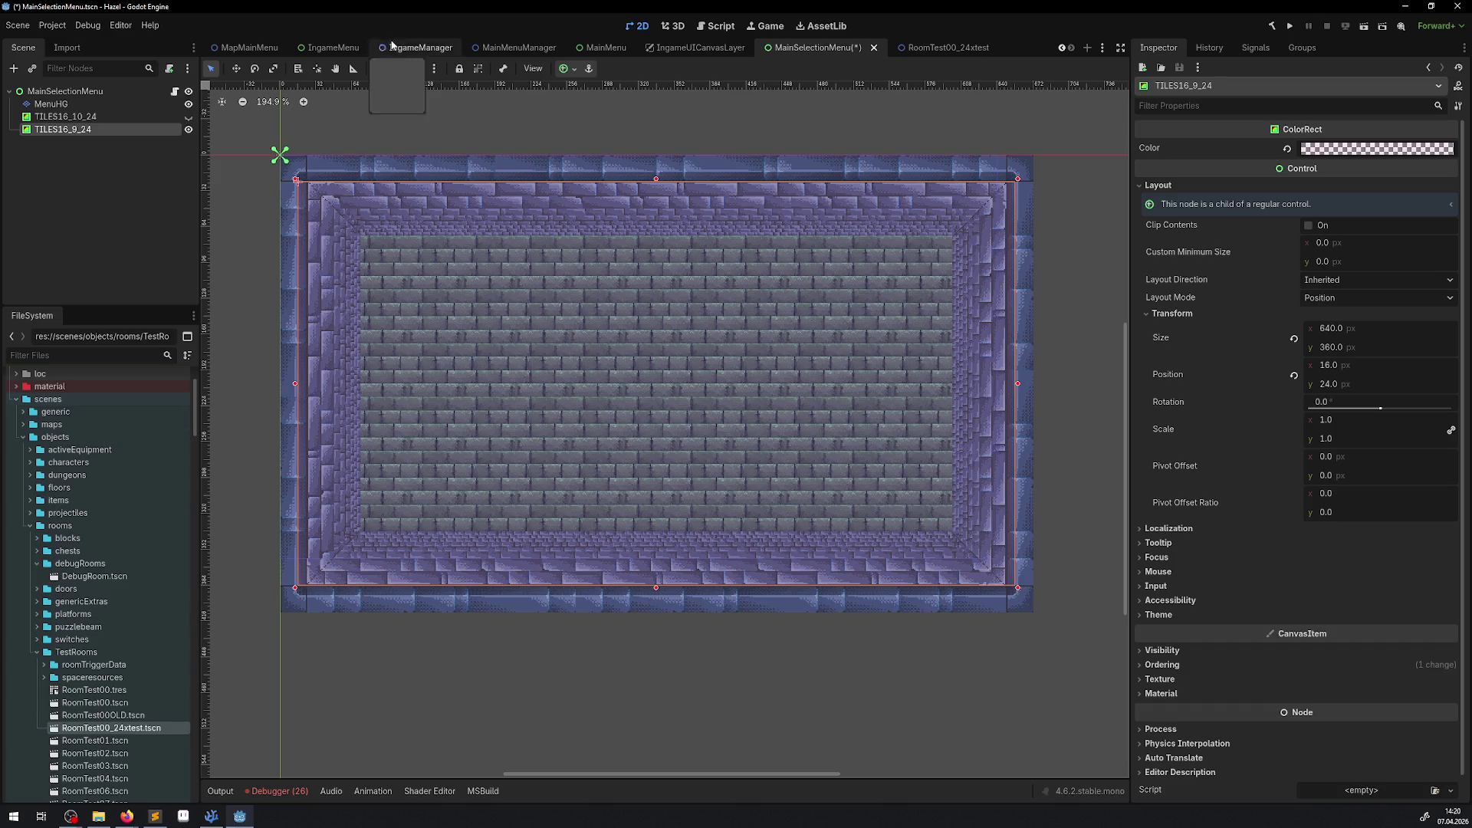
Step: Save MainSelectionMenu and instance MainSelectionMenu.tscn into the MainMenu scene
key(ctrl+s)
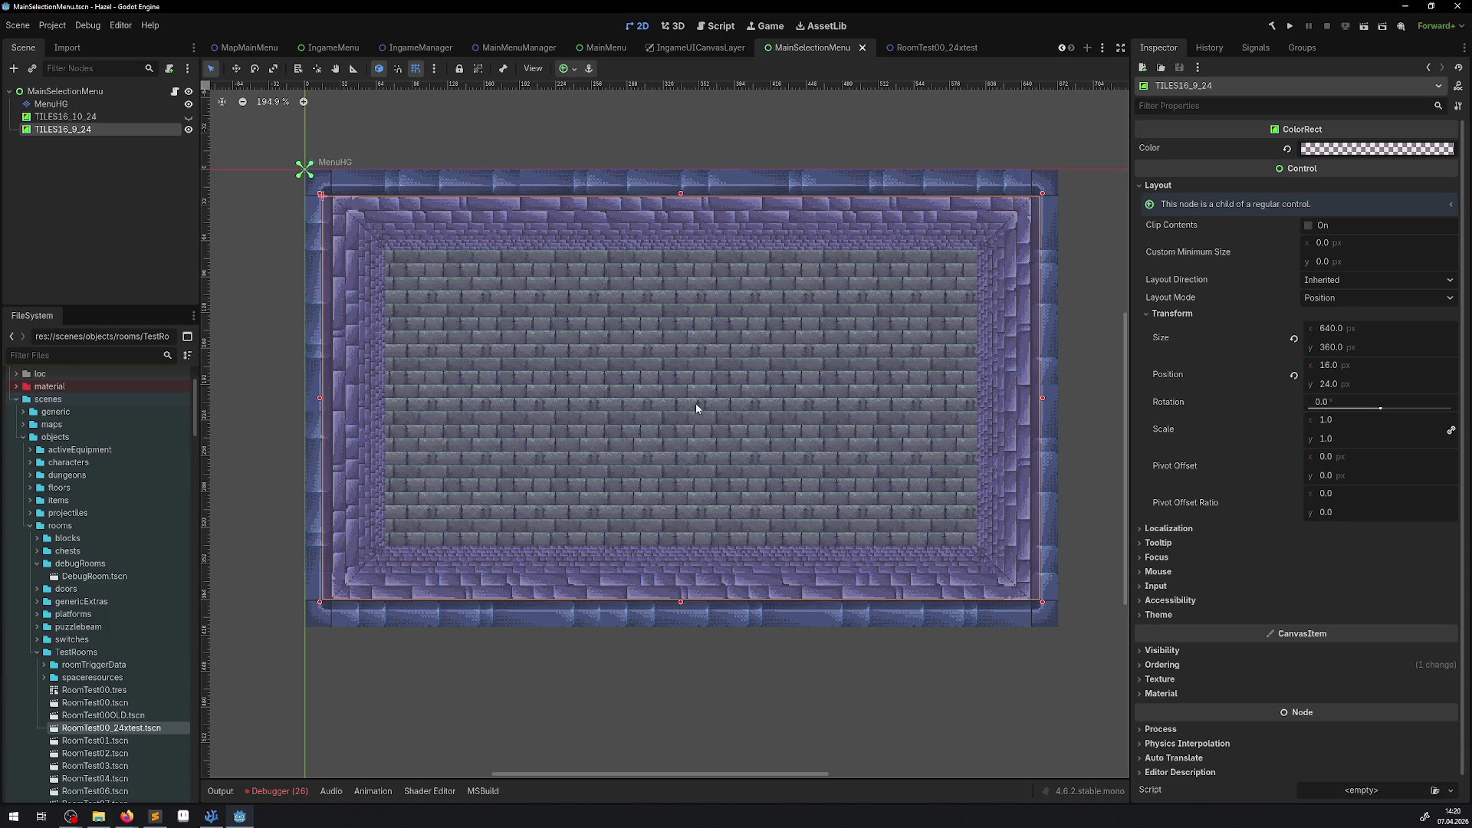
click(597, 48)
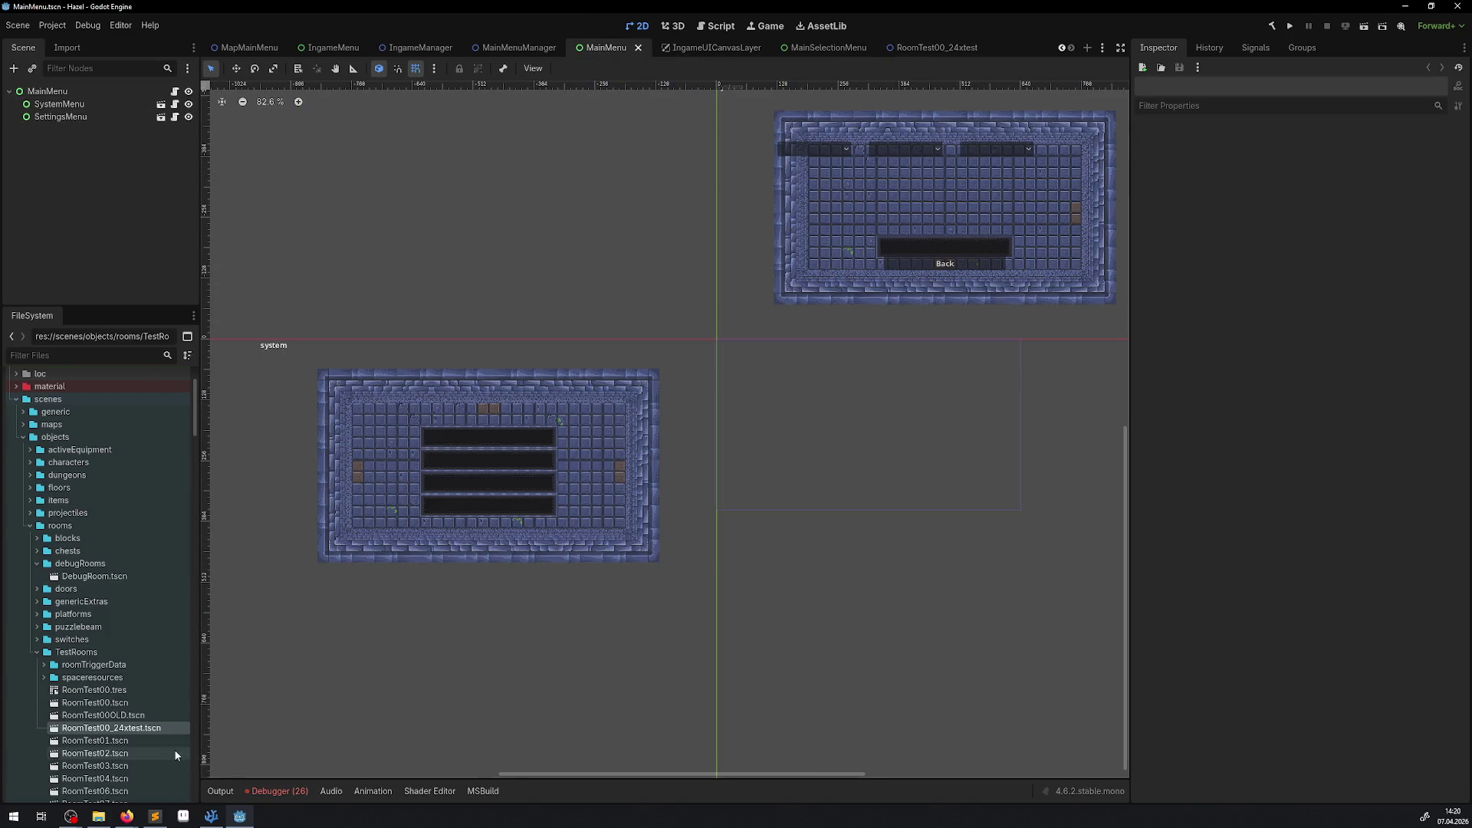
scroll(138, 625, down, 5)
scroll(132, 622, down, 7)
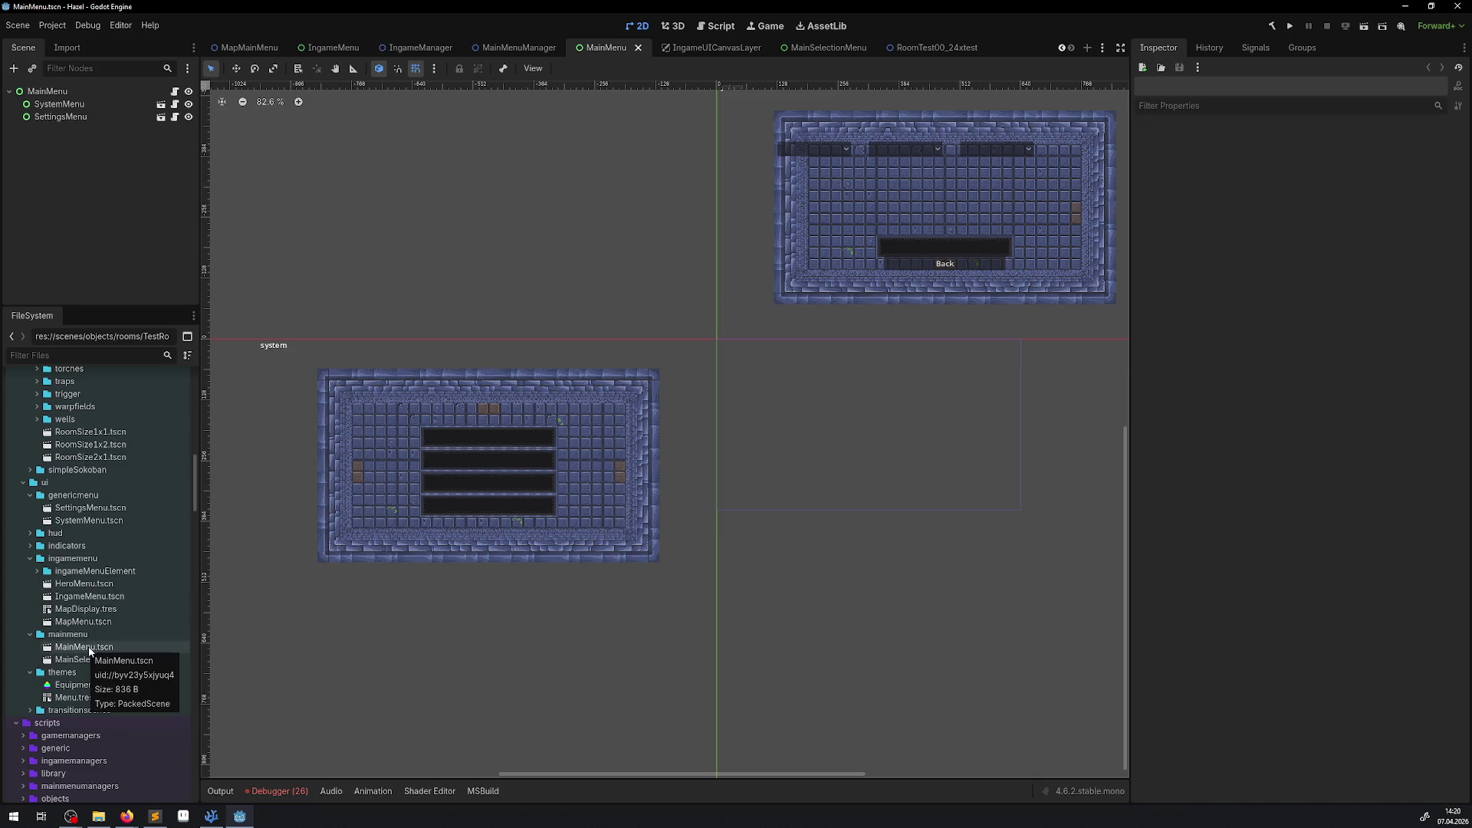
mouse_move(89, 659)
mouse_down()
mouse_move(727, 411)
mouse_move(698, 345)
mouse_move(737, 352)
mouse_move(498, 375)
mouse_move(509, 368)
mouse_up()
Step: Drag the brick menu panel's corner to the origin, save MainMenu, and open RoomTest00_24xtest
scroll(698, 337, up, 2)
scroll(713, 345, down, 4)
scroll(648, 452, up, 10)
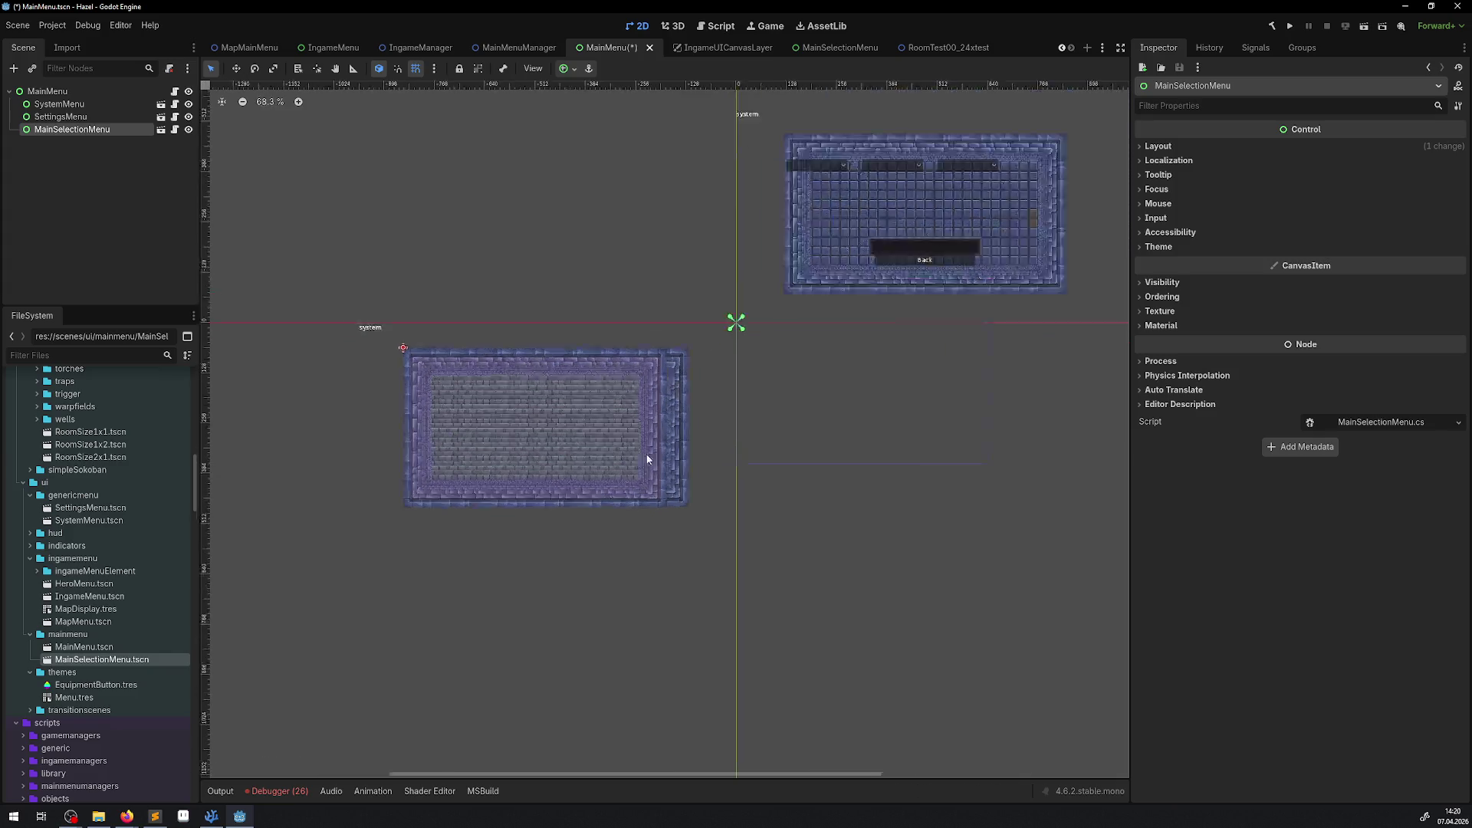
scroll(644, 452, up, 3)
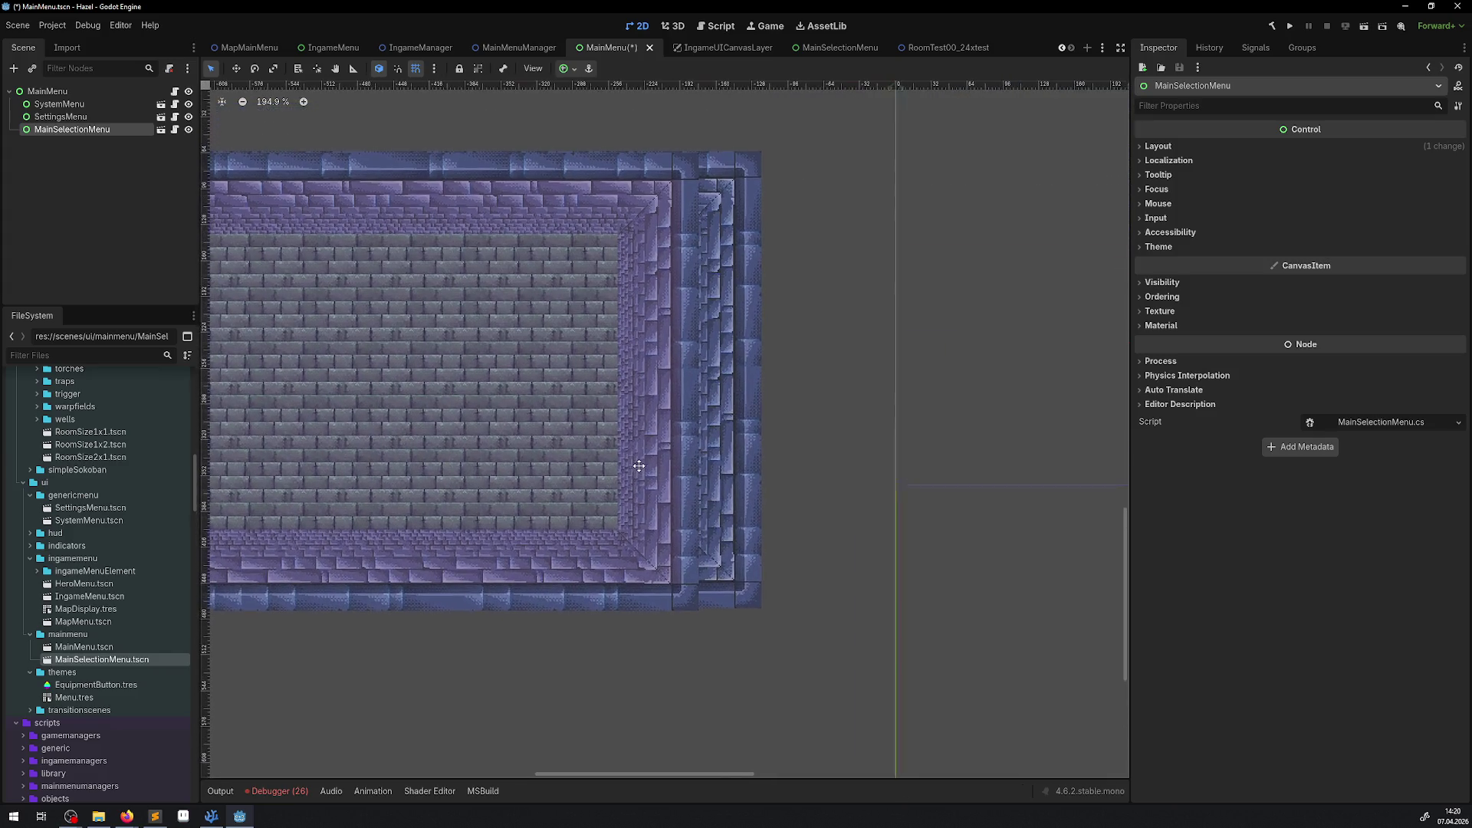
scroll(638, 466, down, 2)
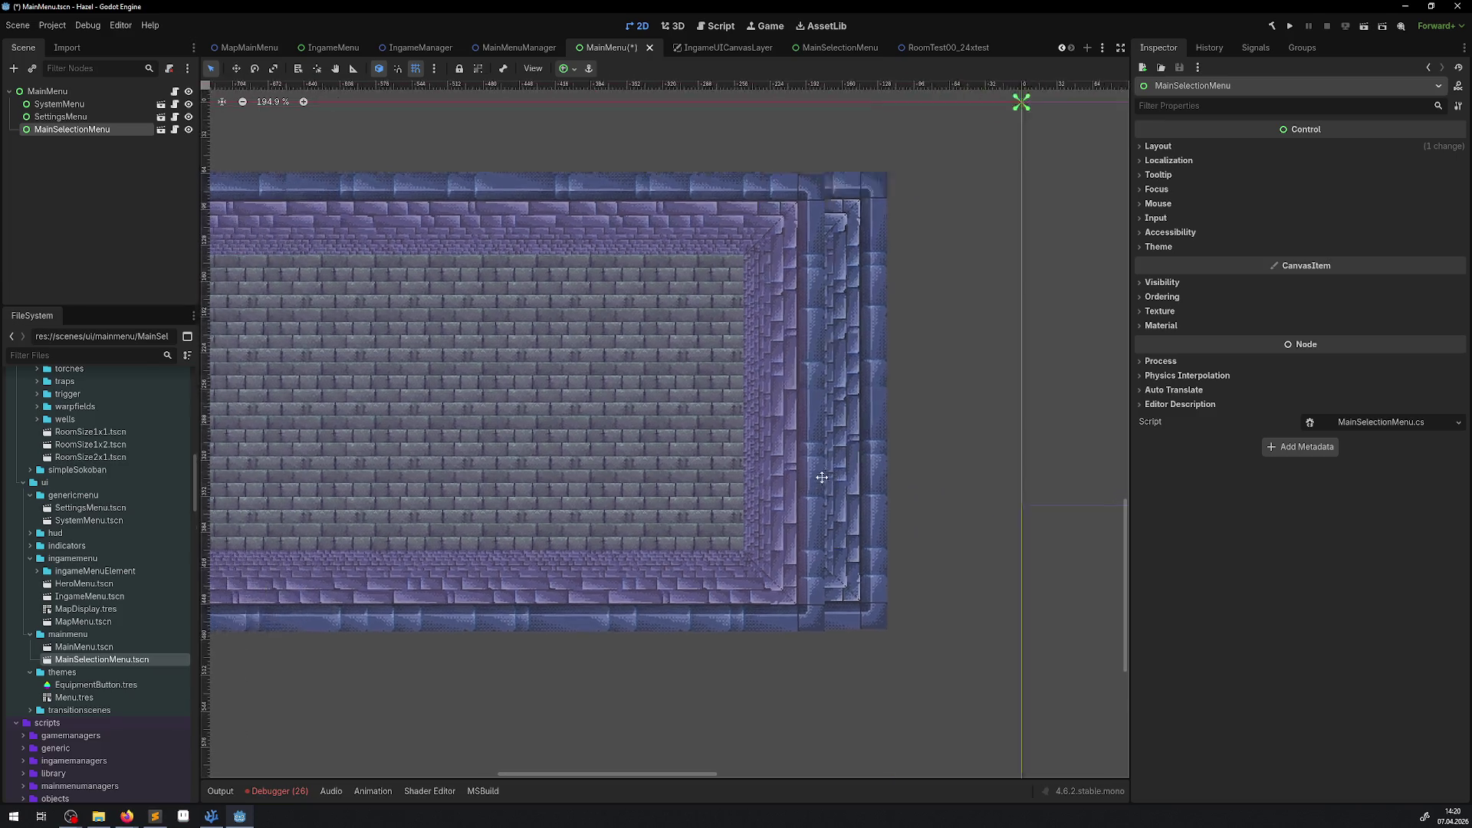
drag(443, 323, 467, 372)
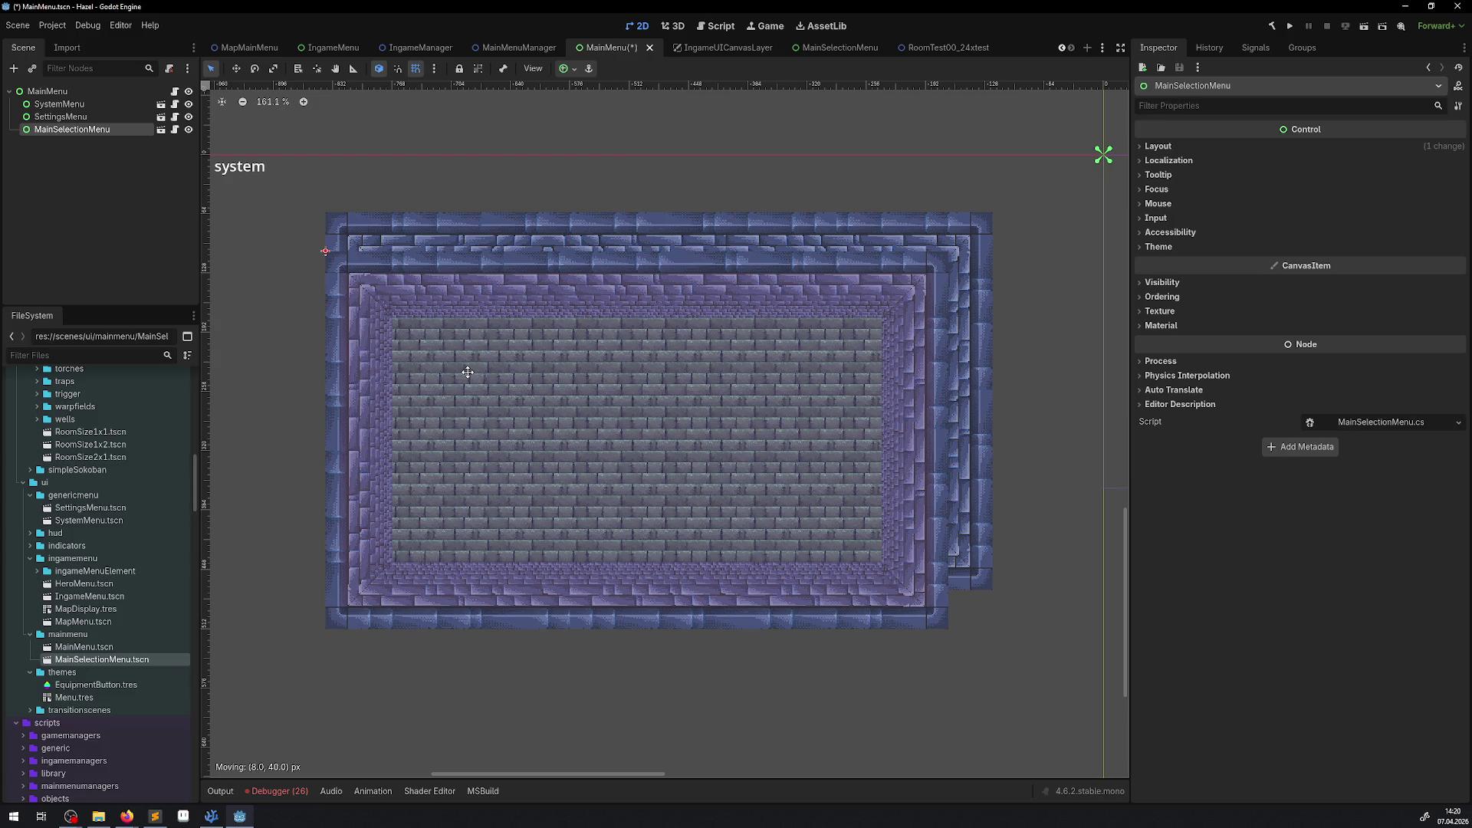
drag(467, 372, 641, 320)
scroll(641, 320, down, 4)
drag(414, 394, 841, 358)
scroll(722, 223, up, 5)
scroll(713, 230, down, 12)
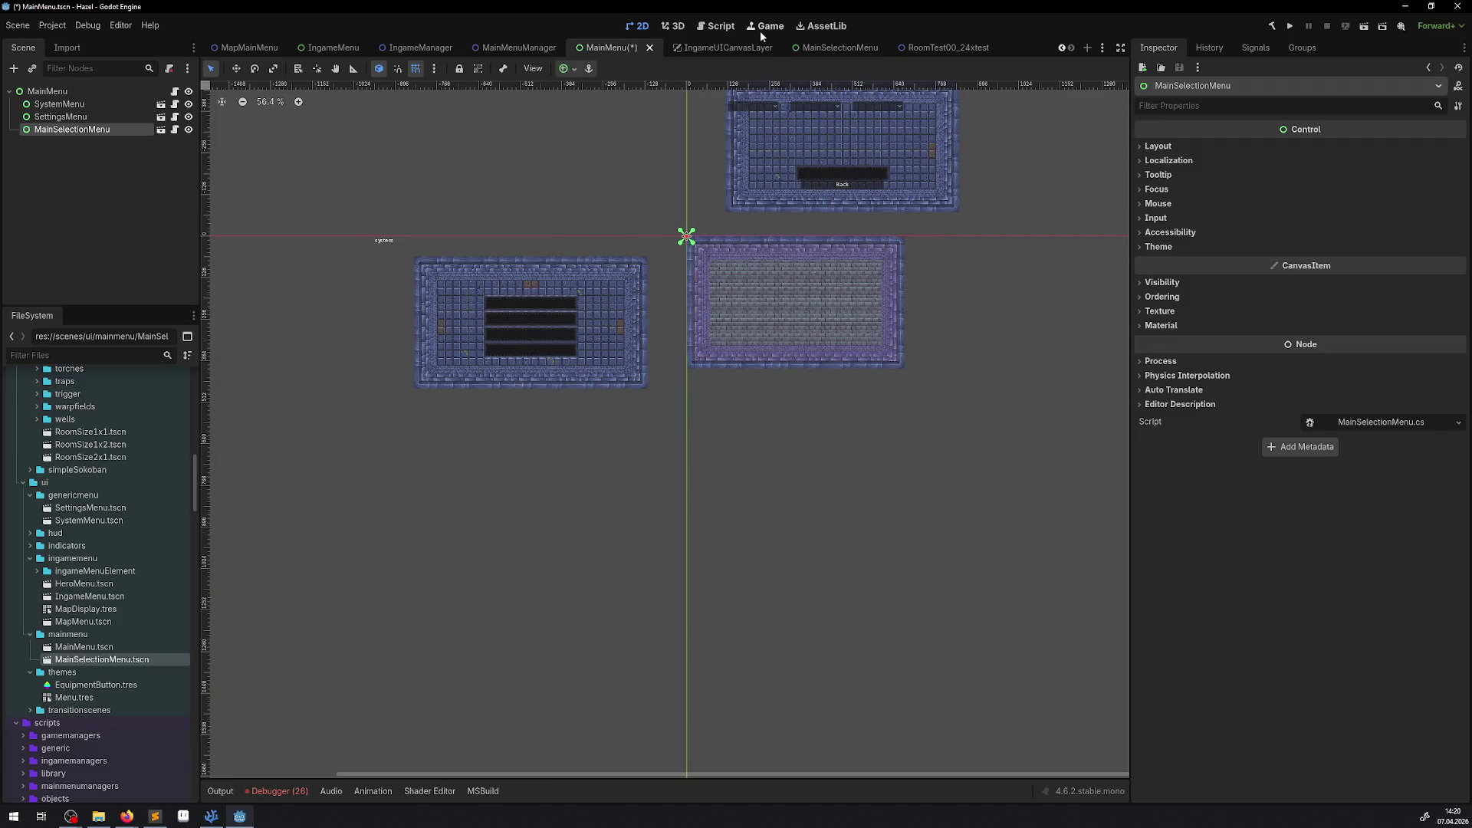
key(ctrl+s)
click(926, 47)
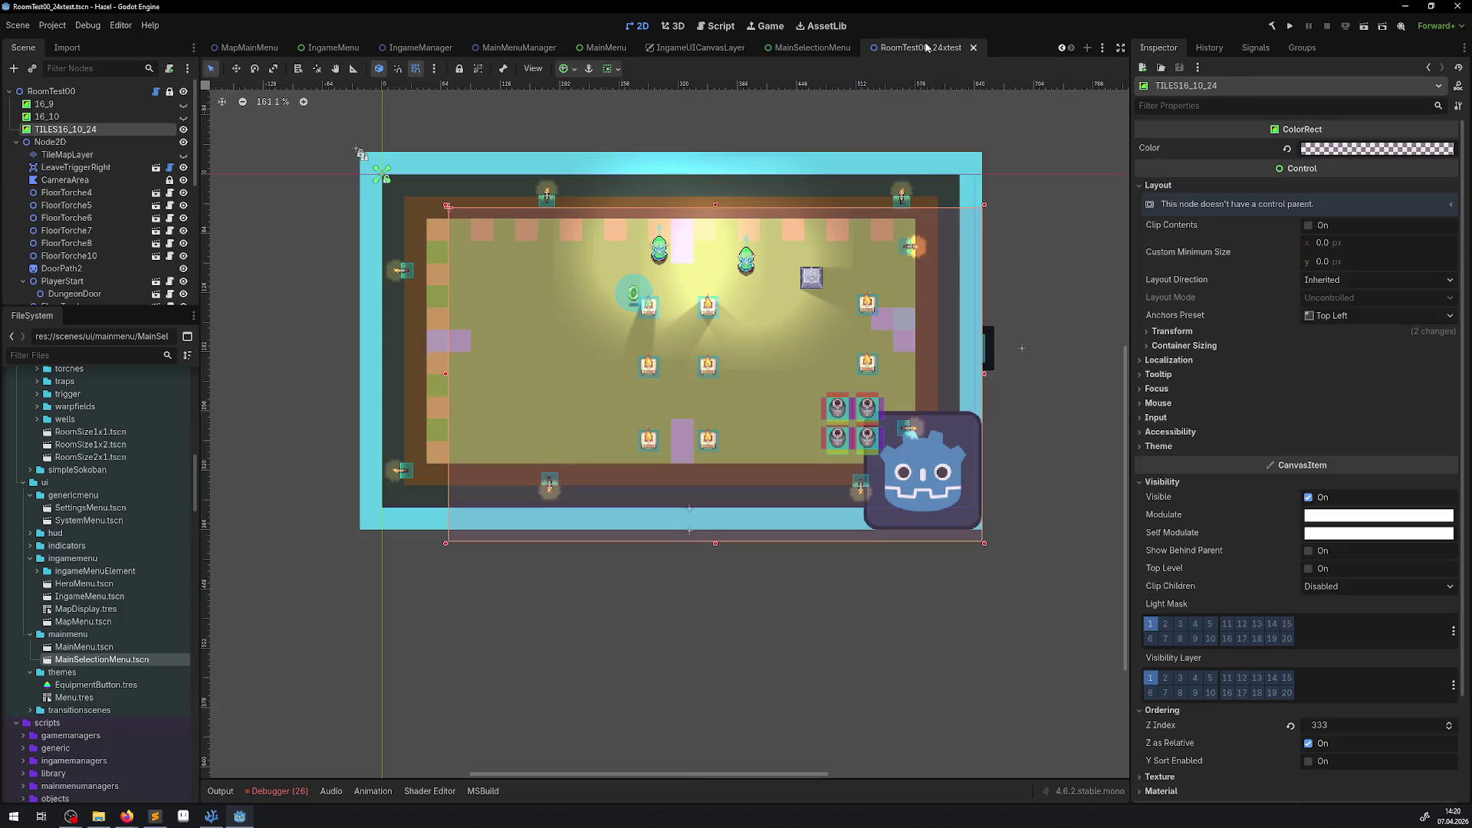
Step: Switch to the MainSelectionMenu scene showing the TILES16_9_24 overlay
click(820, 48)
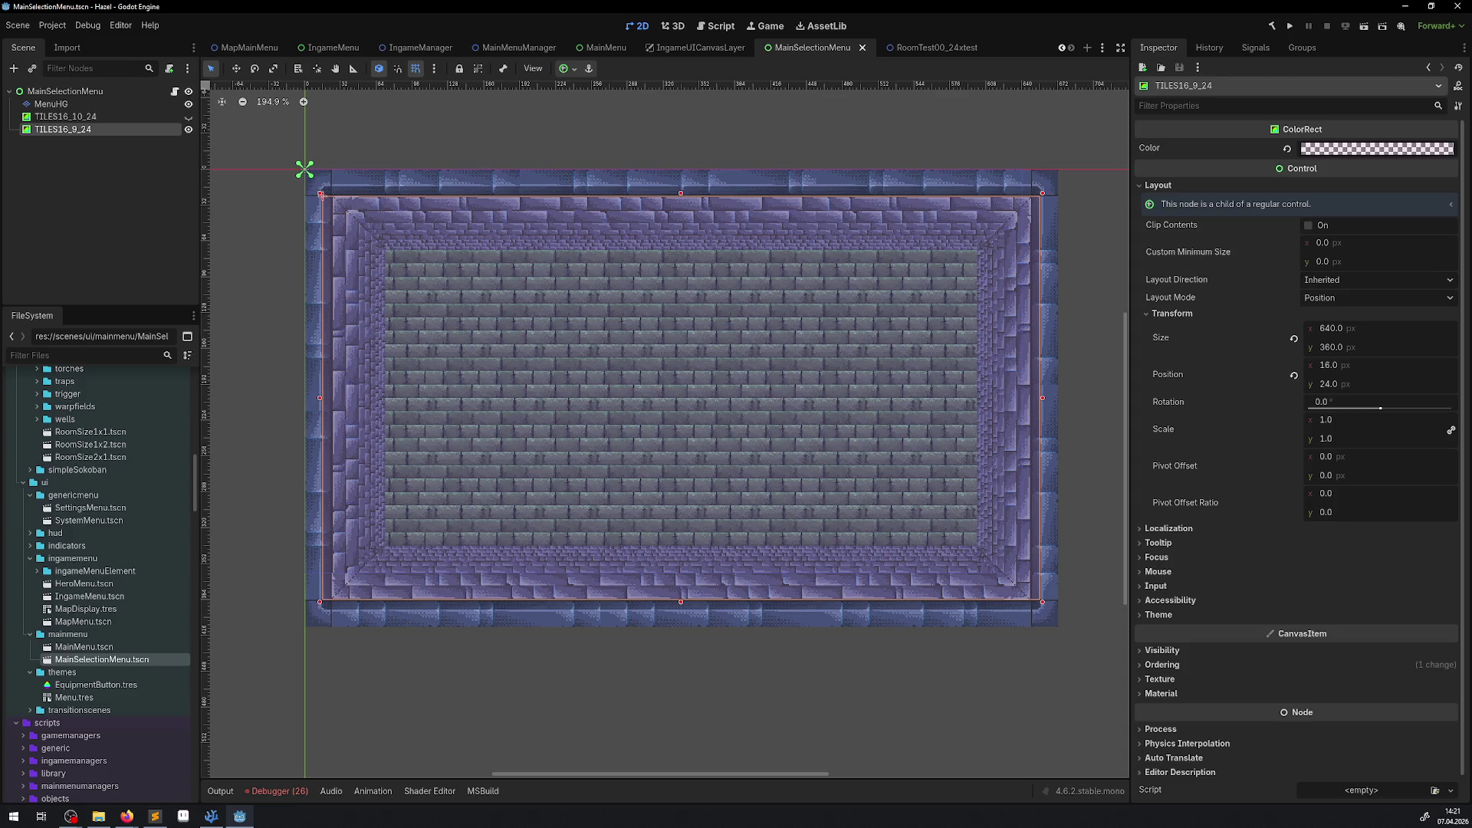
key(alt+Tab)
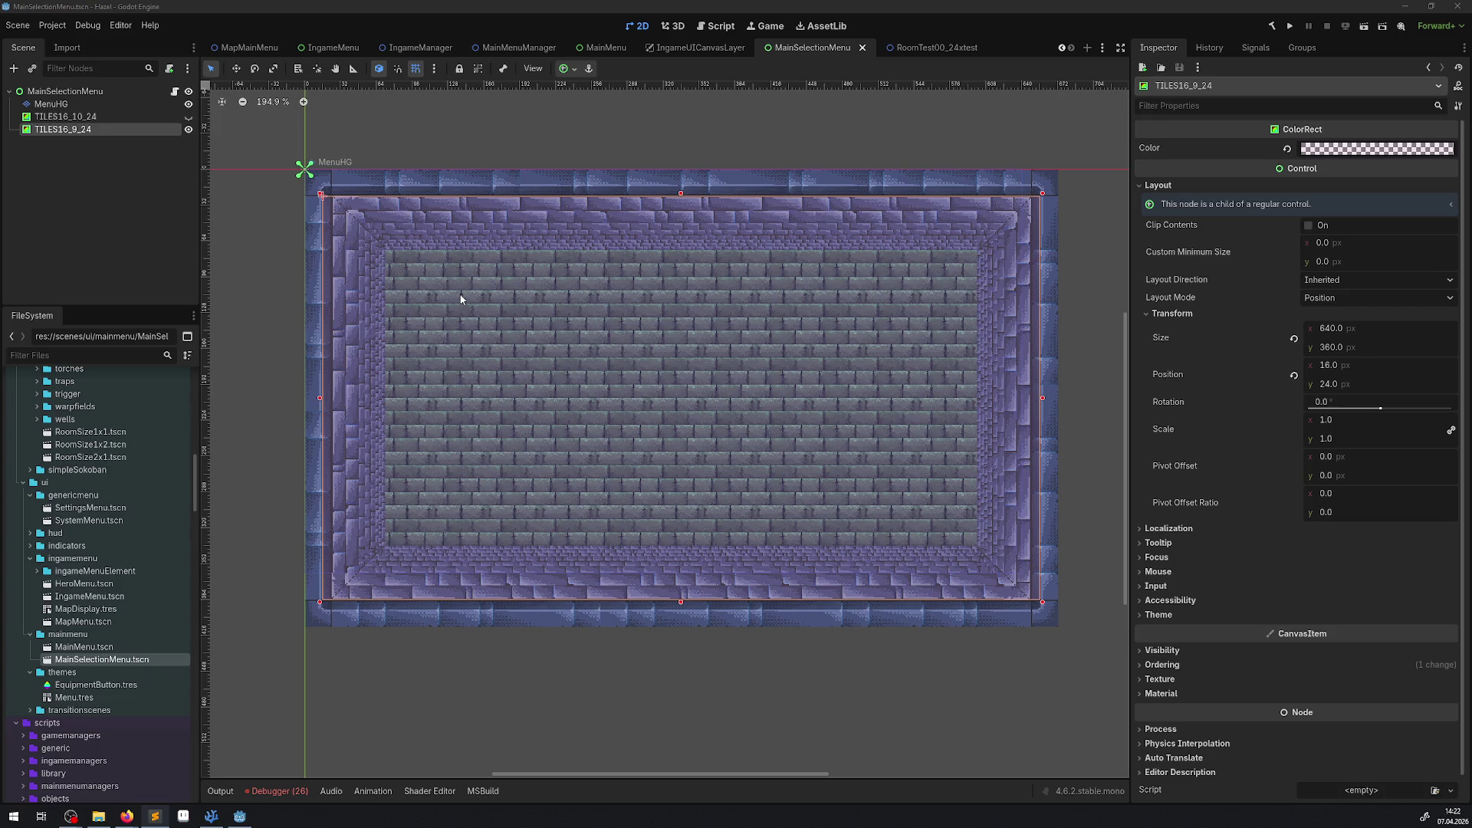
Step: Reset TILES16_9_24's x to 0, select MenuHG, and pick up the right-wall tile column
key(Left)
key(Left)
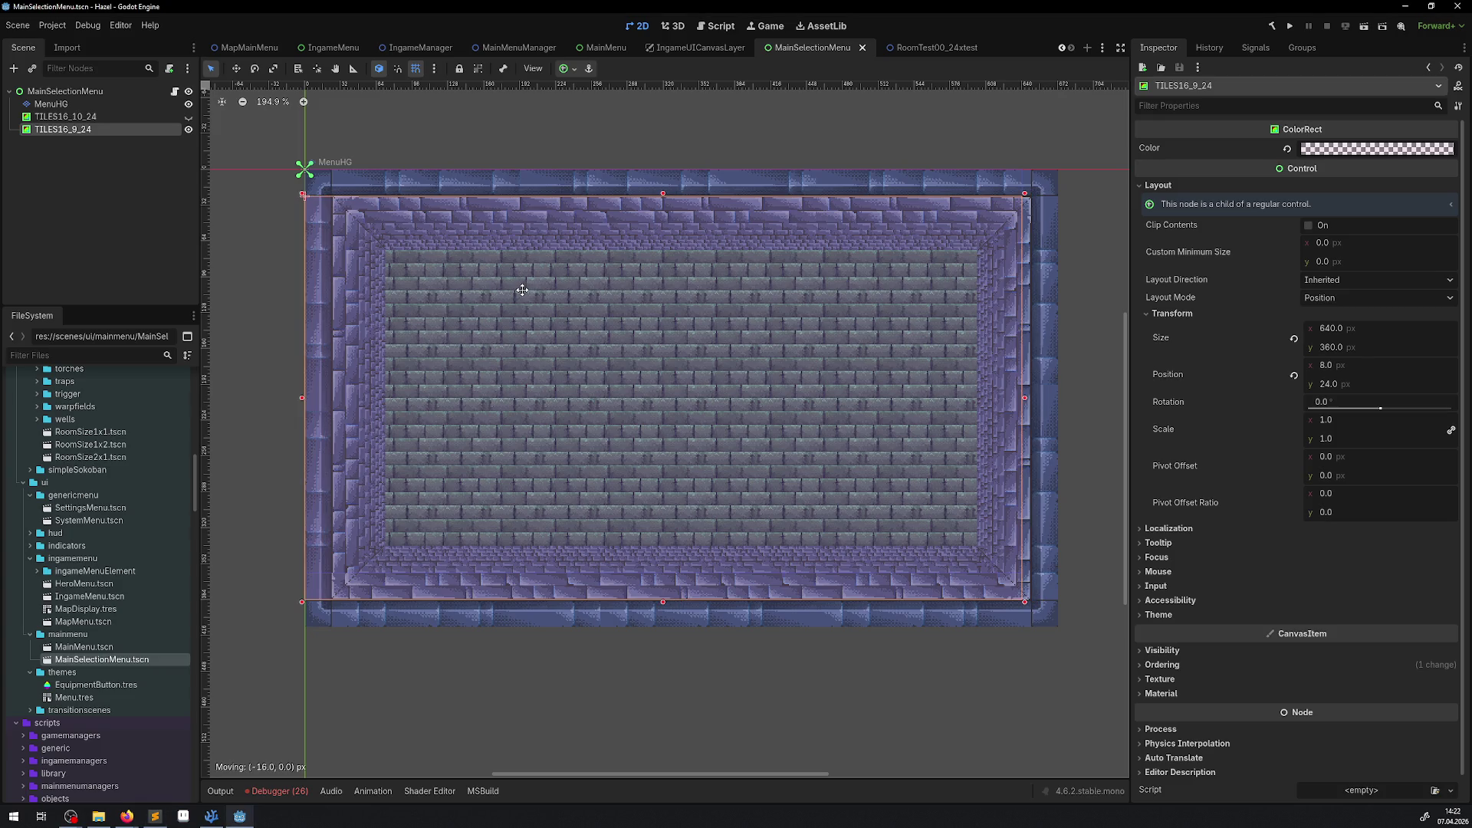
click(86, 104)
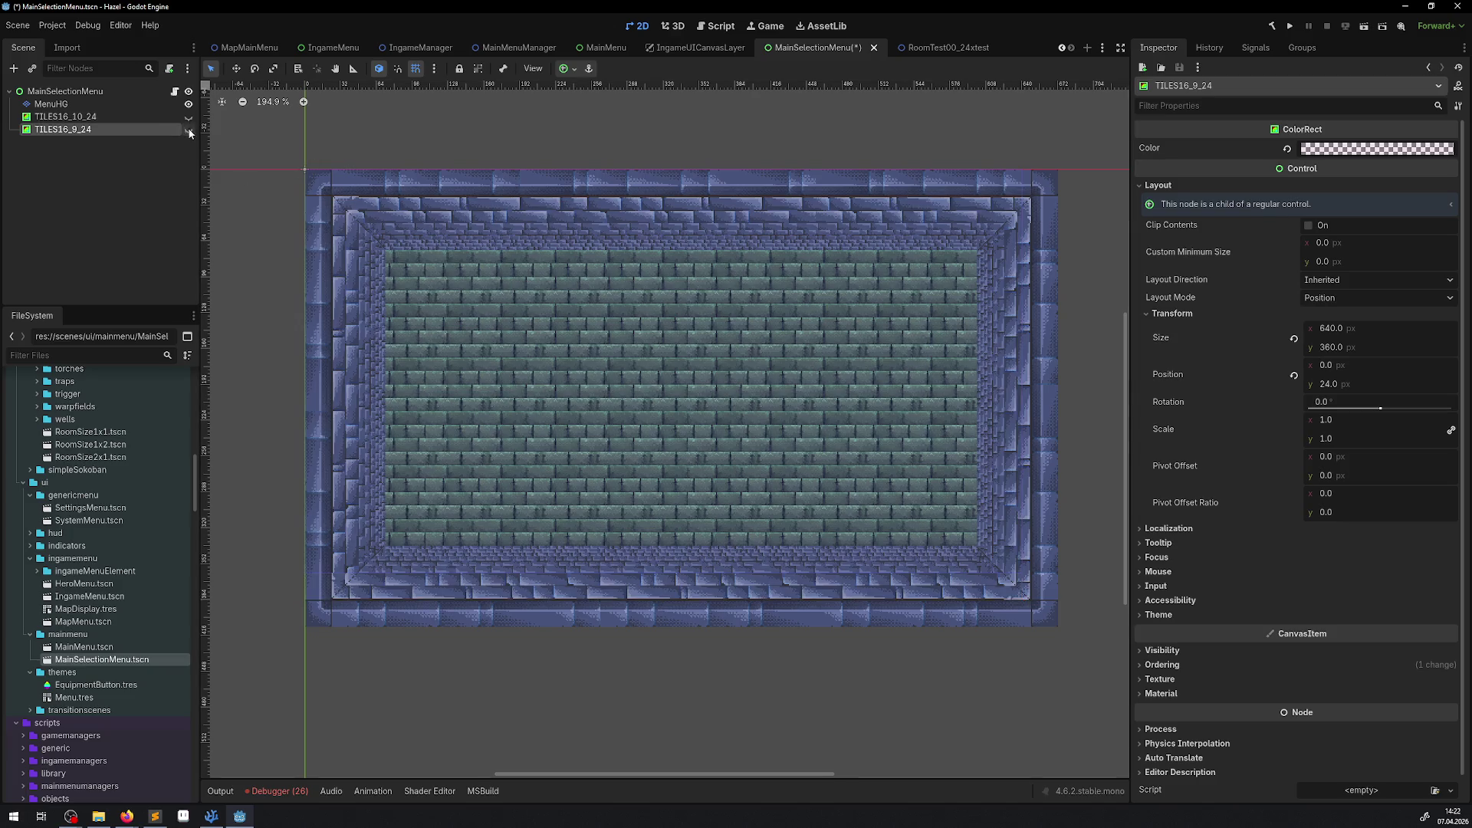
right_click(86, 104)
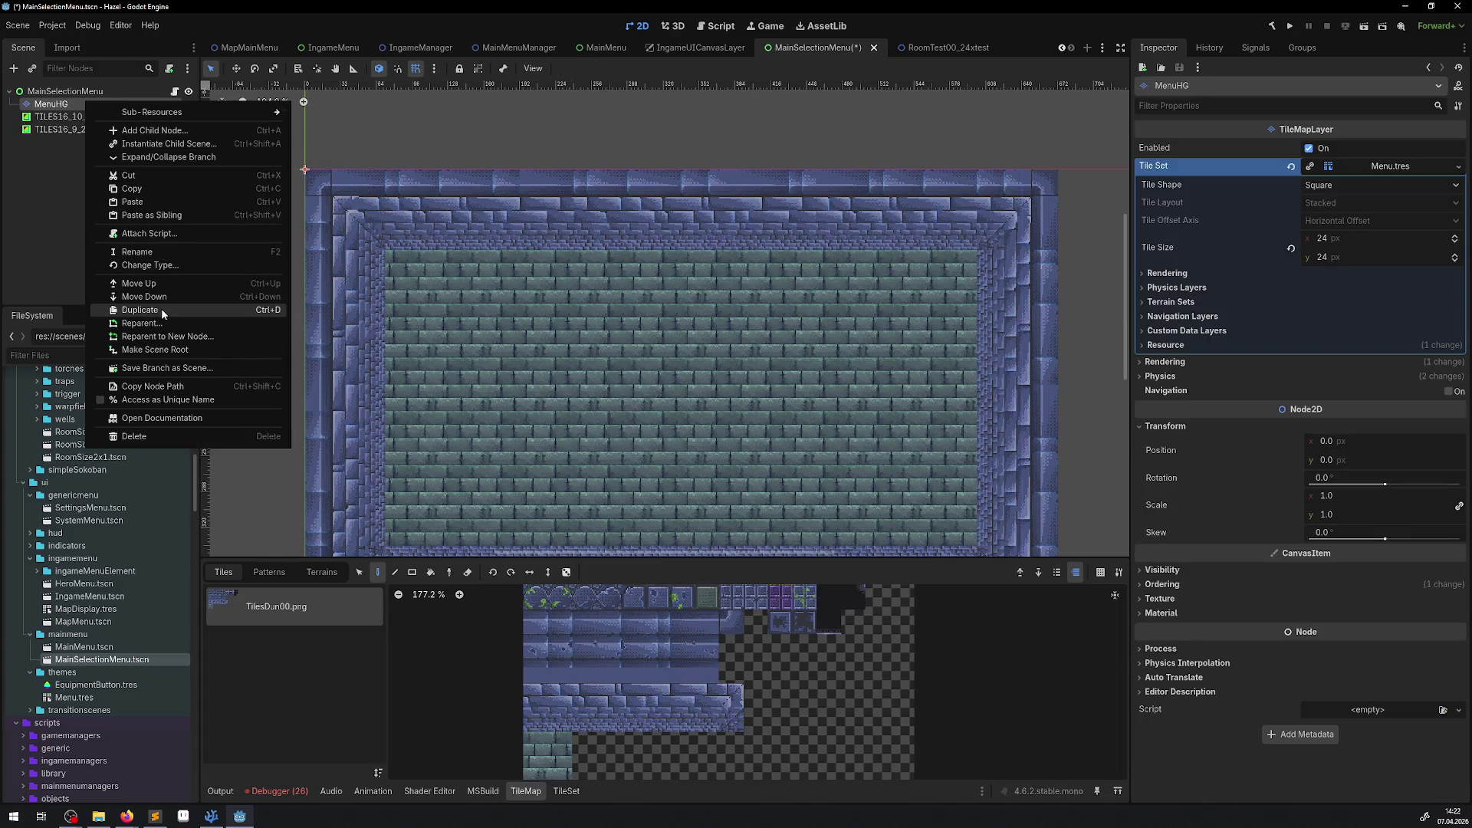
click(52, 196)
drag(690, 383, 535, 277)
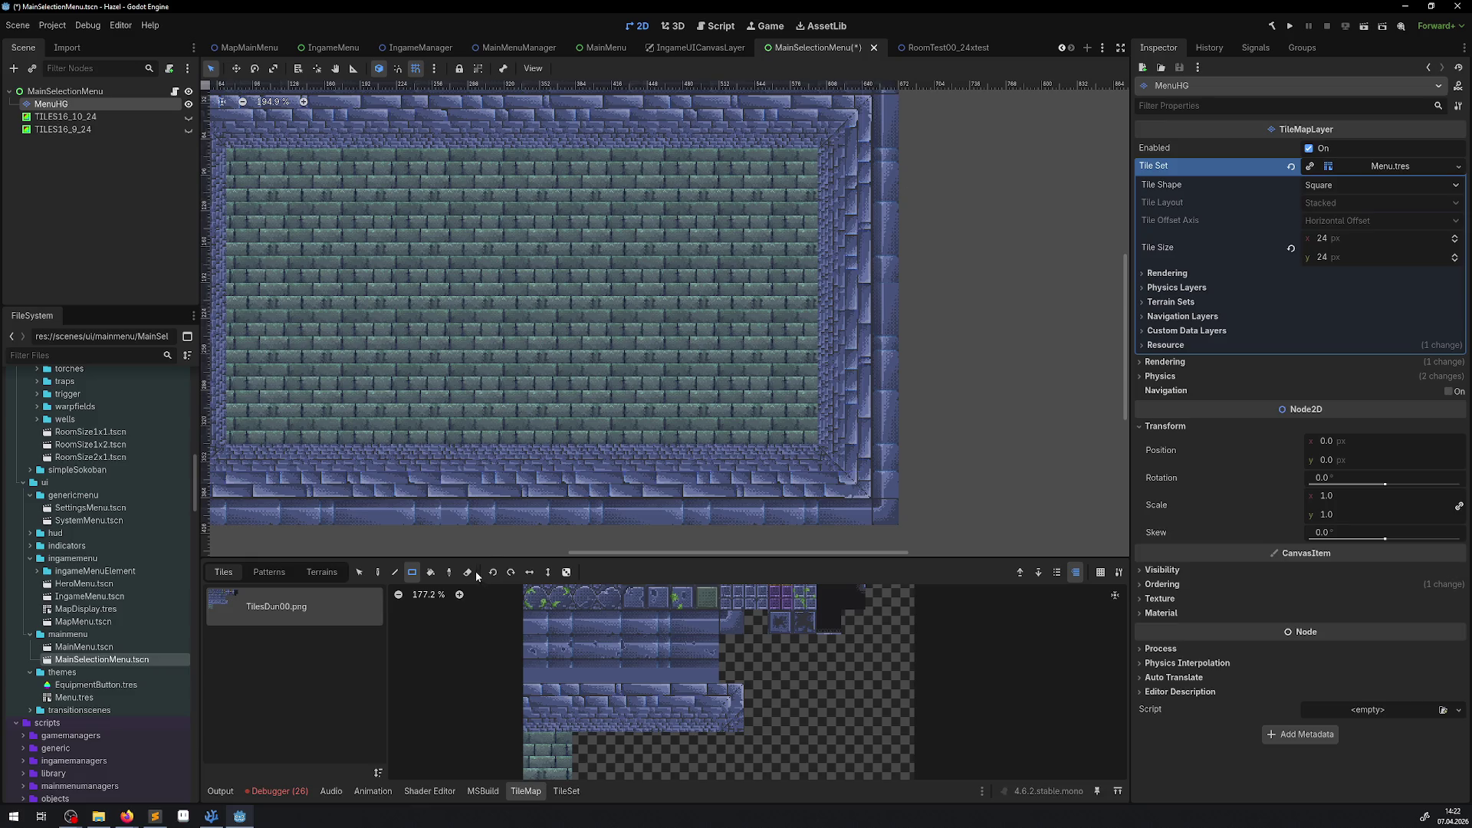
click(448, 572)
drag(881, 512, 824, 11)
scroll(953, 199, down, 1)
scroll(953, 199, down, 1)
Step: Paint the right wall one column inward and rect-erase the outermost right column
click(378, 572)
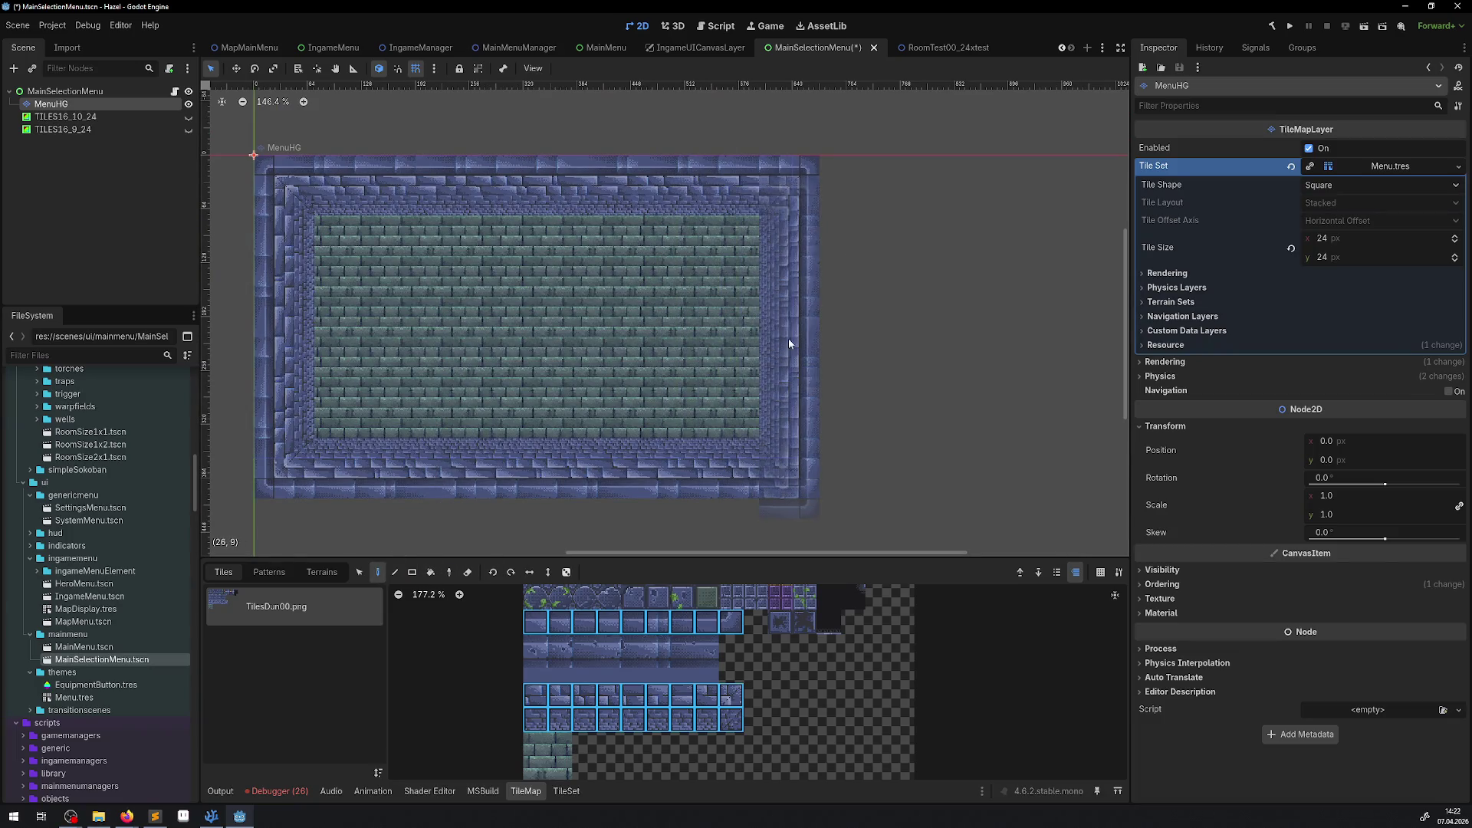
click(771, 324)
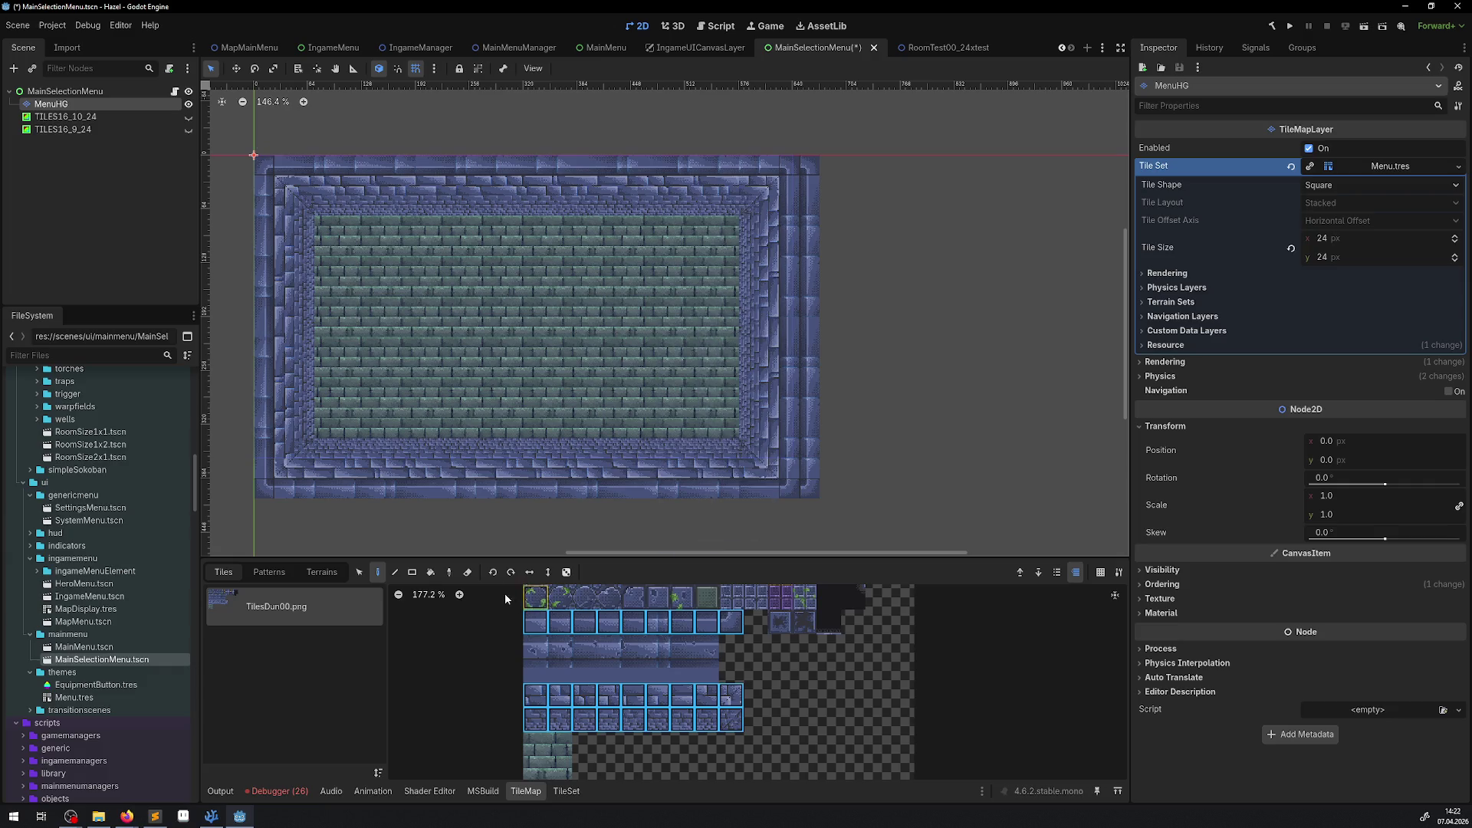
click(414, 571)
click(467, 572)
drag(809, 490, 822, 101)
scroll(673, 275, left, 1)
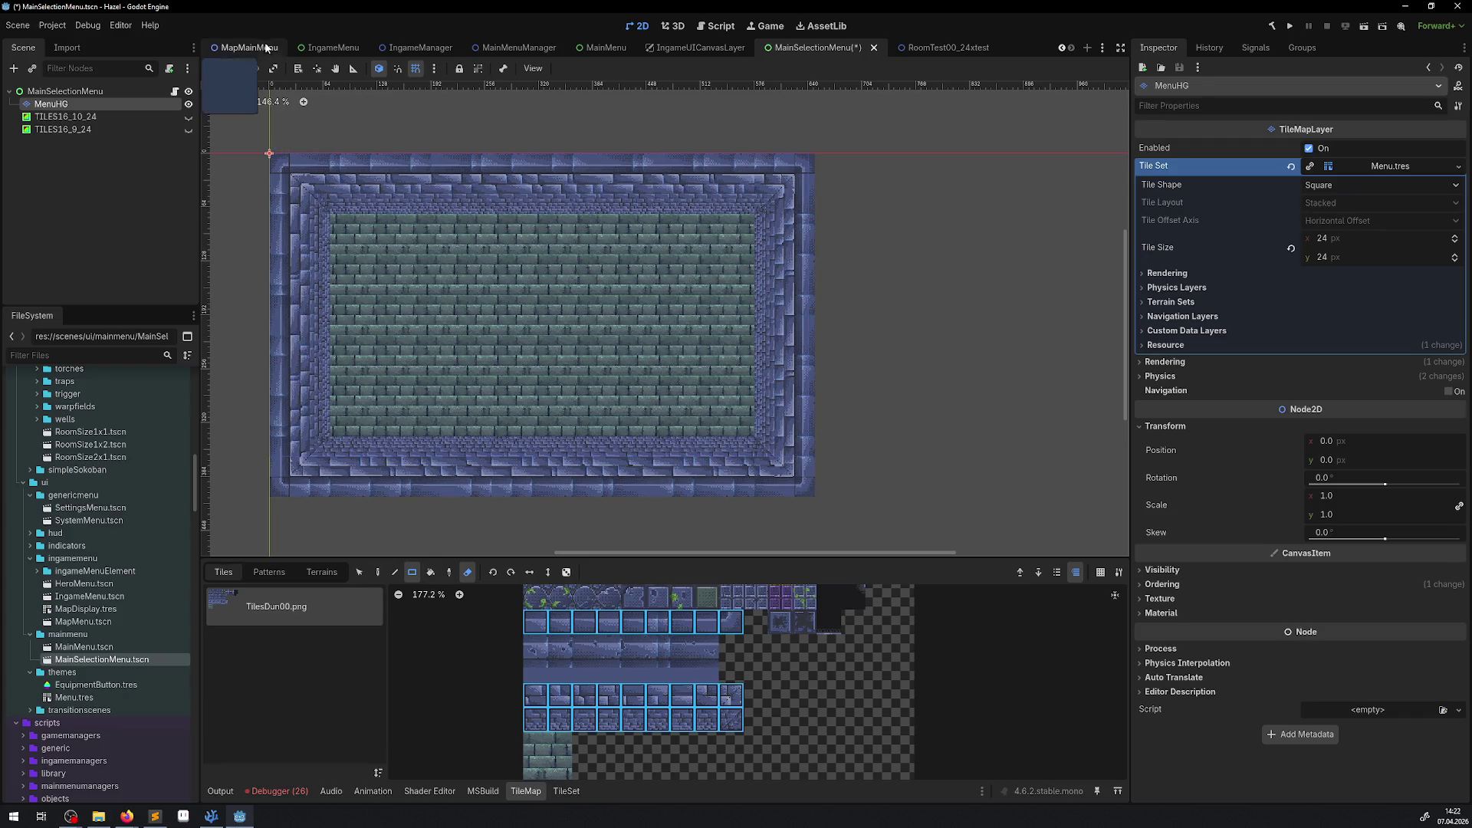
Step: Measure the room with the ruler, finding the inner brick floor spans 256 px vertically
click(353, 68)
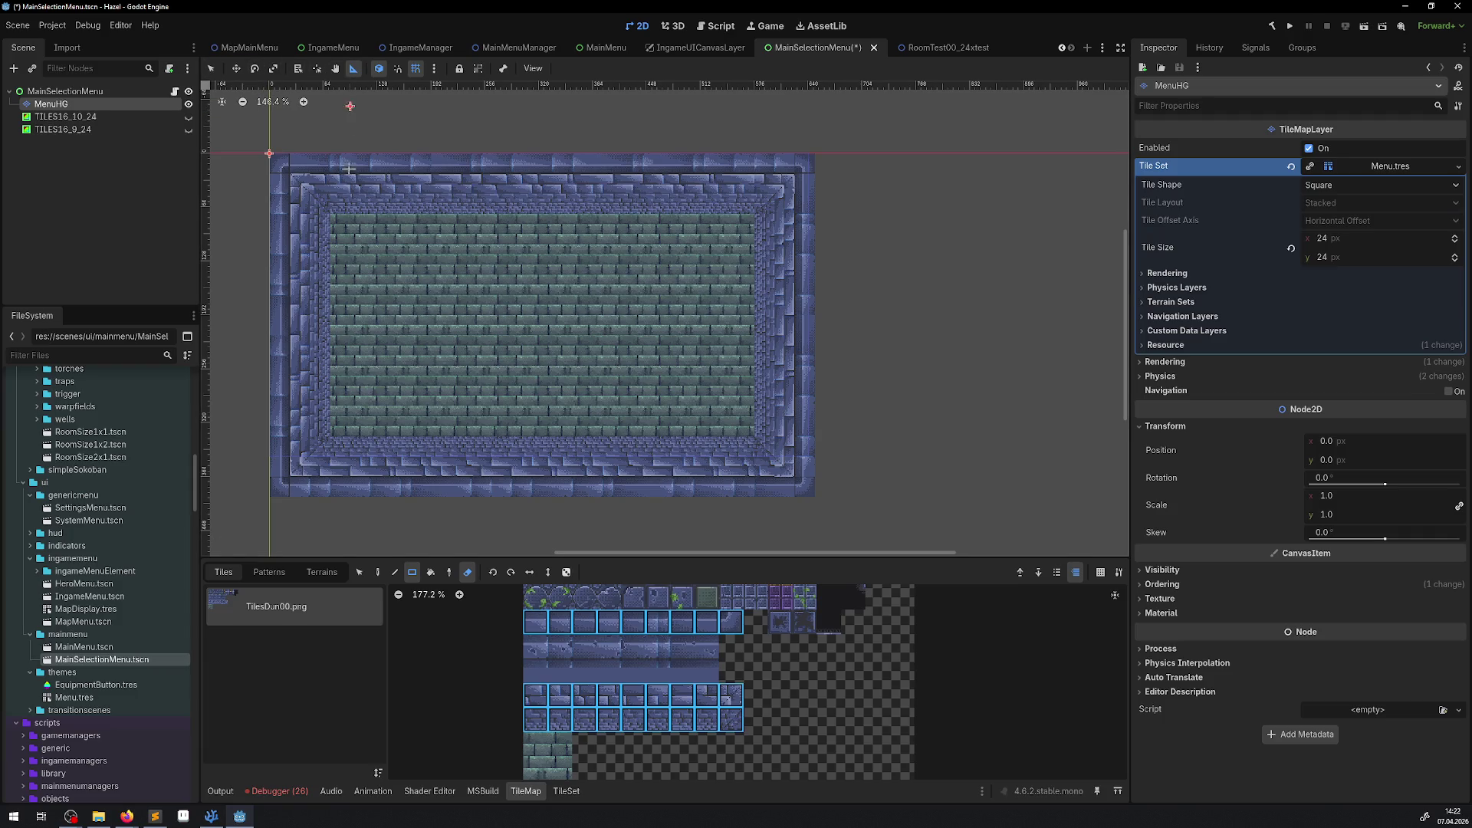
mouse_move(325, 229)
mouse_down()
mouse_move(790, 233)
mouse_move(755, 229)
mouse_up()
key(alt+Tab)
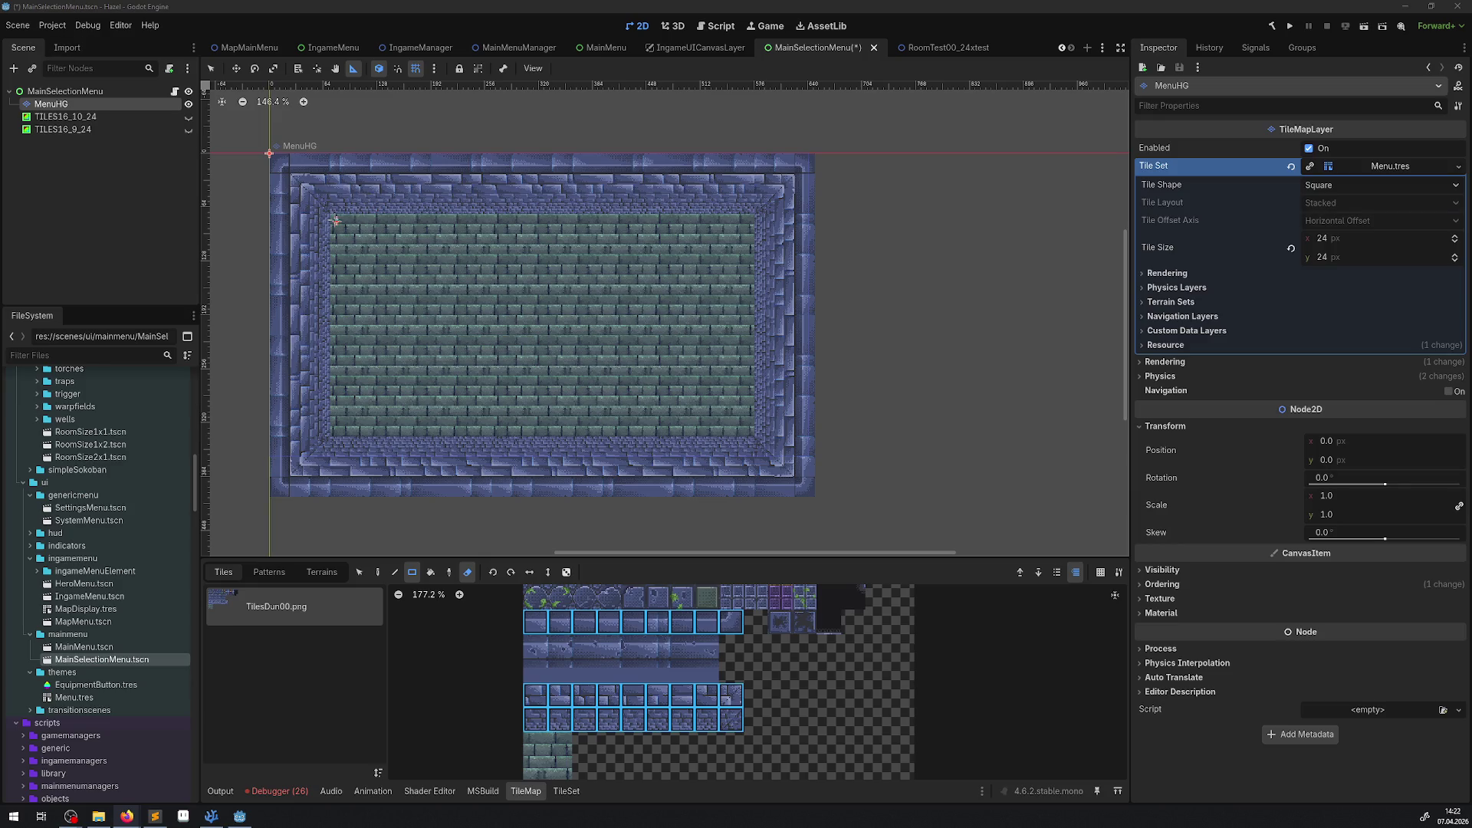
drag(336, 215, 338, 437)
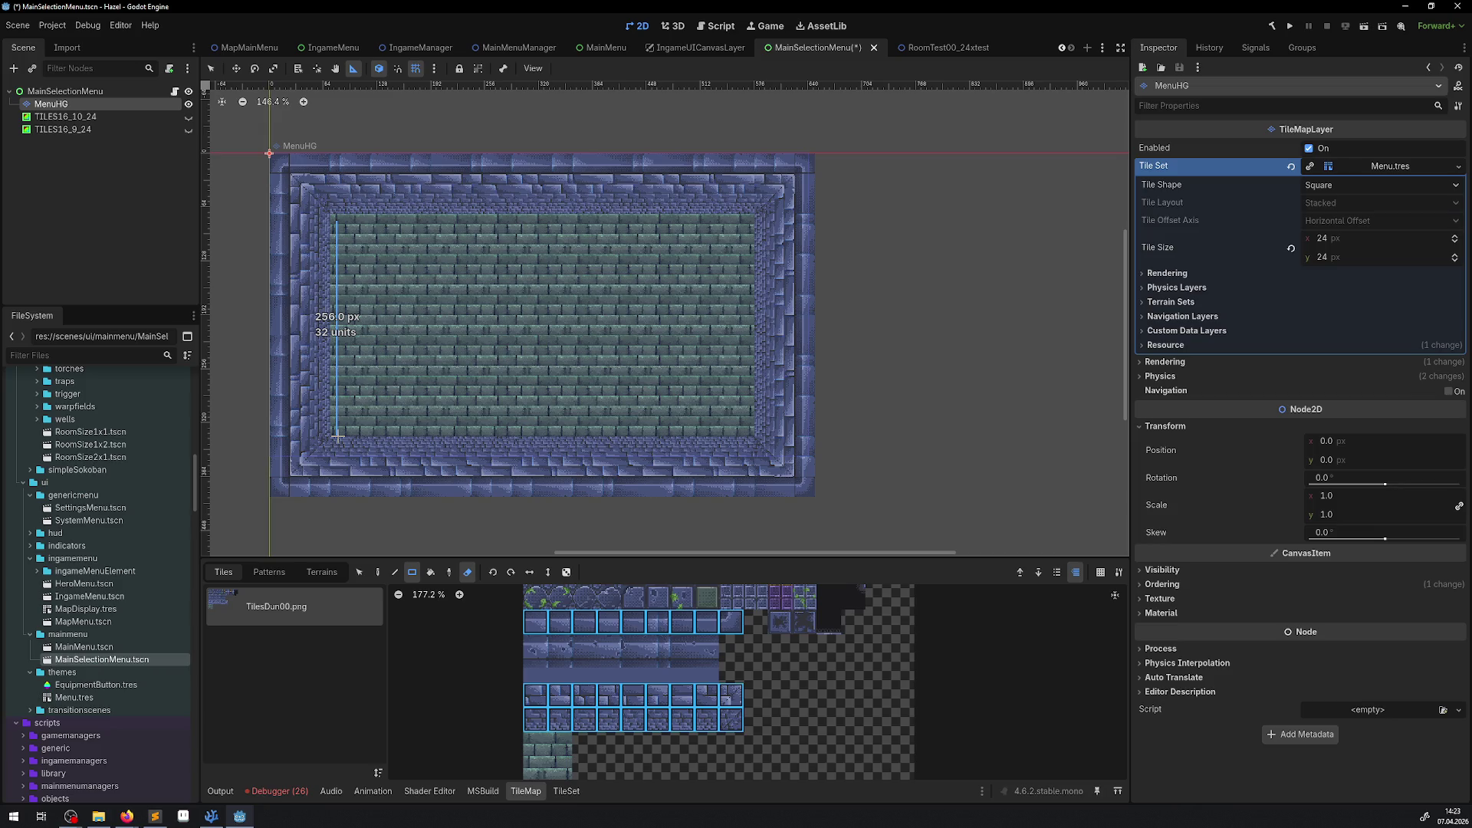
Step: Remeasure the floor height, make TILES16_10_24 visible, and select it with the Move tool
drag(336, 212, 337, 437)
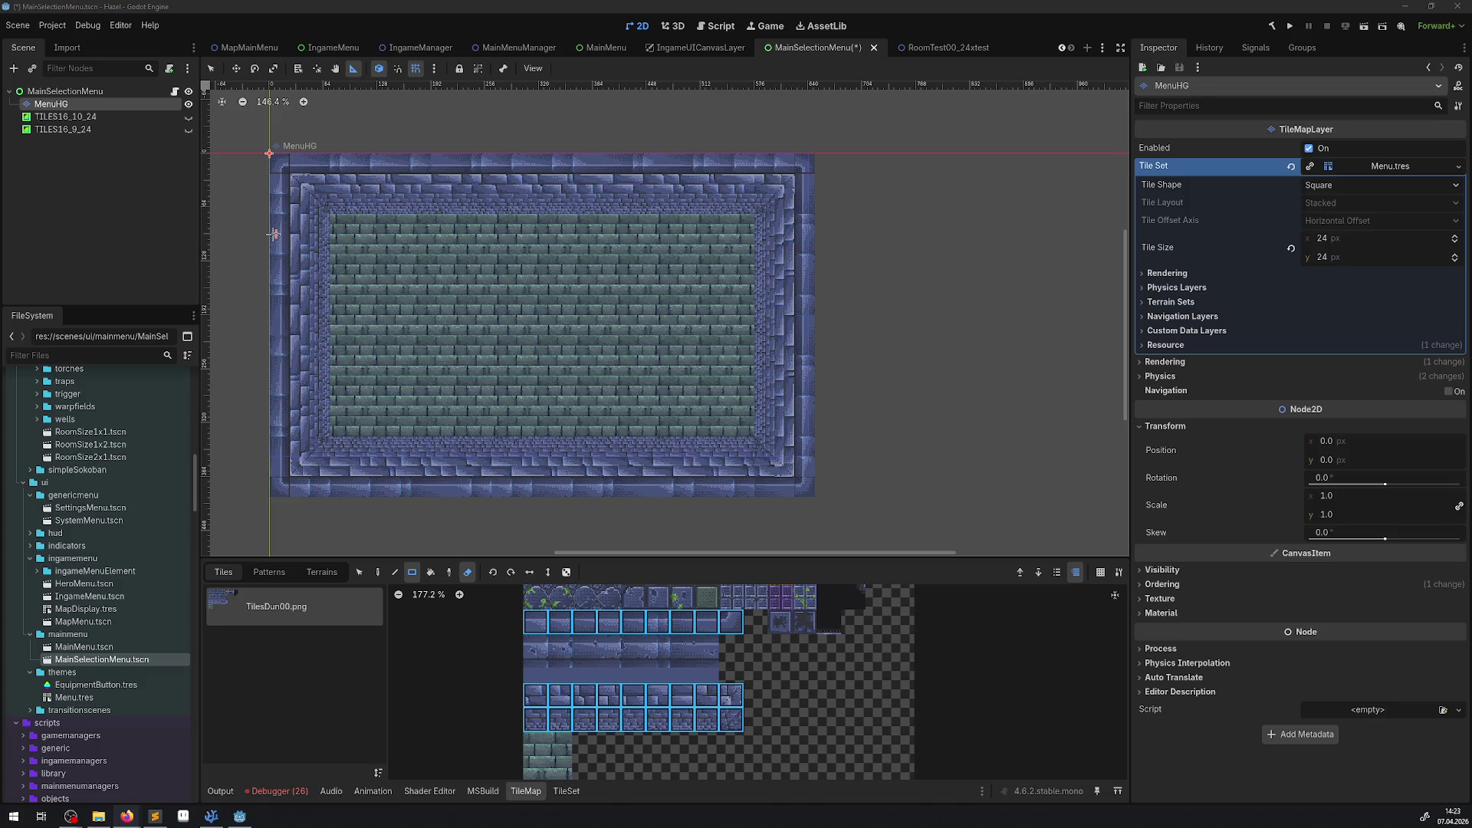
click(187, 117)
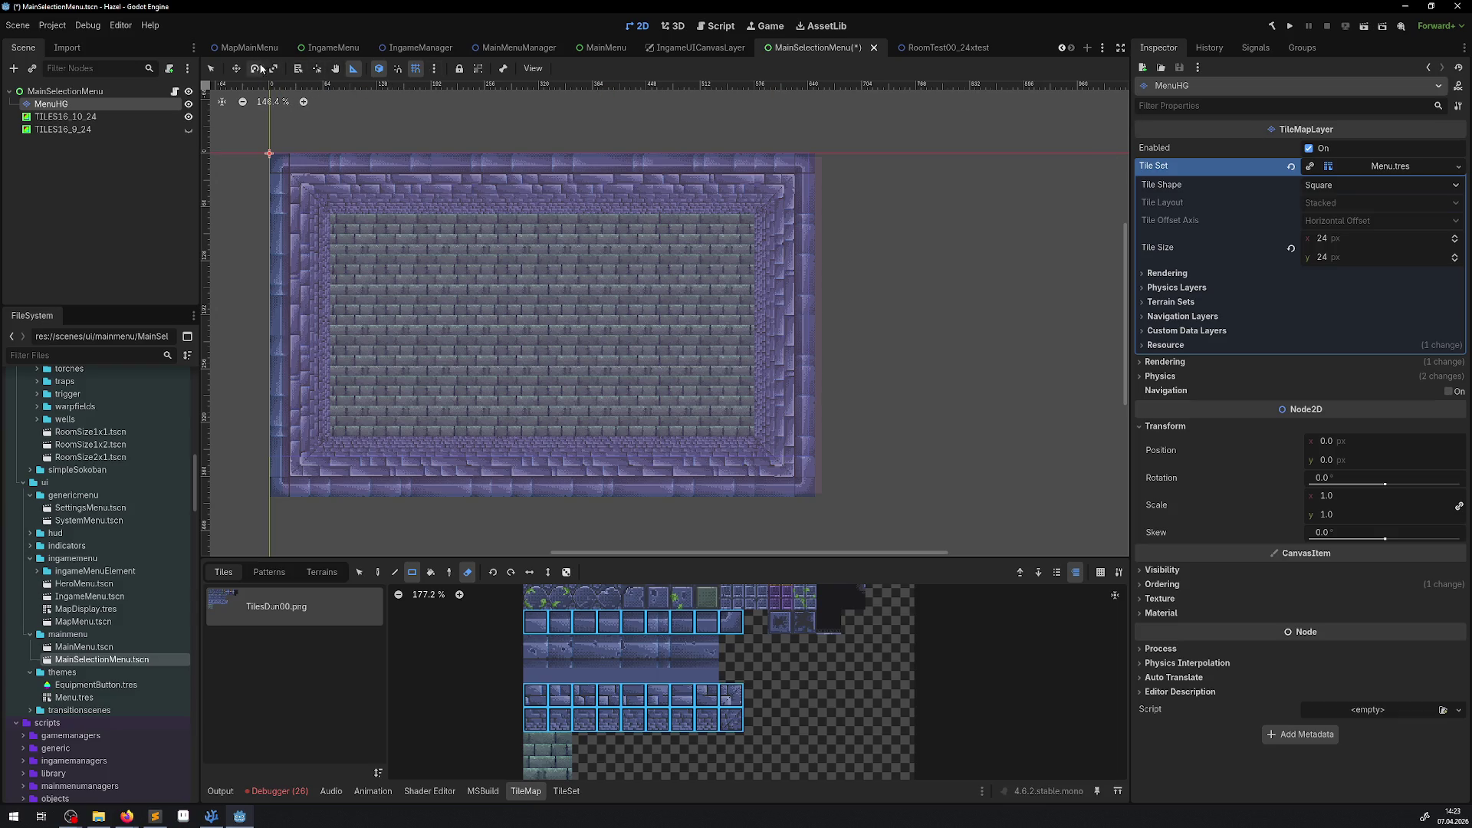
click(236, 69)
drag(445, 310, 446, 308)
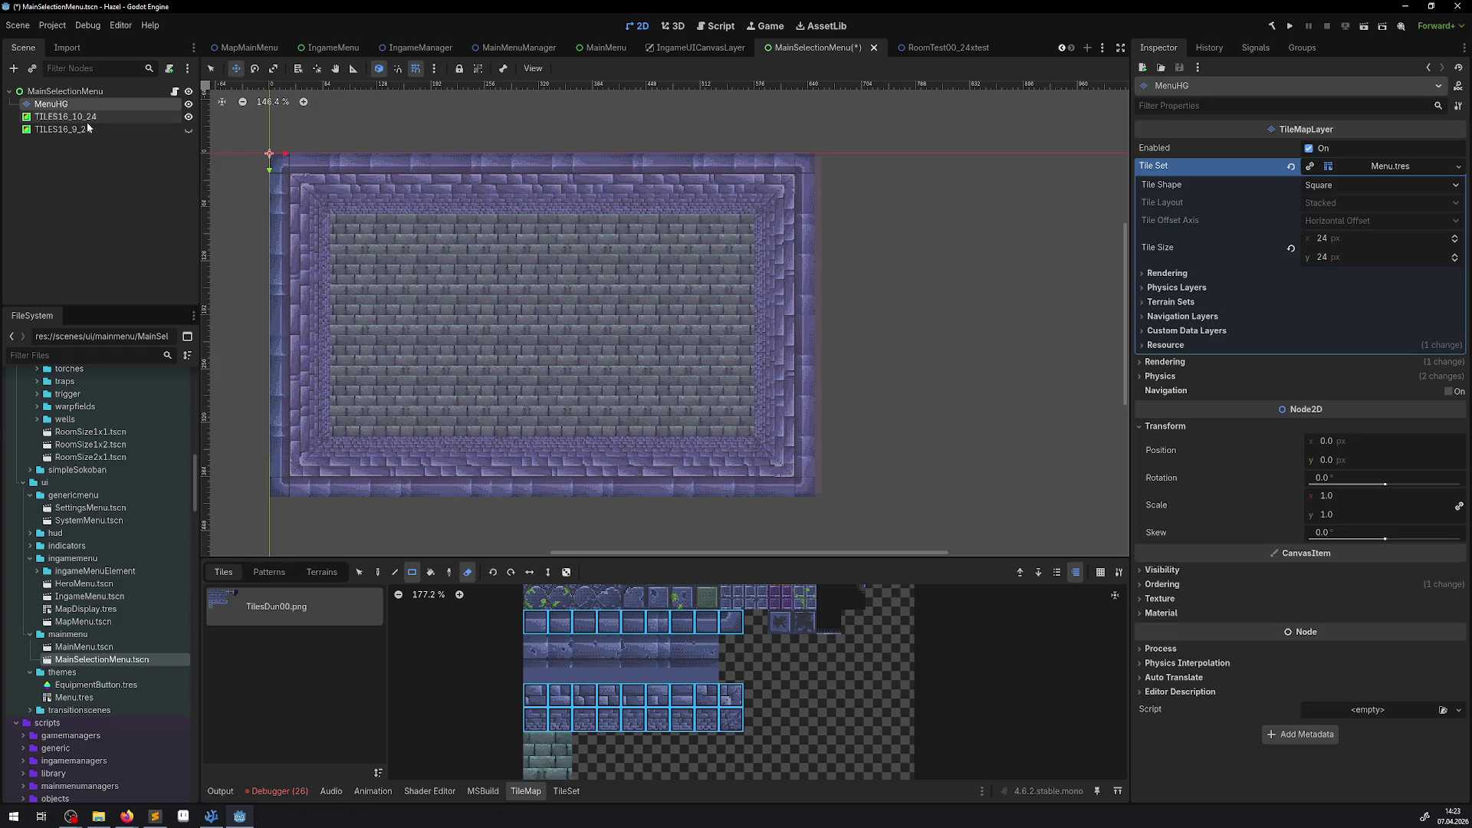
click(65, 115)
Step: Drag TILES16_10_24 onto the tile border and set its position to 4, 4
drag(434, 256, 477, 271)
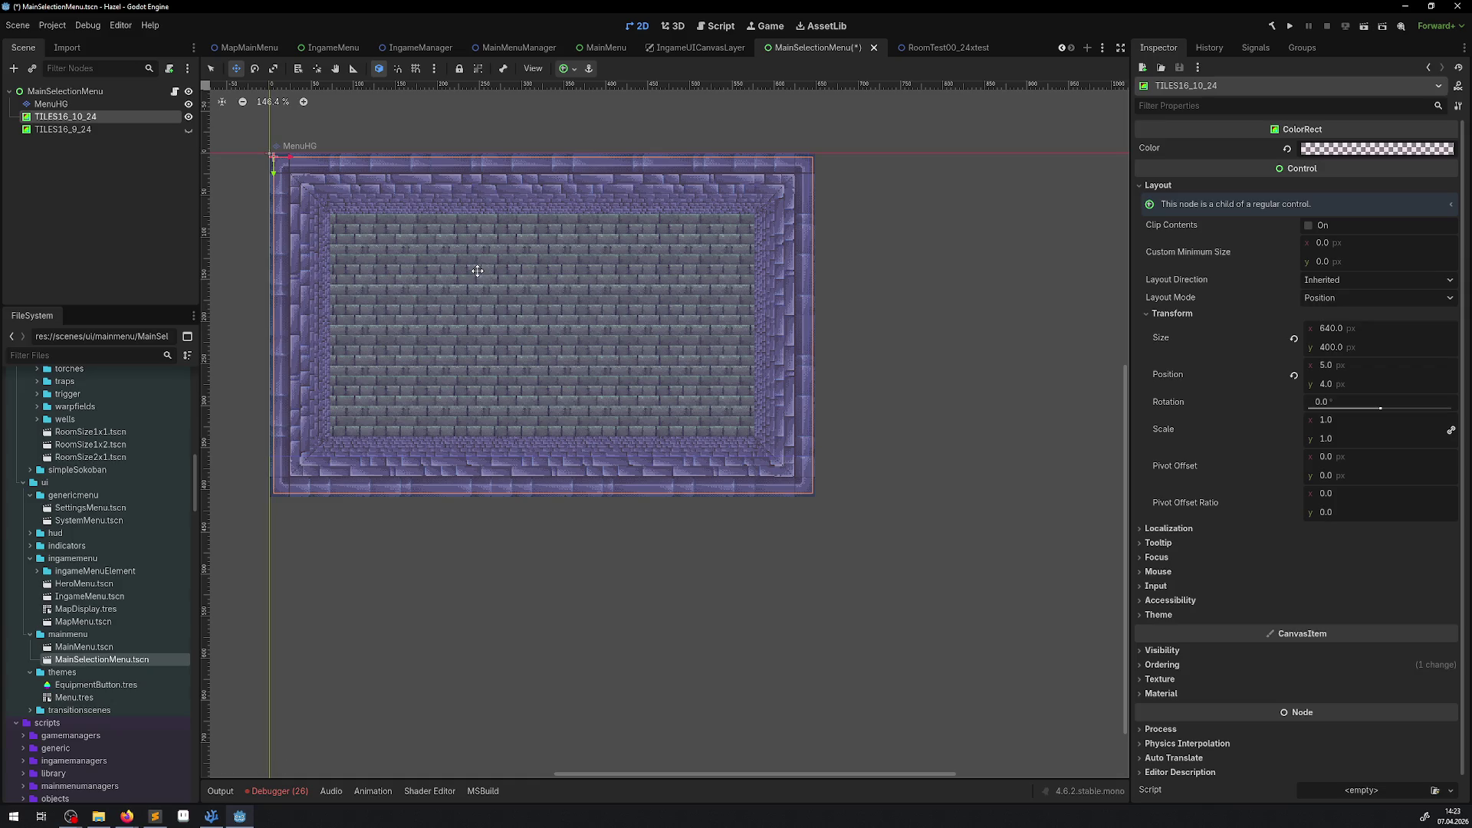
scroll(299, 253, up, 5)
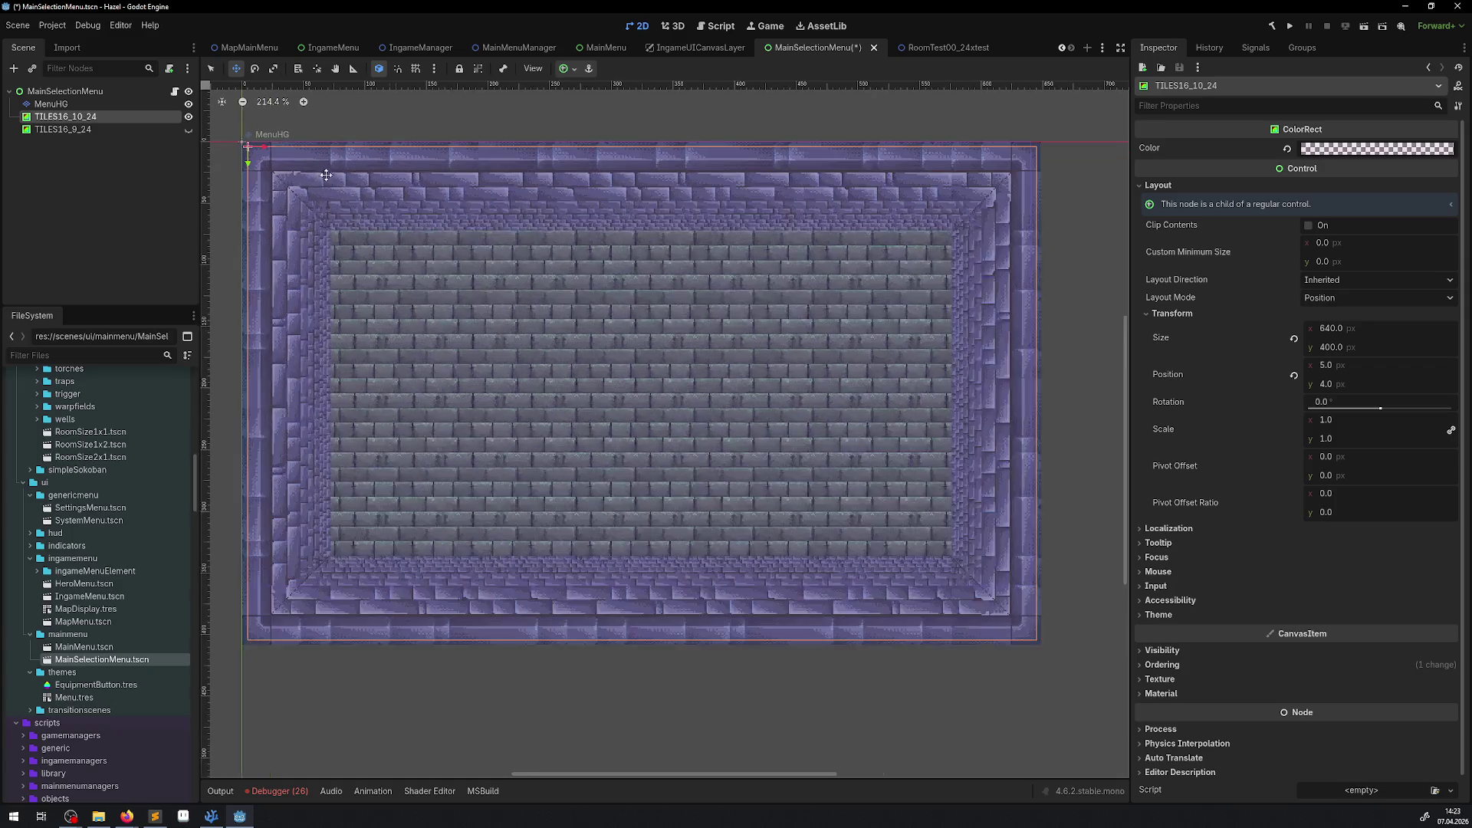
scroll(206, 735, right, 3)
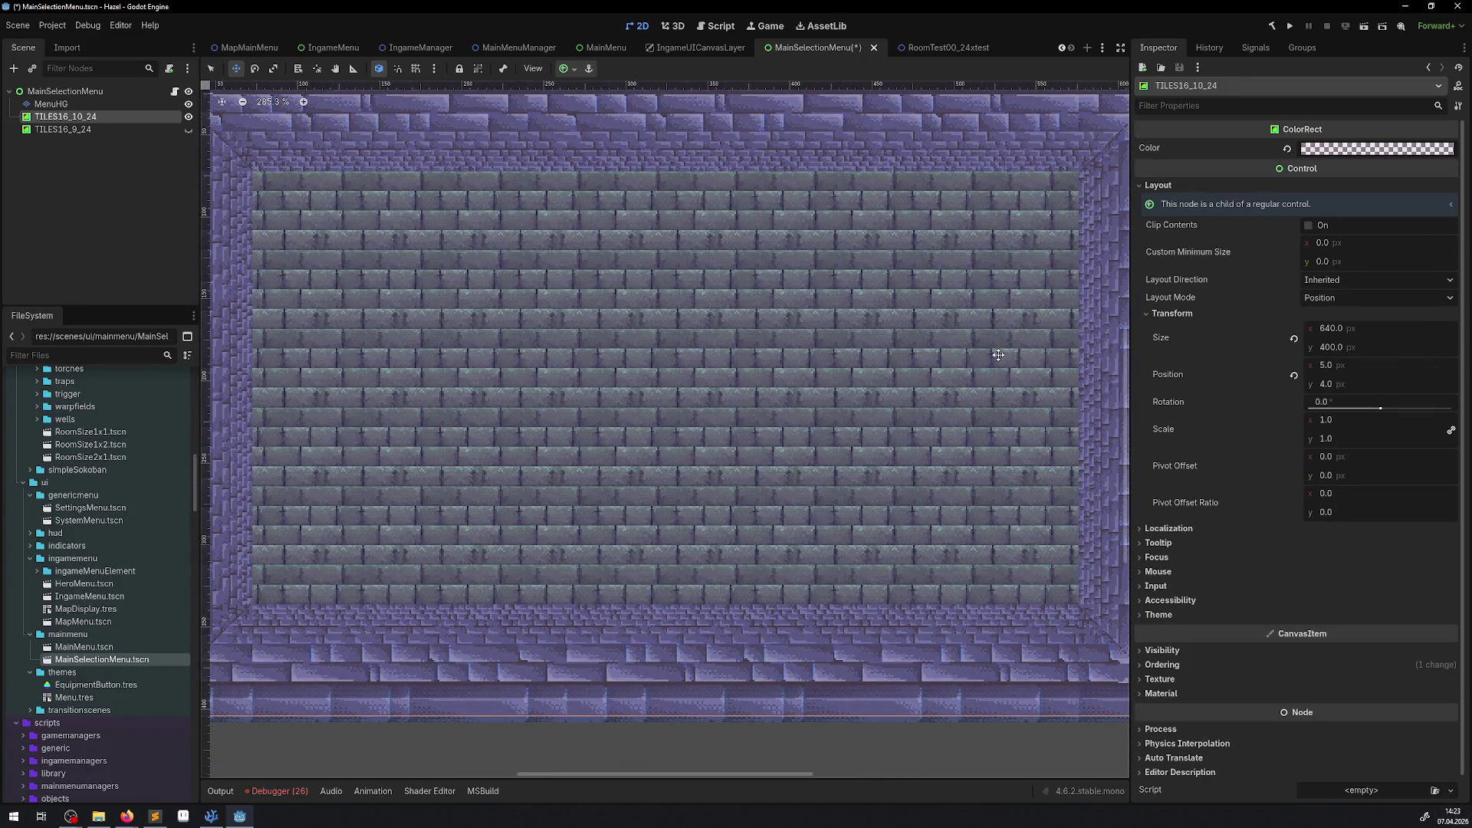
scroll(707, 429, down, 2)
drag(1321, 365, 1313, 365)
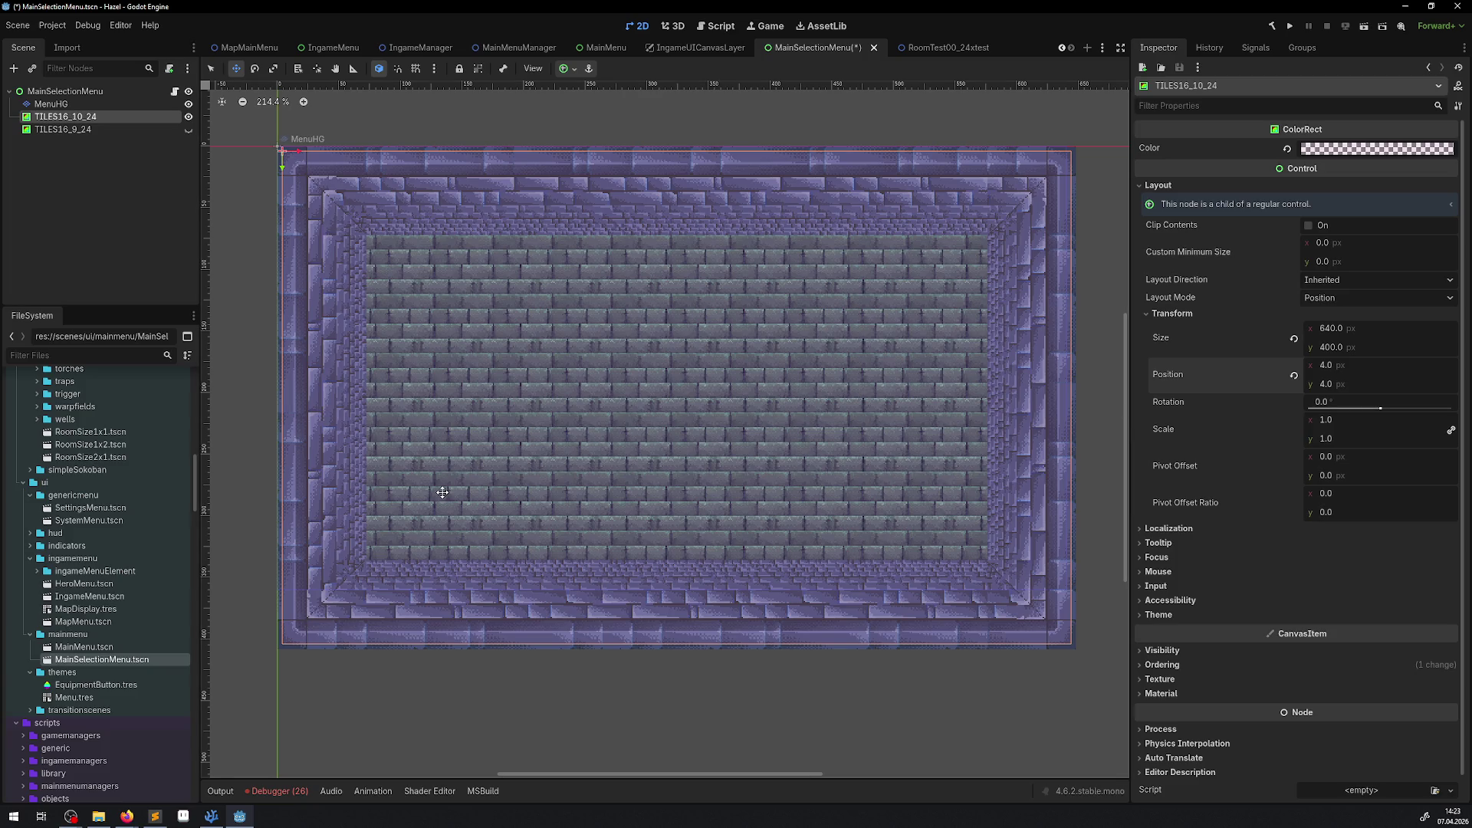
Step: Hide TILES16_10_24, show TILES16_9_24, and select the TILES16_9_24 rect
click(188, 116)
click(188, 130)
click(88, 139)
click(90, 131)
Step: Place TILES16_9_24 at position 4, 24, then return to the RoomTest00_24xtest scene
drag(434, 328, 450, 324)
key(ctrl+z)
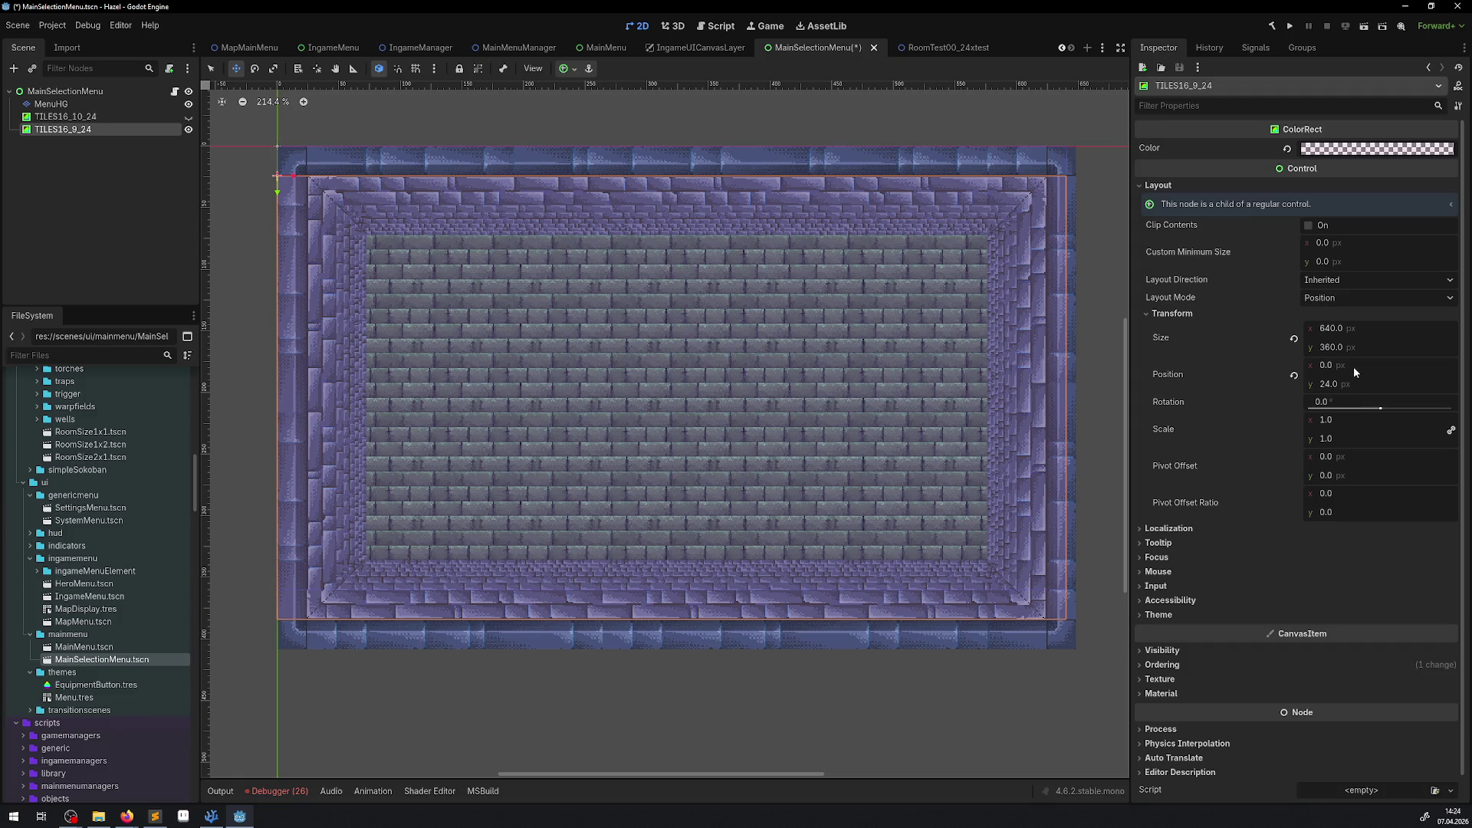
text(4)
key(Return)
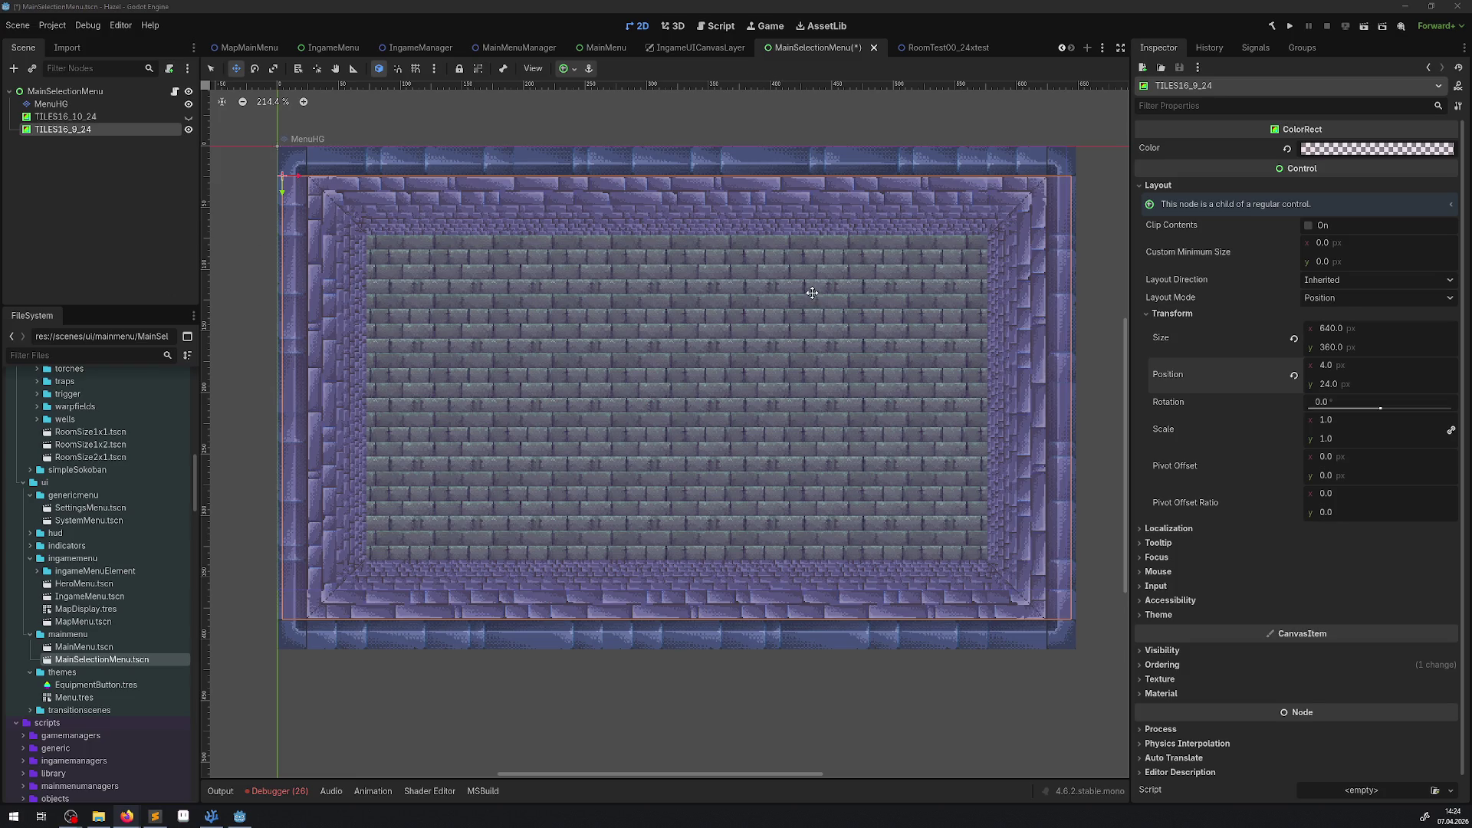
click(912, 48)
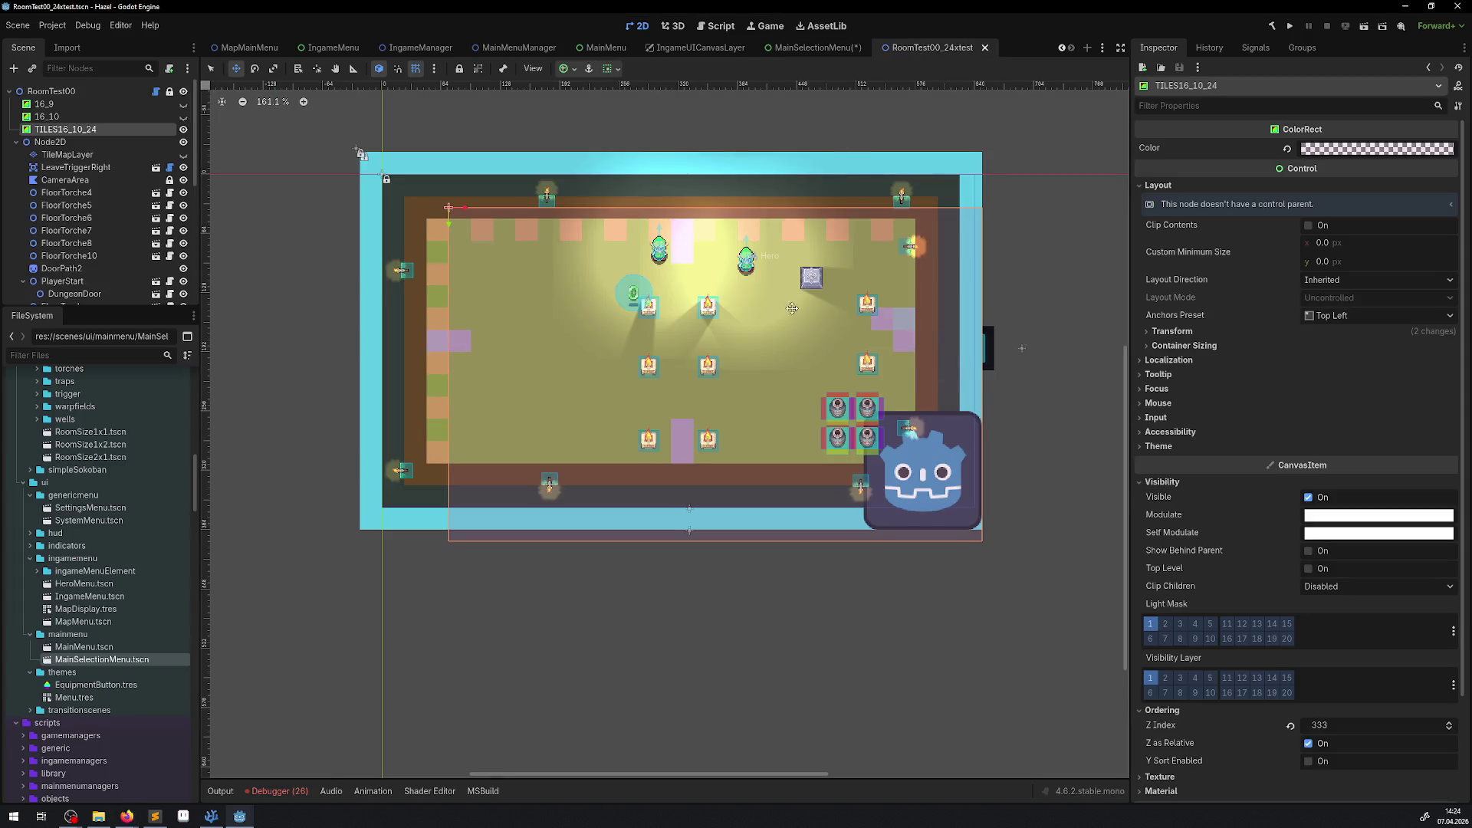
Step: Hide the Godot icon on the canvas and select TileMapLayer2 for tile editing
scroll(830, 340, up, 3)
drag(587, 267, 620, 273)
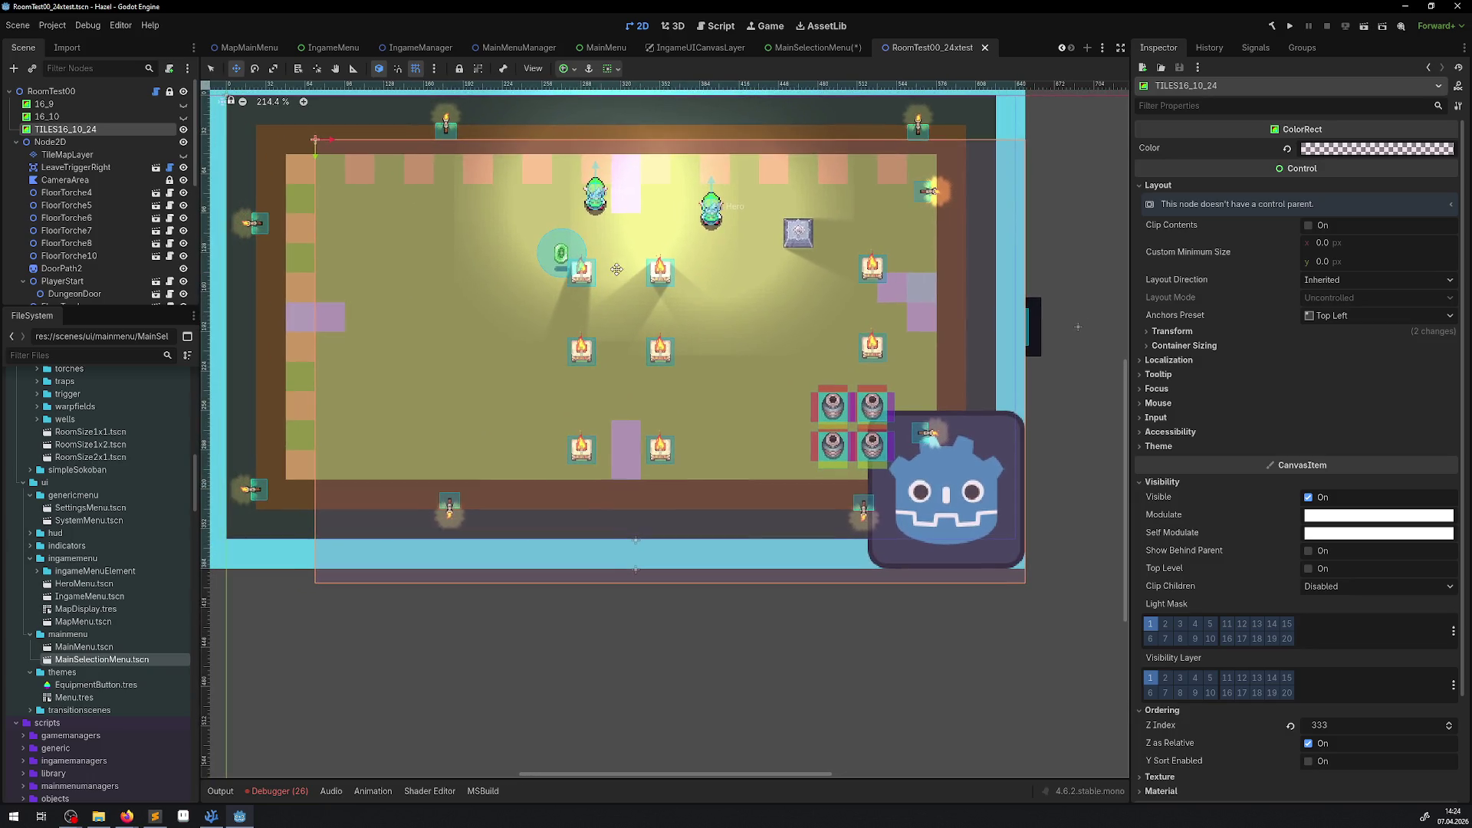
scroll(129, 203, down, 5)
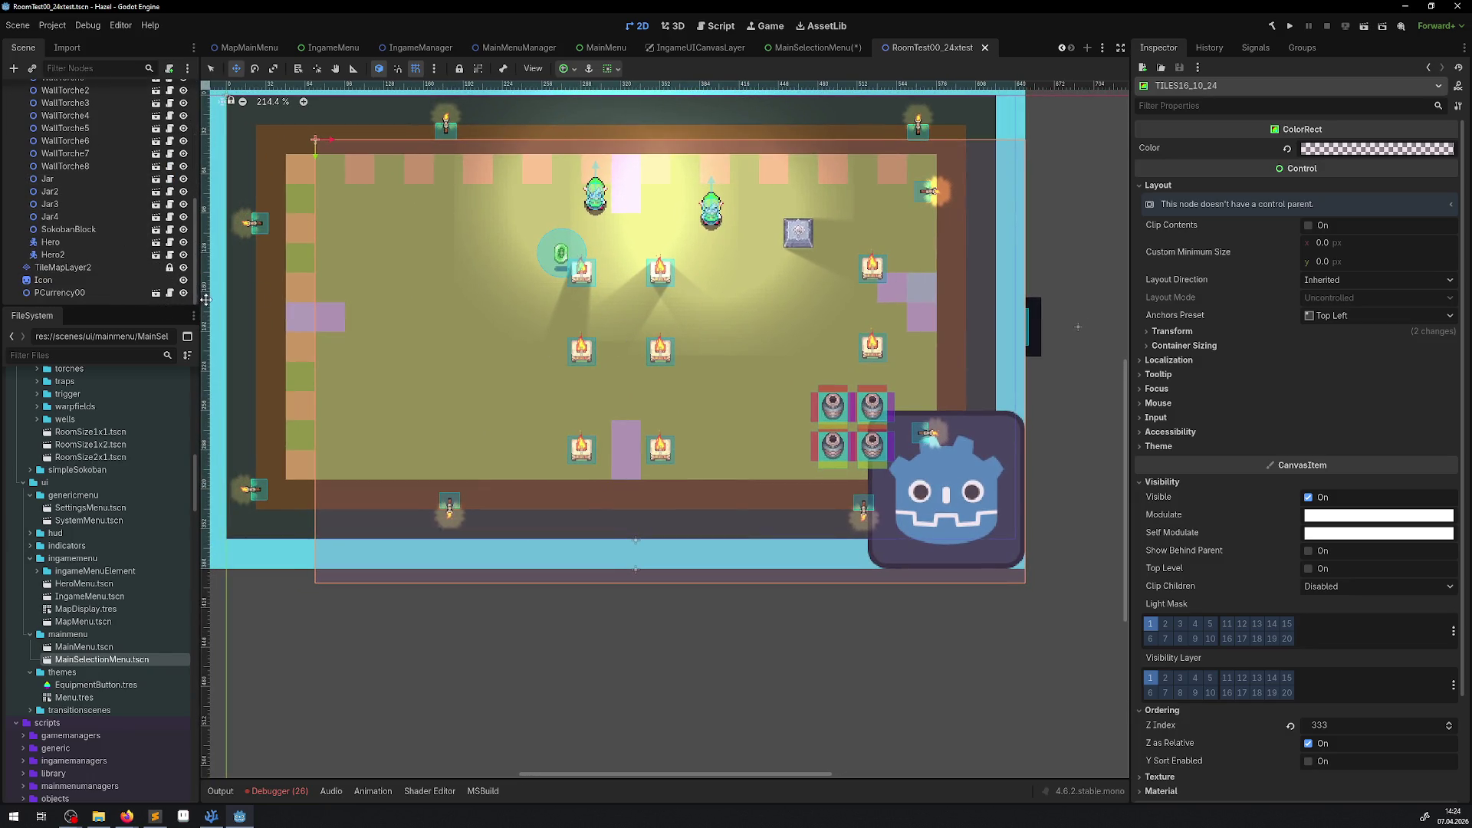
click(183, 280)
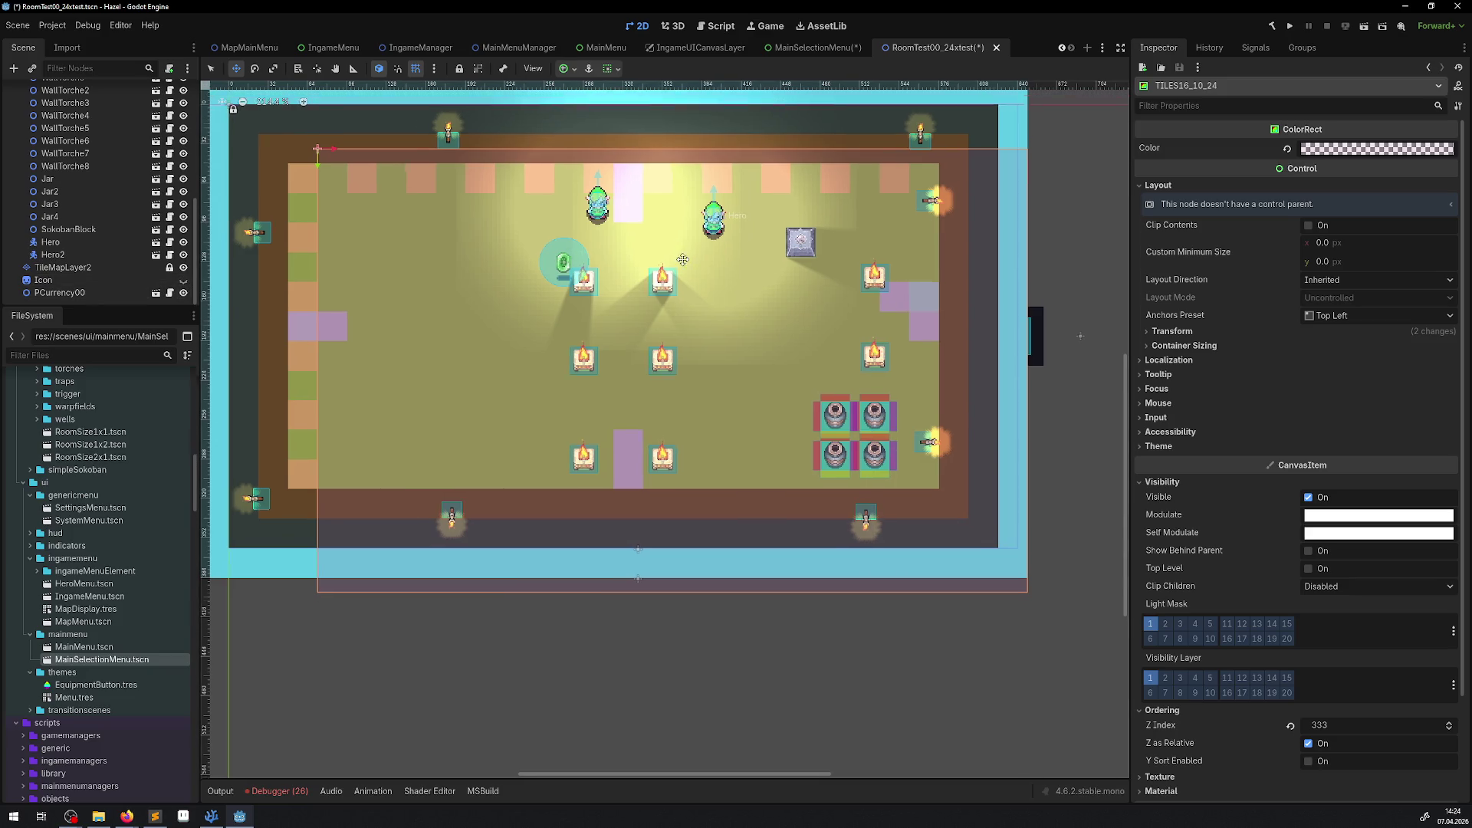
click(65, 267)
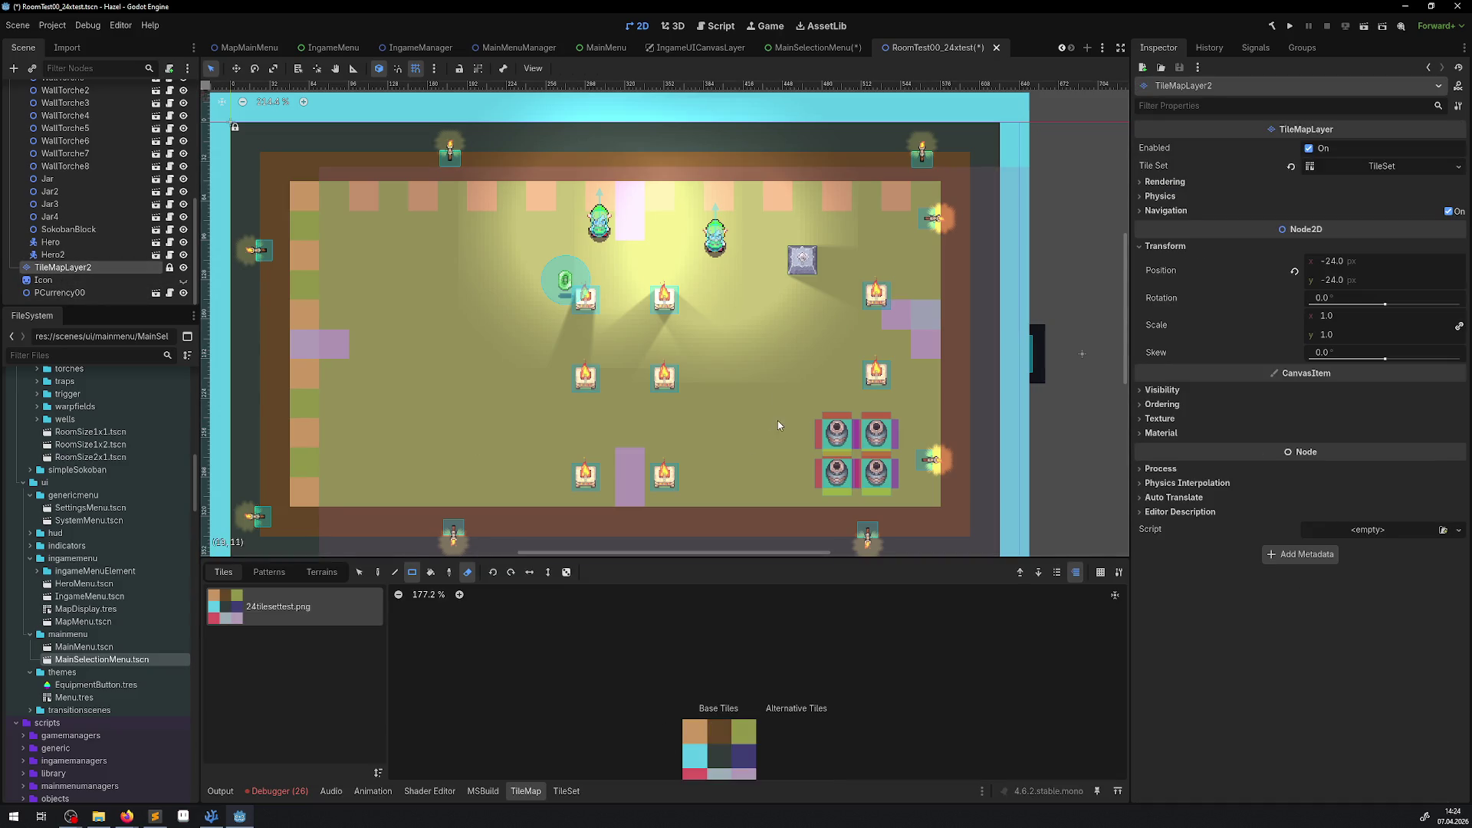
Step: Repaint the whole room floor with plain olive tiles
scroll(778, 421, down, 3)
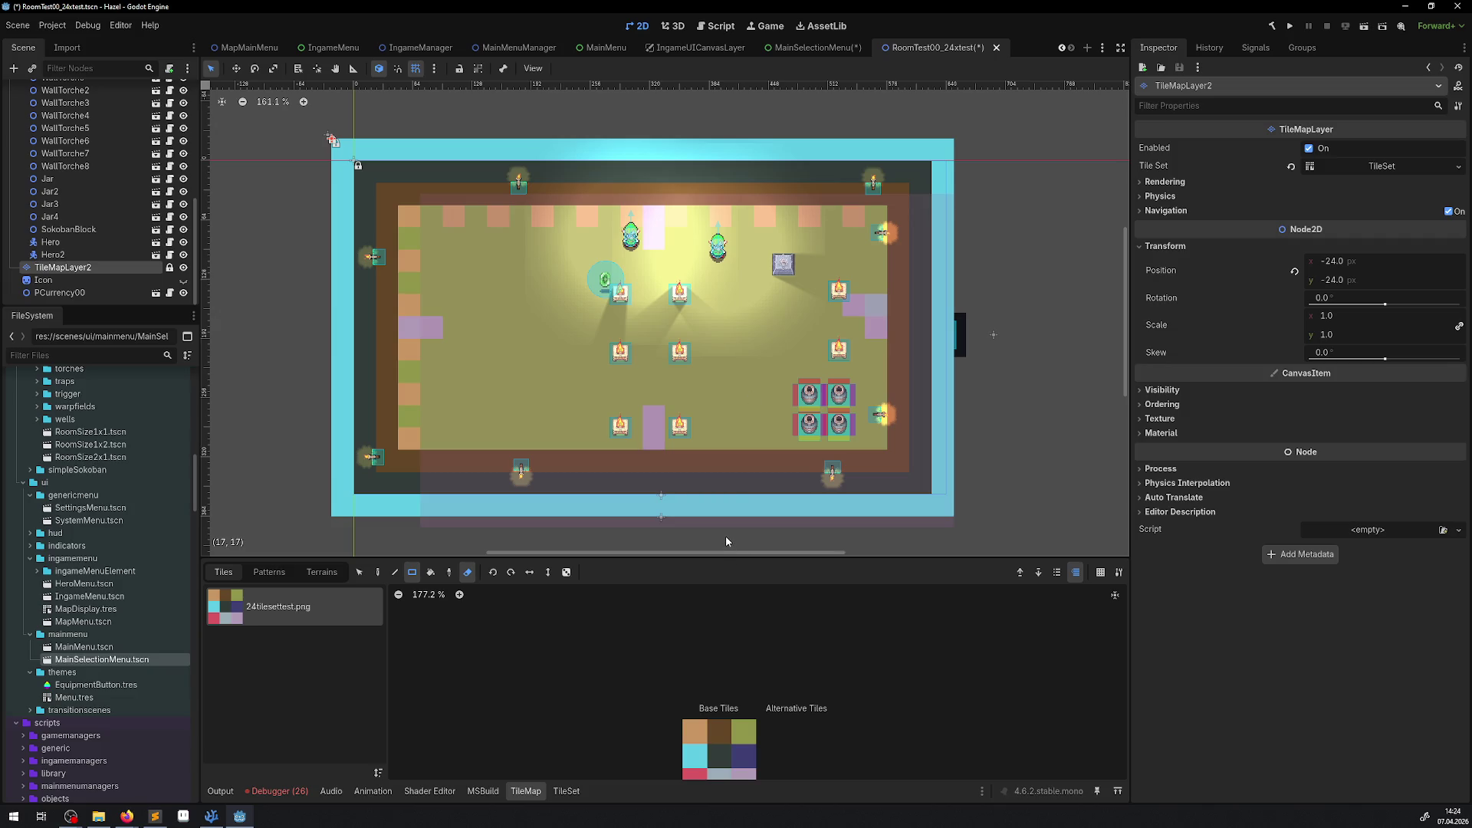
key(alt+Tab)
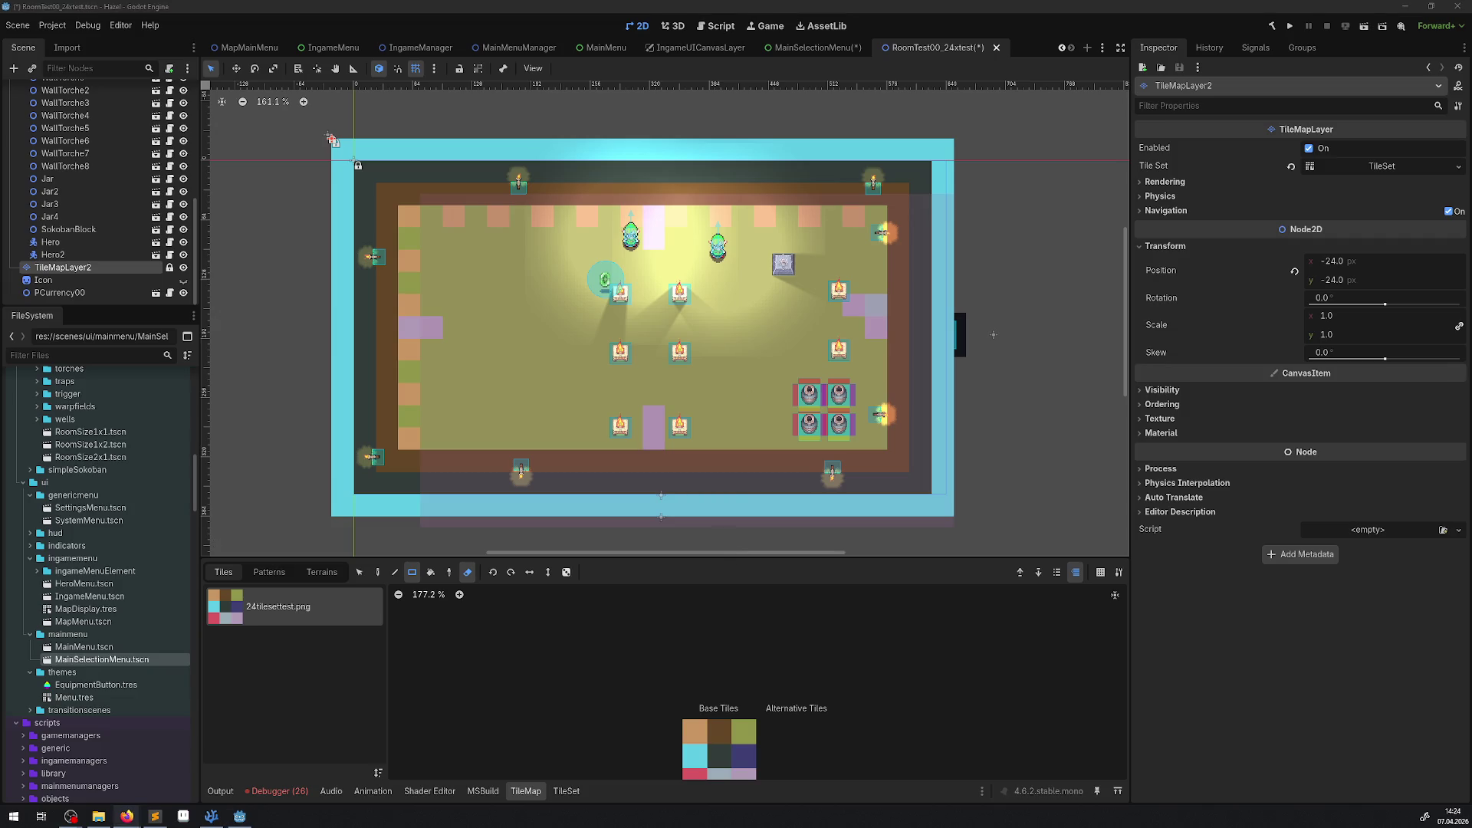
click(746, 734)
mouse_move(418, 435)
mouse_down()
mouse_move(467, 230)
mouse_move(537, 228)
mouse_up()
click(468, 572)
drag(410, 443, 867, 222)
drag(851, 295, 732, 268)
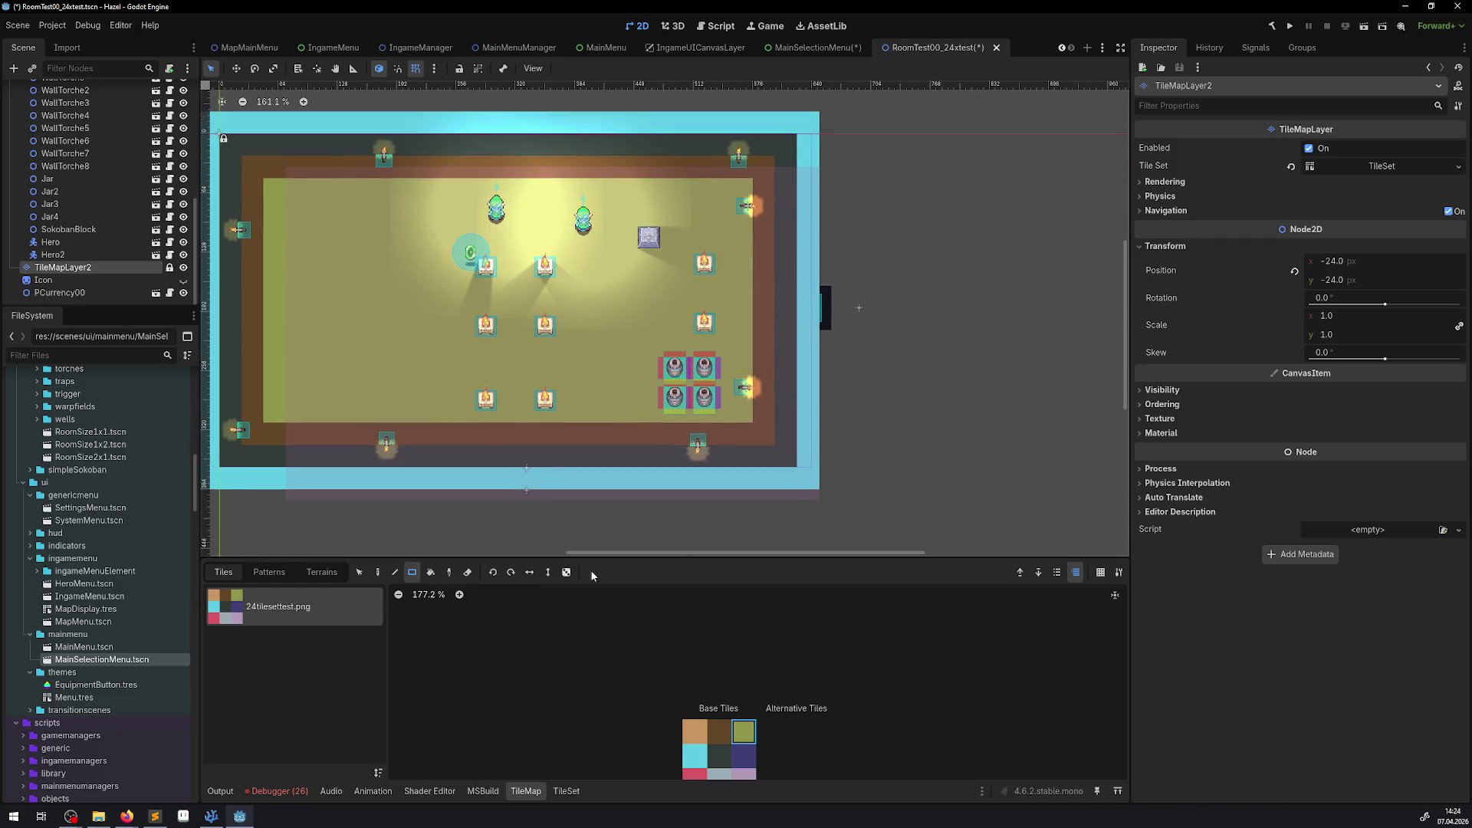
Step: Erase the extra cyan tile column on the room's right side
scroll(176, 237, up, 5)
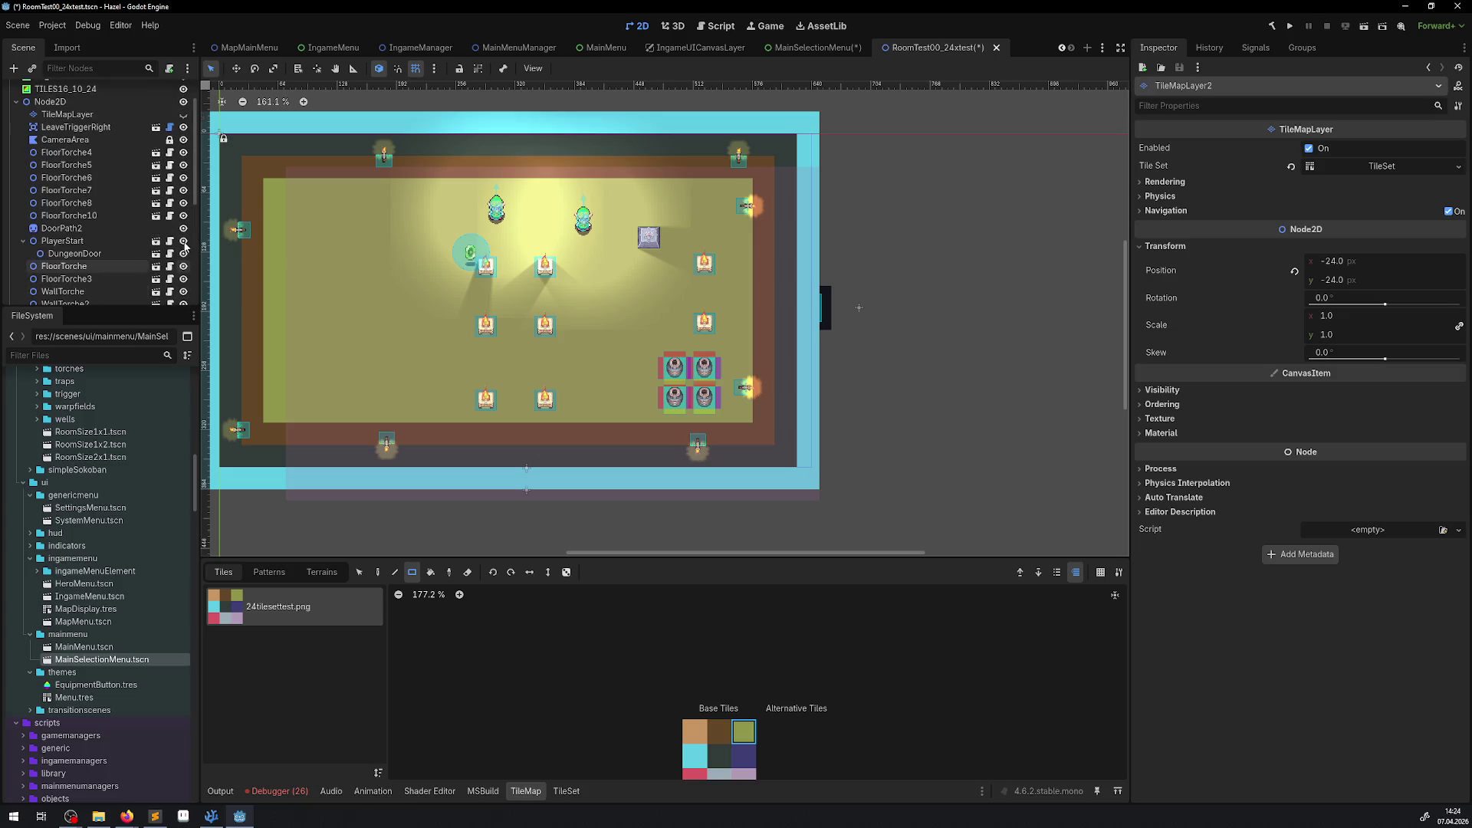
scroll(181, 230, up, 2)
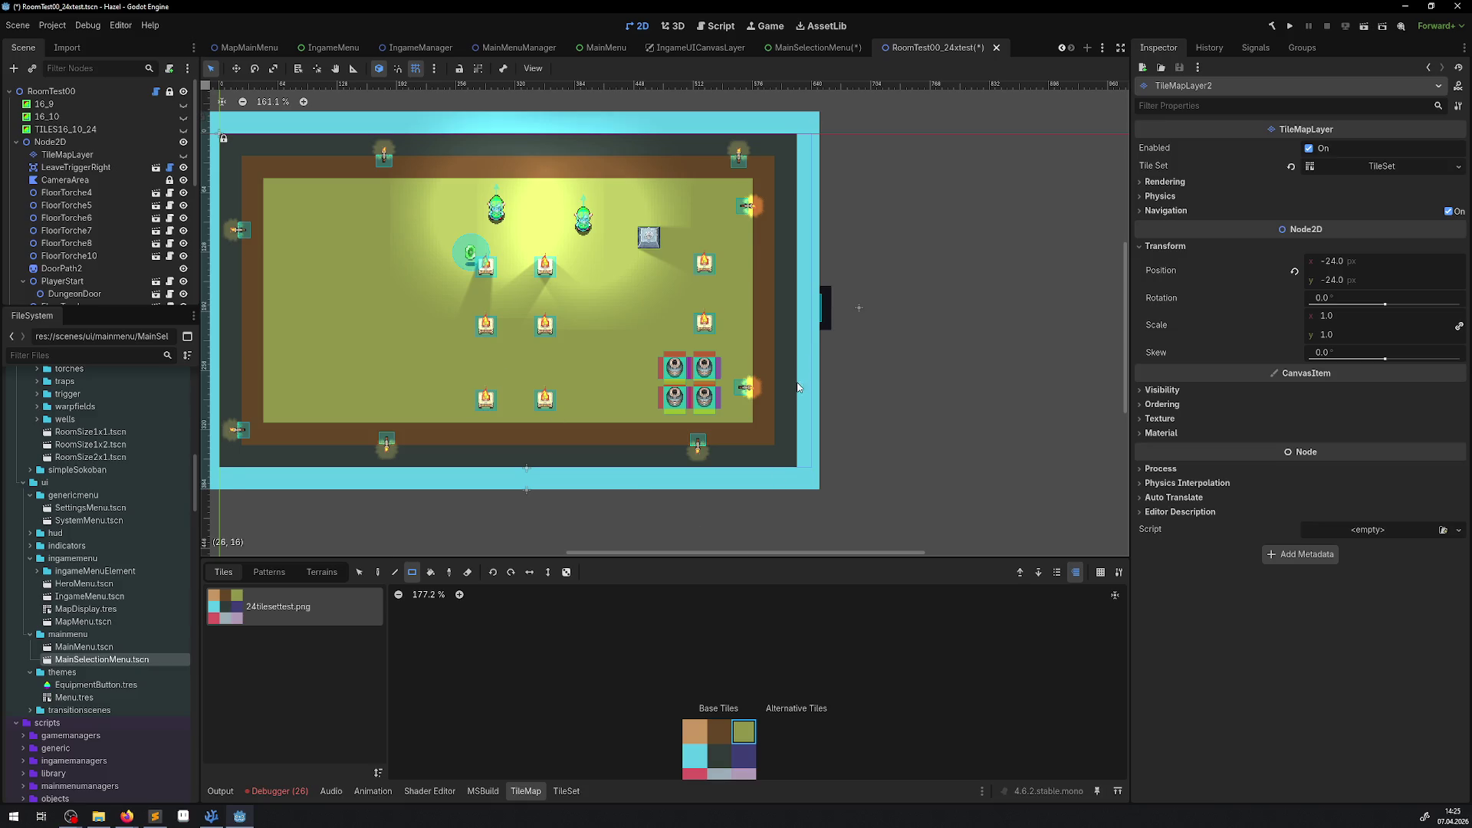
key(p)
drag(777, 220, 768, 132)
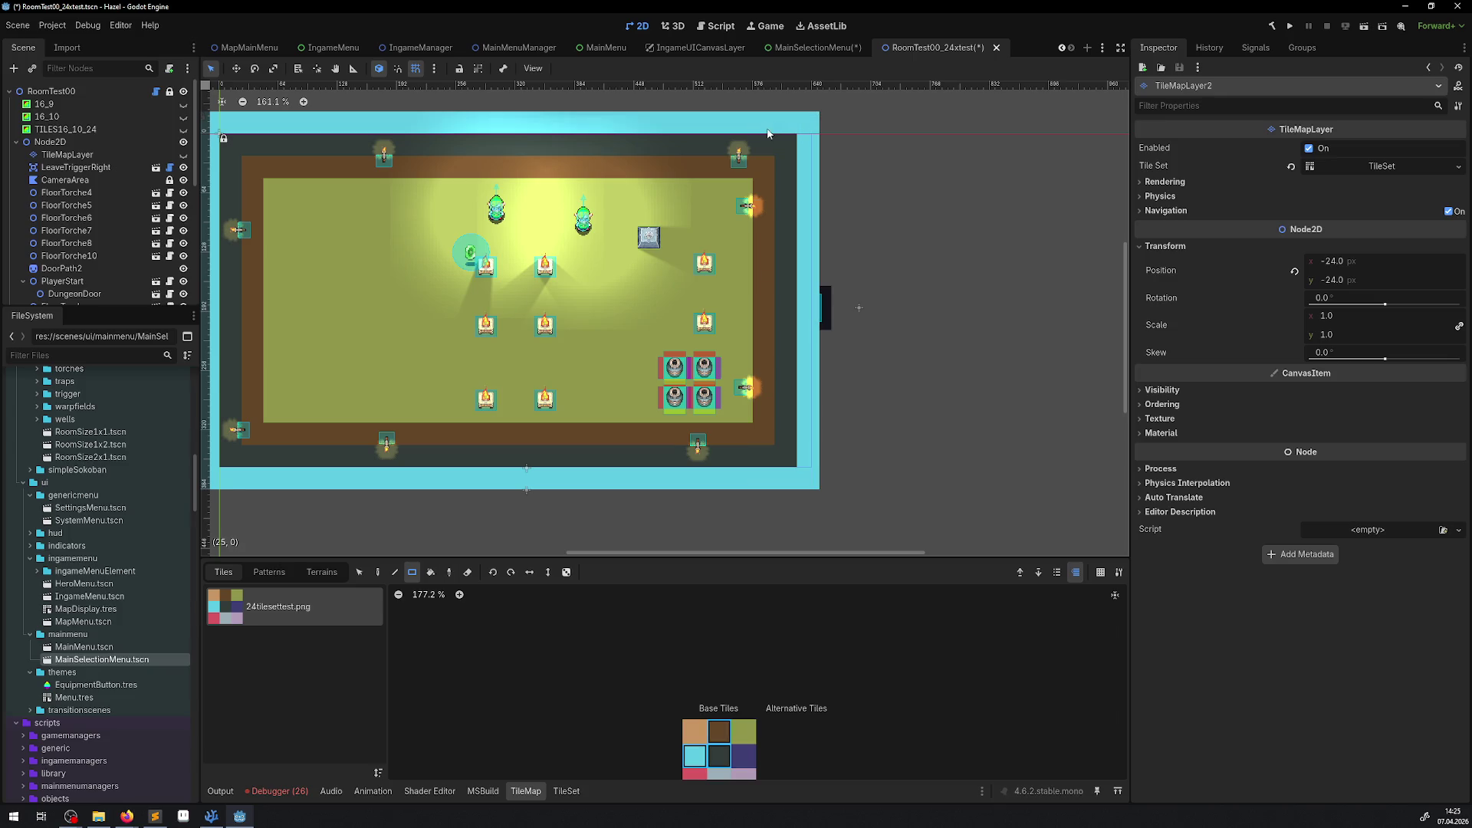
click(378, 574)
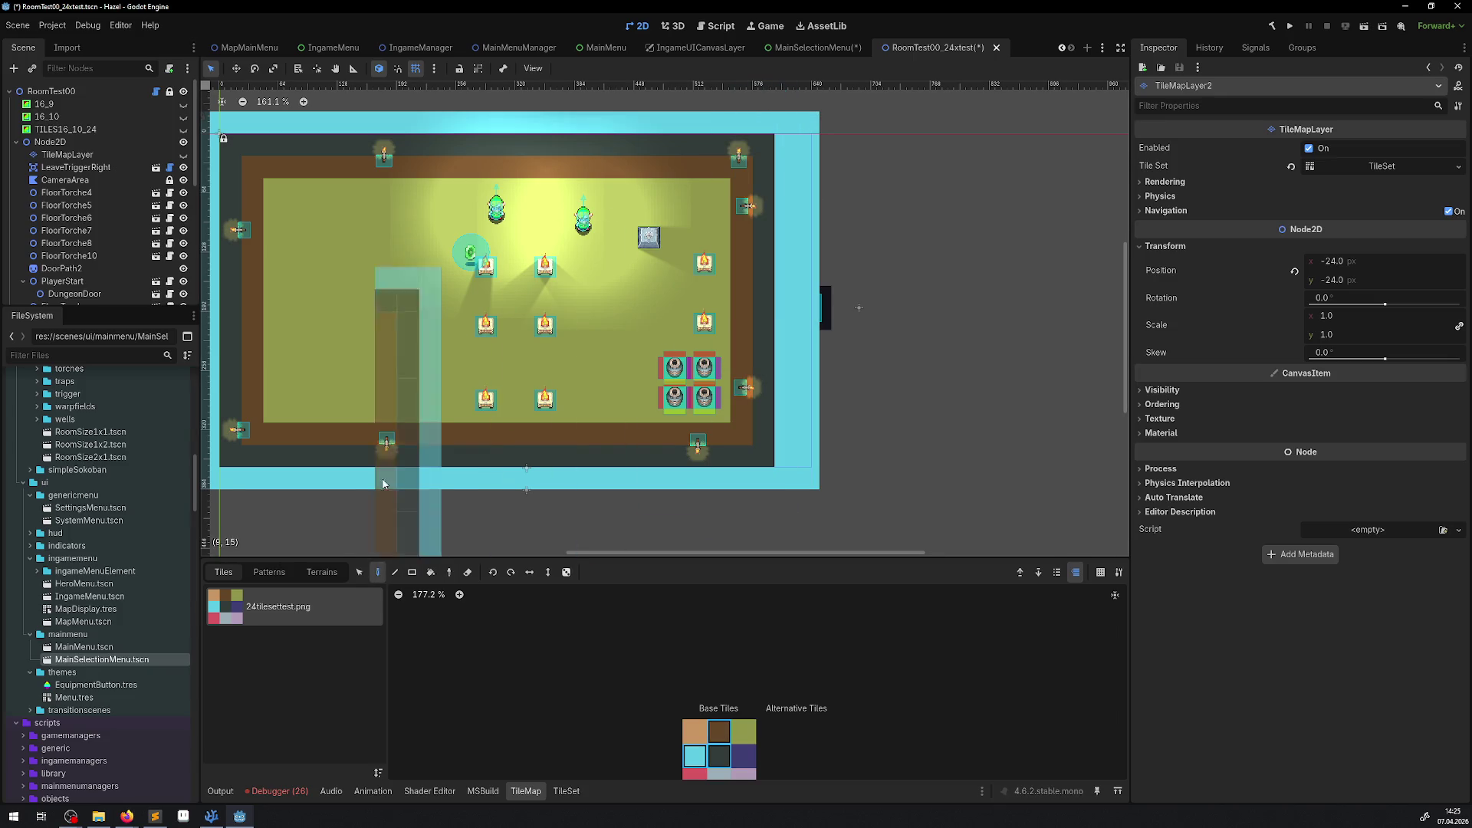
click(413, 573)
click(467, 573)
drag(809, 488, 809, 111)
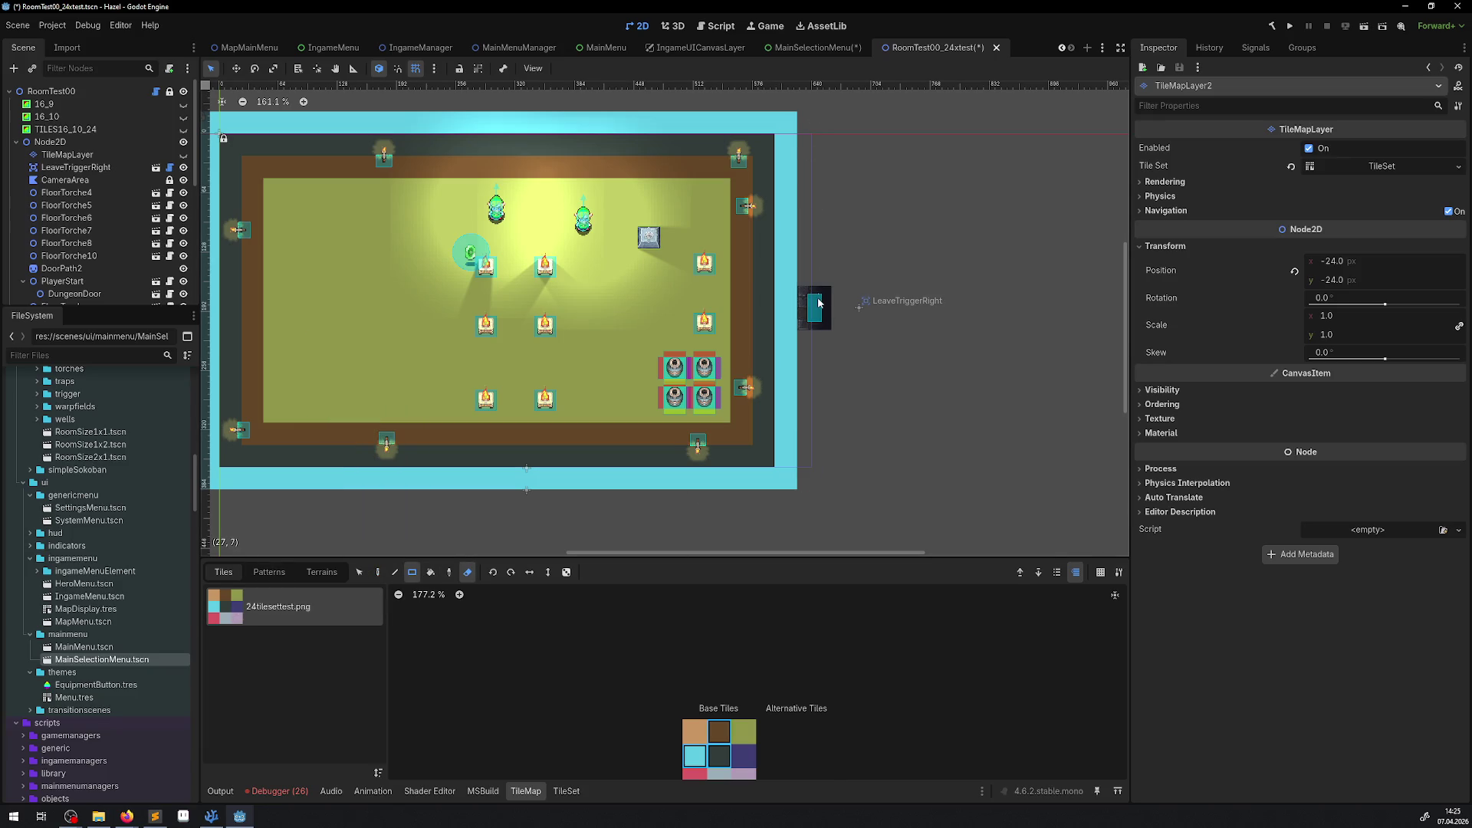
drag(700, 299, 769, 277)
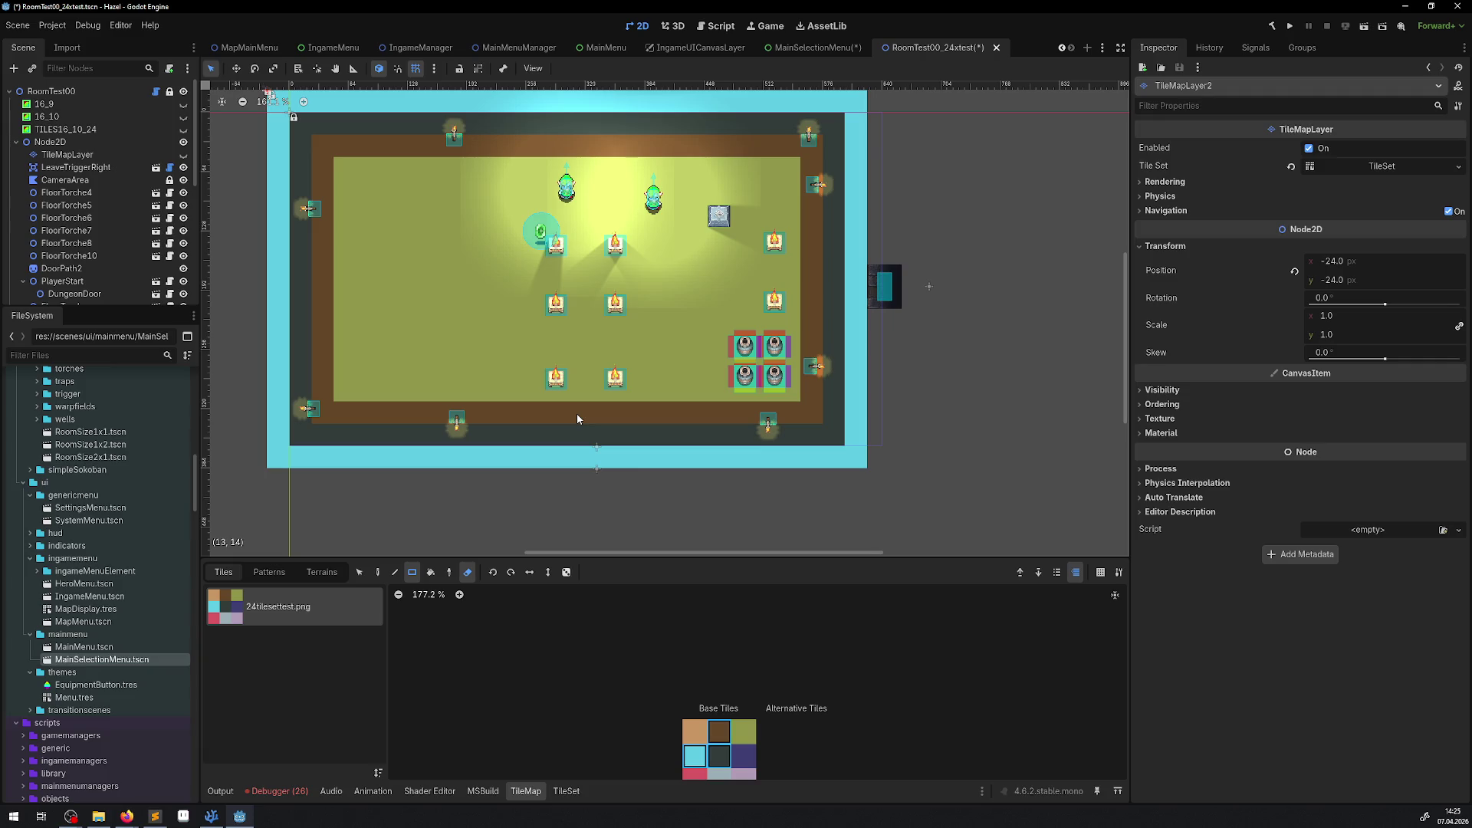
scroll(577, 418, up, 2)
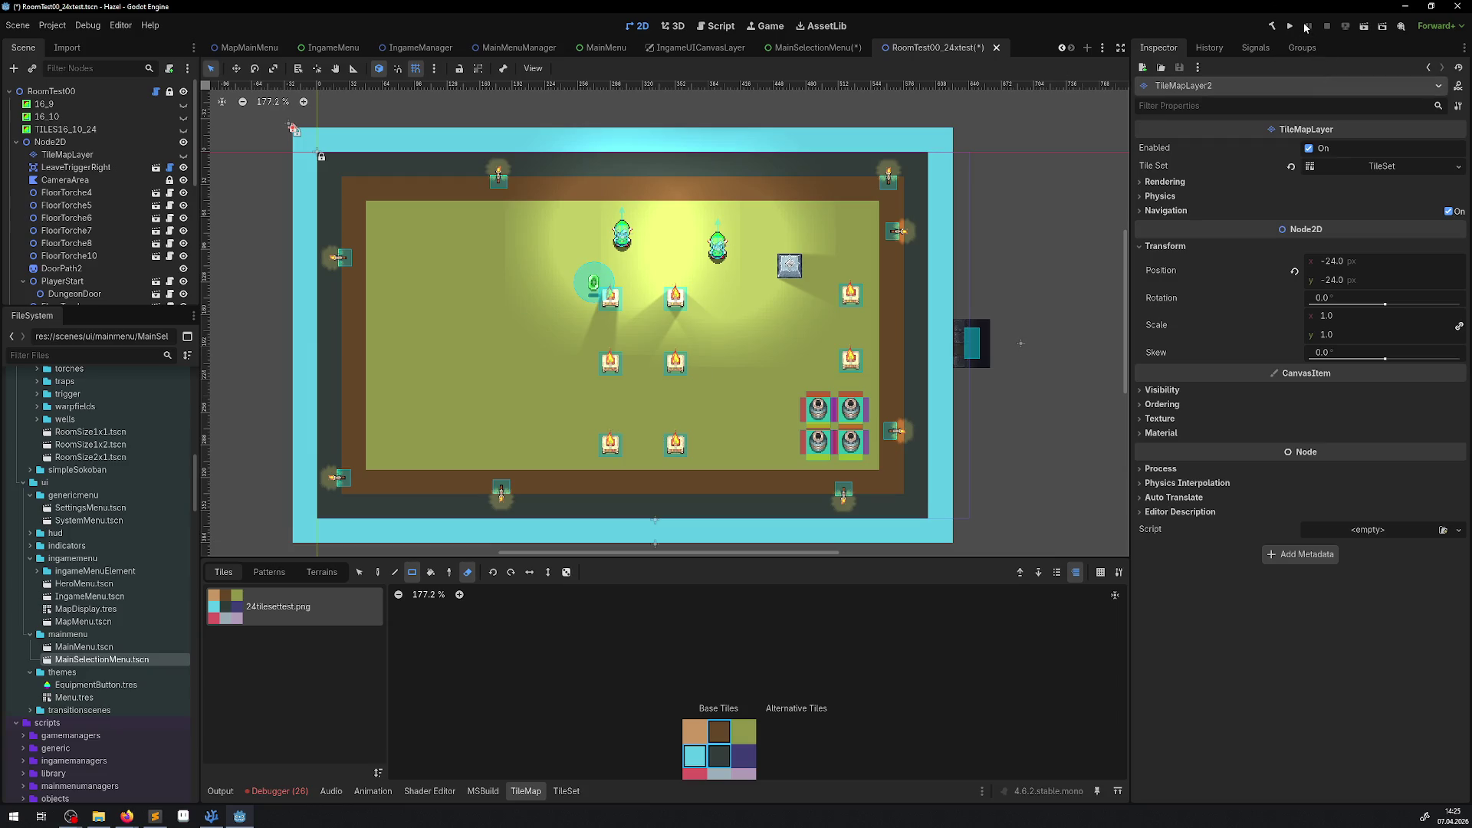
Step: Save and test-run the room scene, close the debug window, then edit the layer's y position
click(1364, 28)
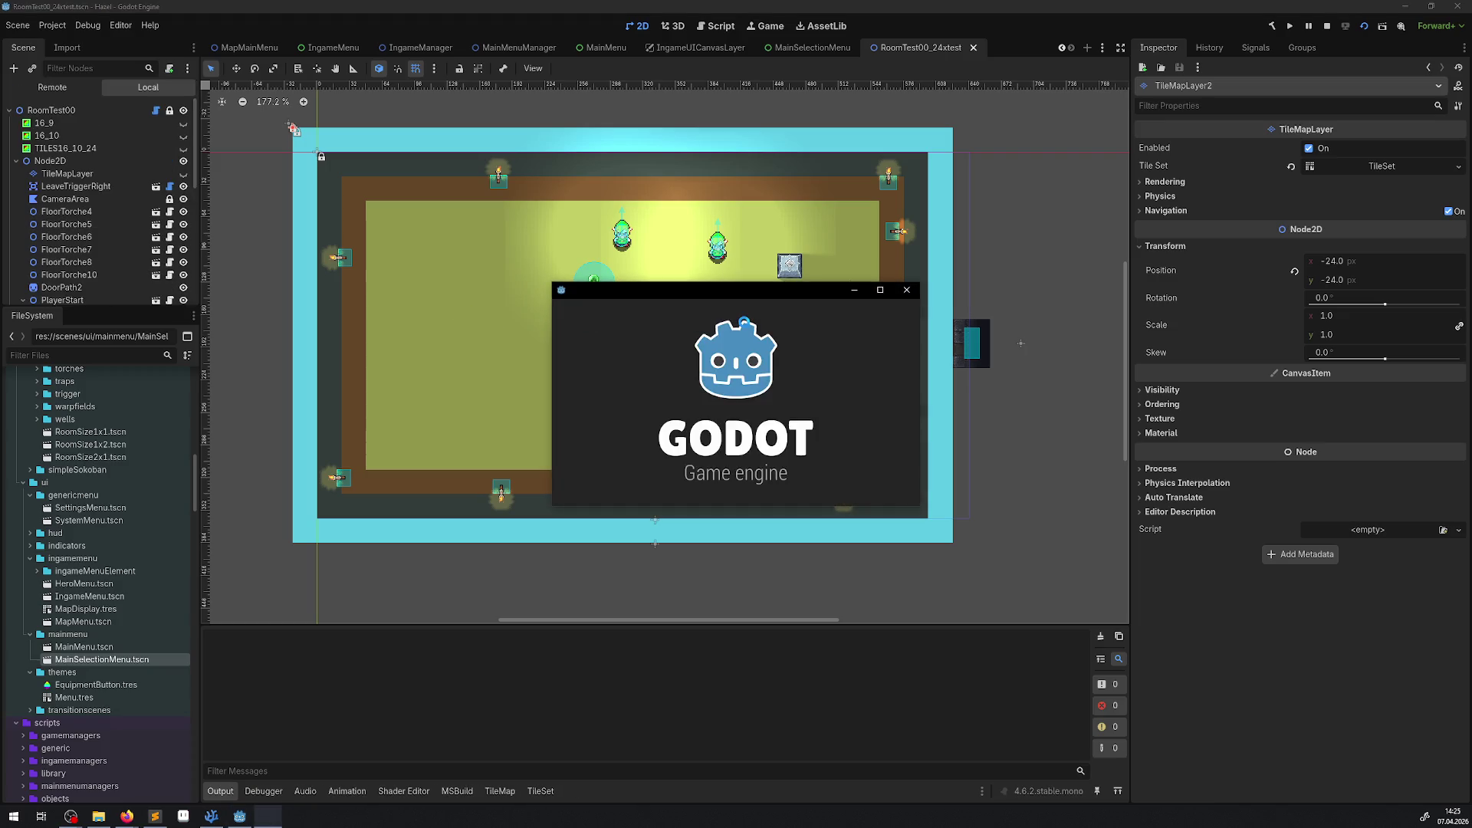
click(911, 291)
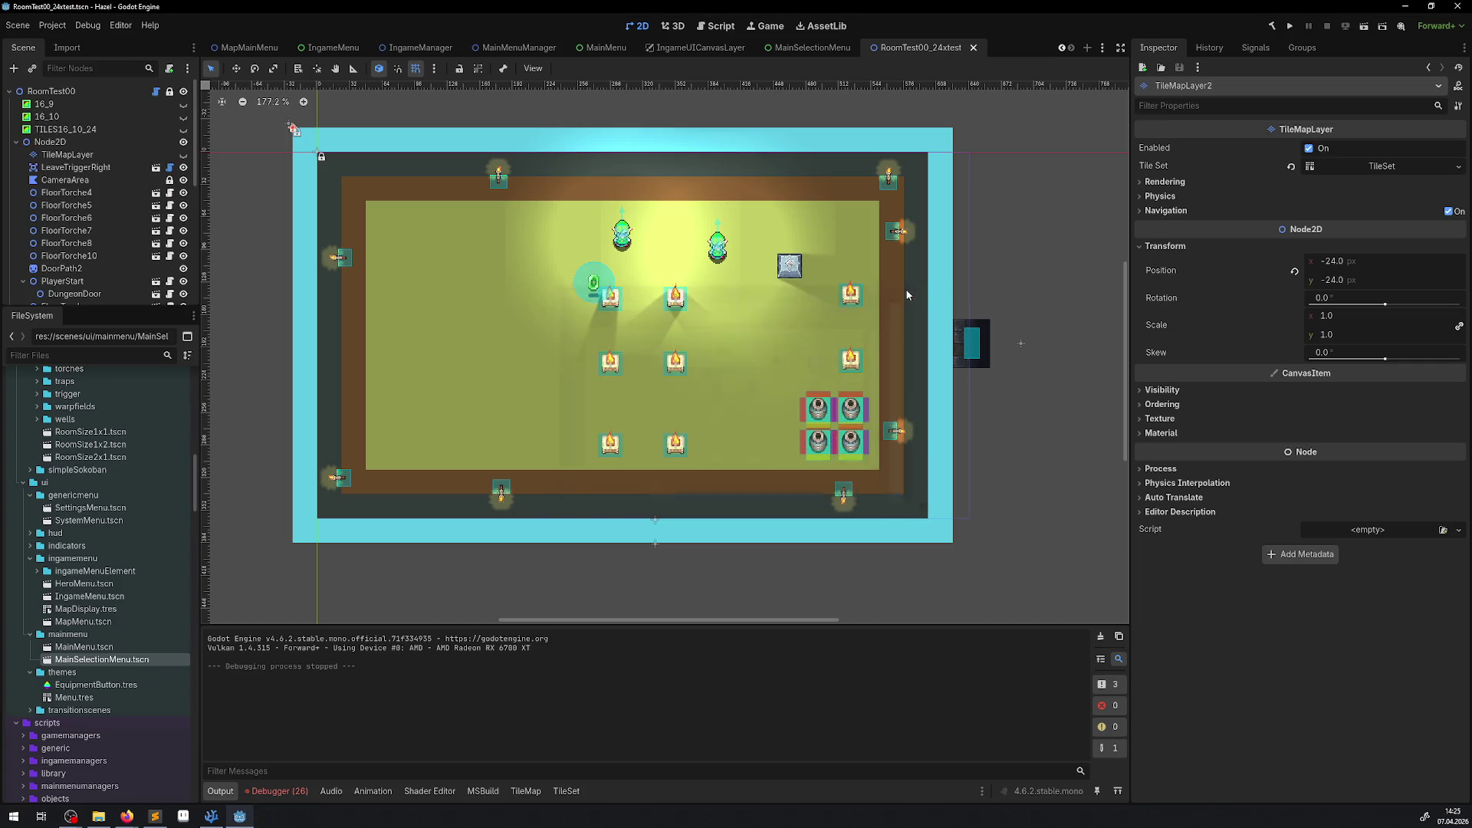
scroll(61, 230, down, 5)
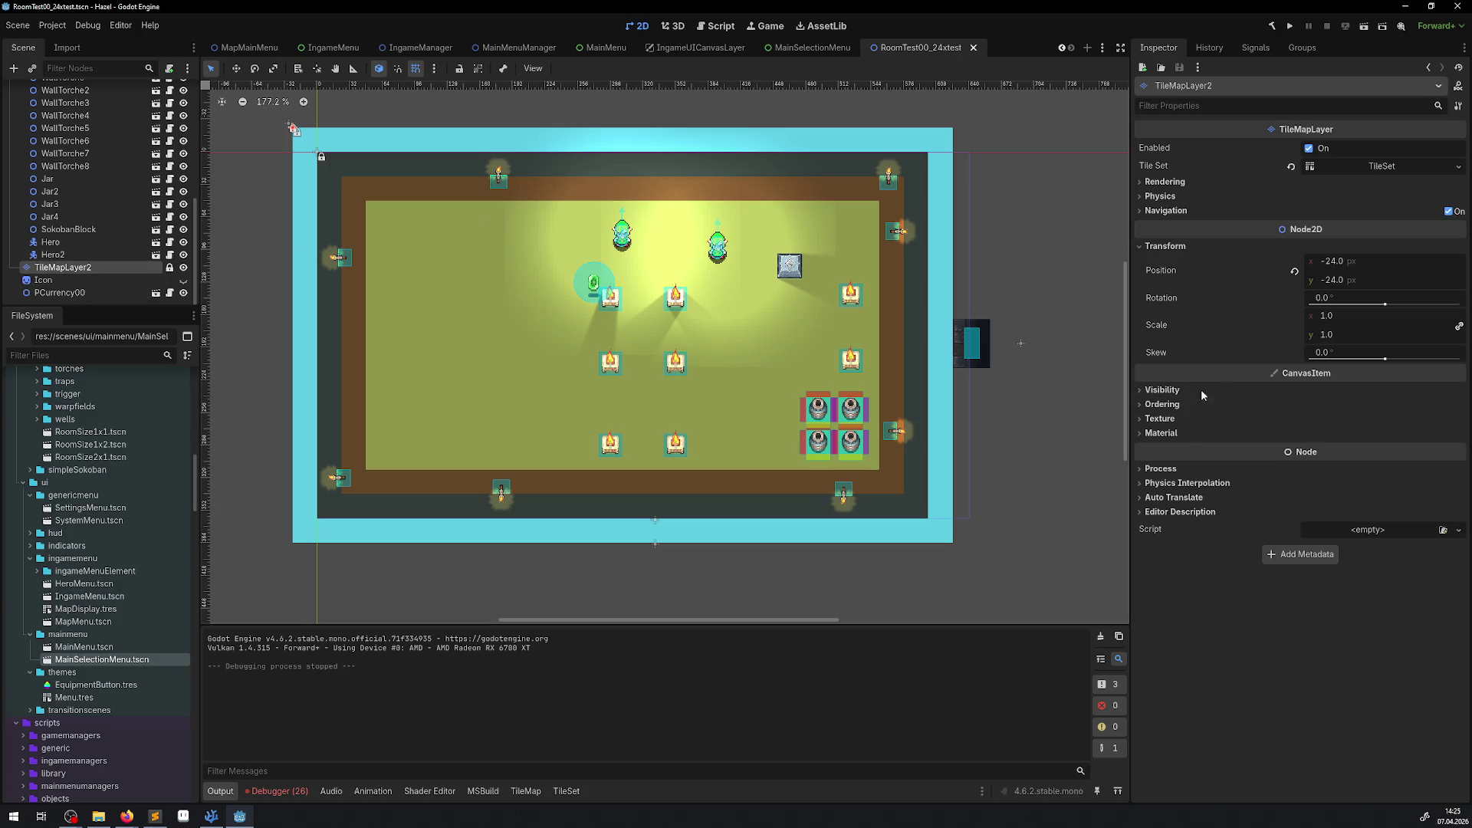
click(1338, 279)
Step: Set TileMapLayer2's position to 0, 0 and test-run the scene, then close the game window
text(0)
key(Return)
click(1332, 262)
text(0)
key(Return)
click(1364, 26)
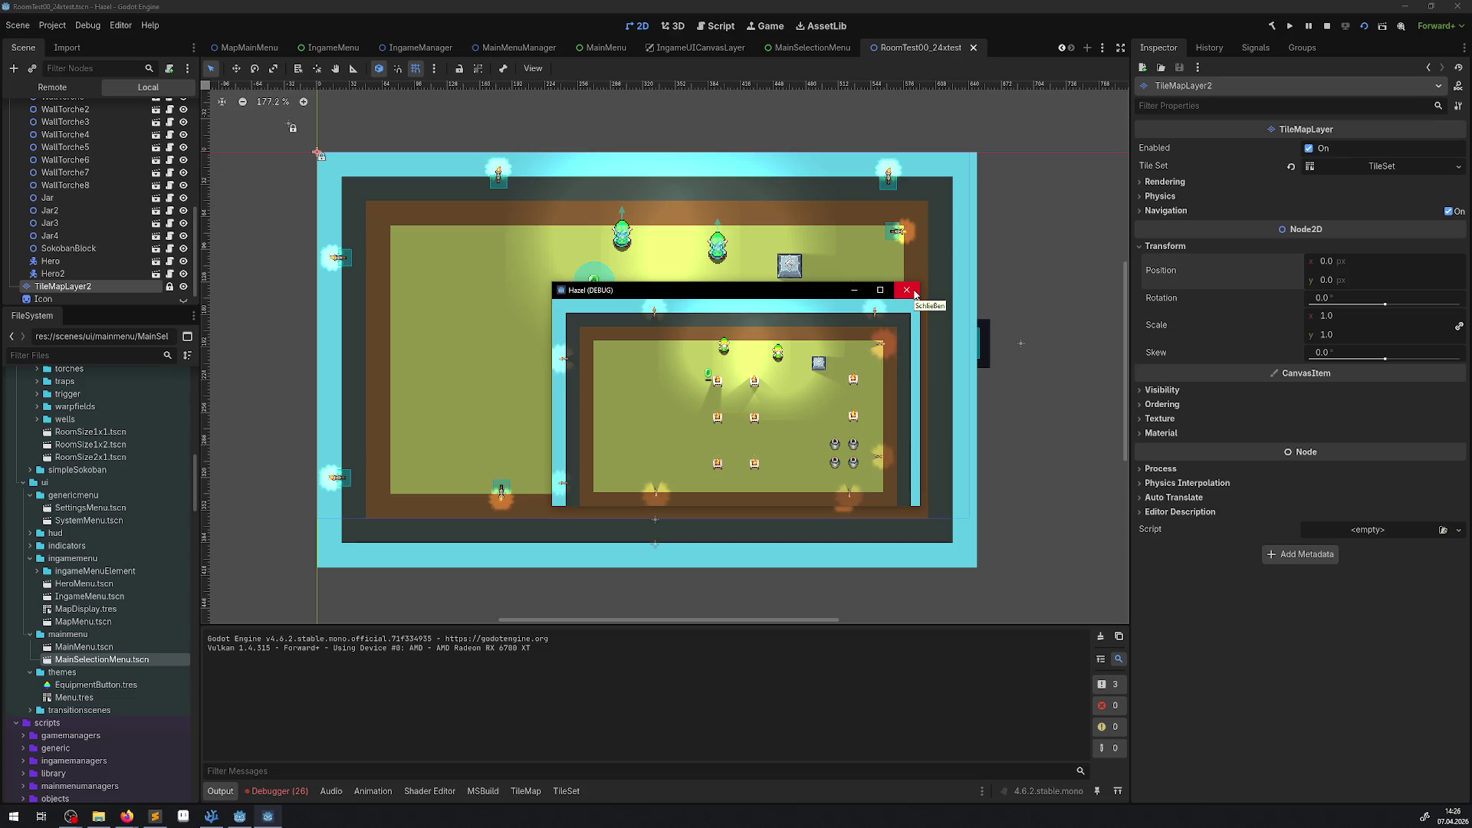
click(907, 291)
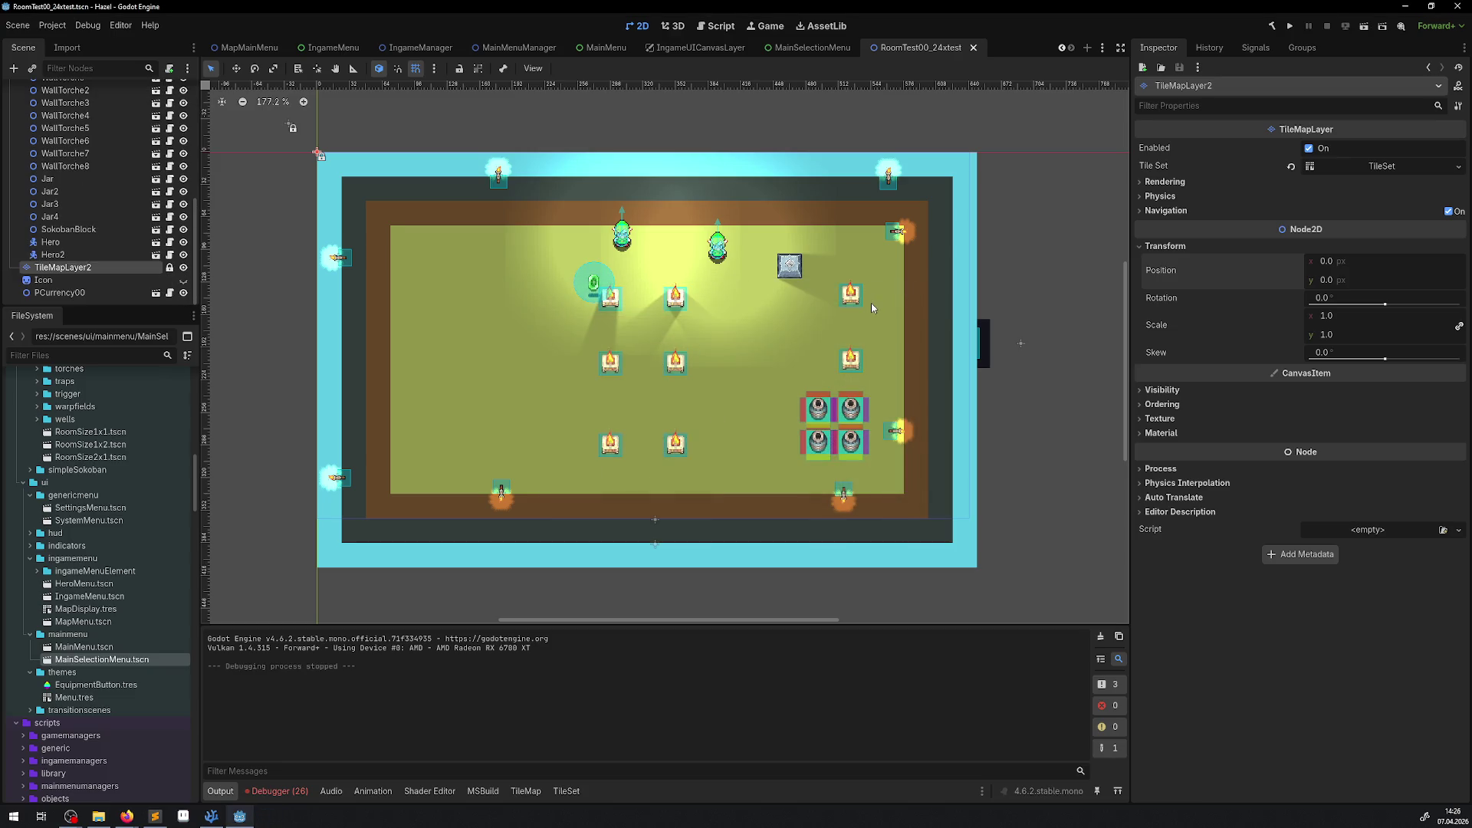
Step: Set TileMapLayer2's vertical position to -8 and test-run the scene twice
text(-8)
key(Return)
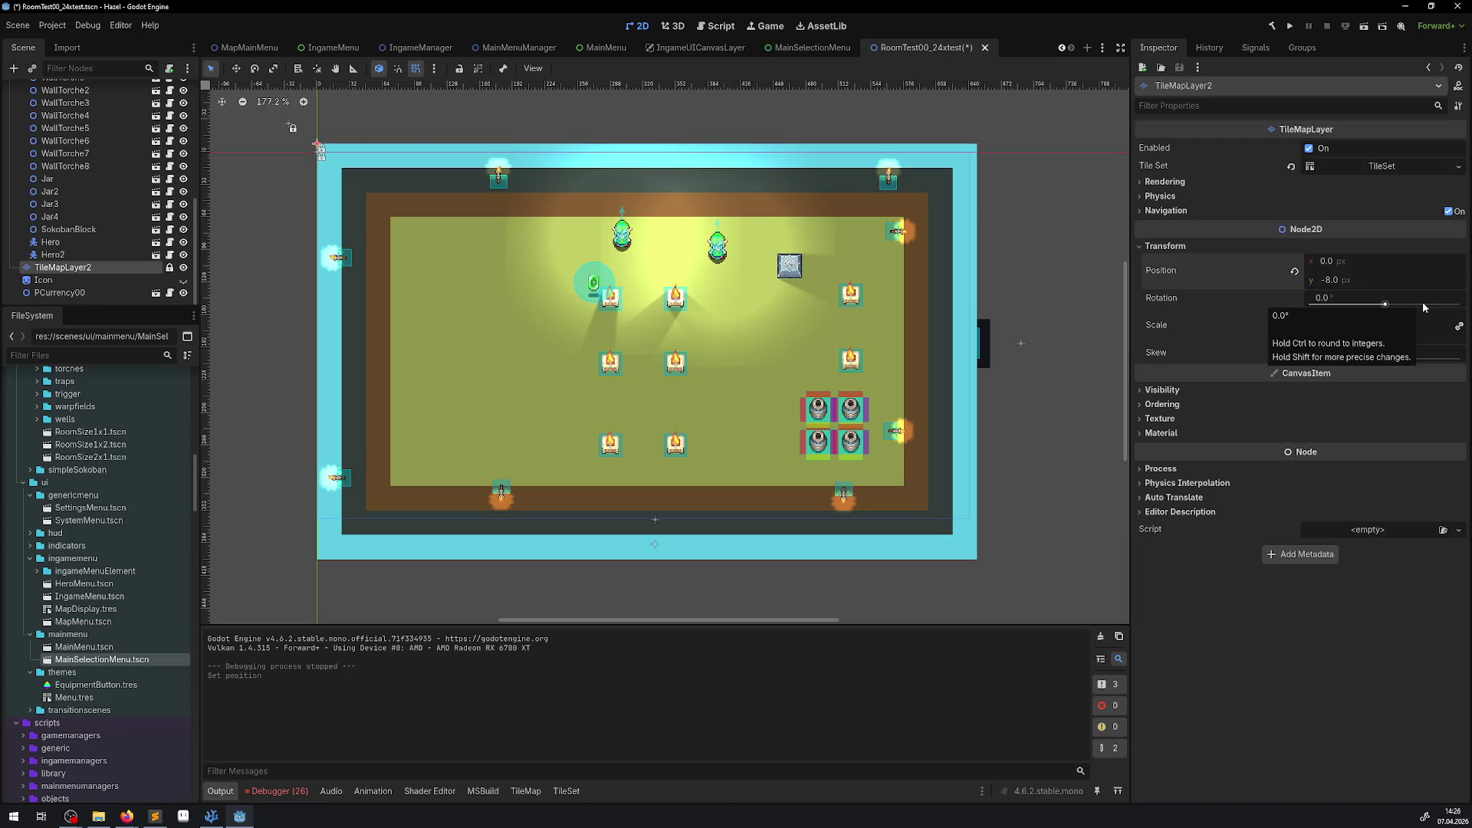
click(1290, 25)
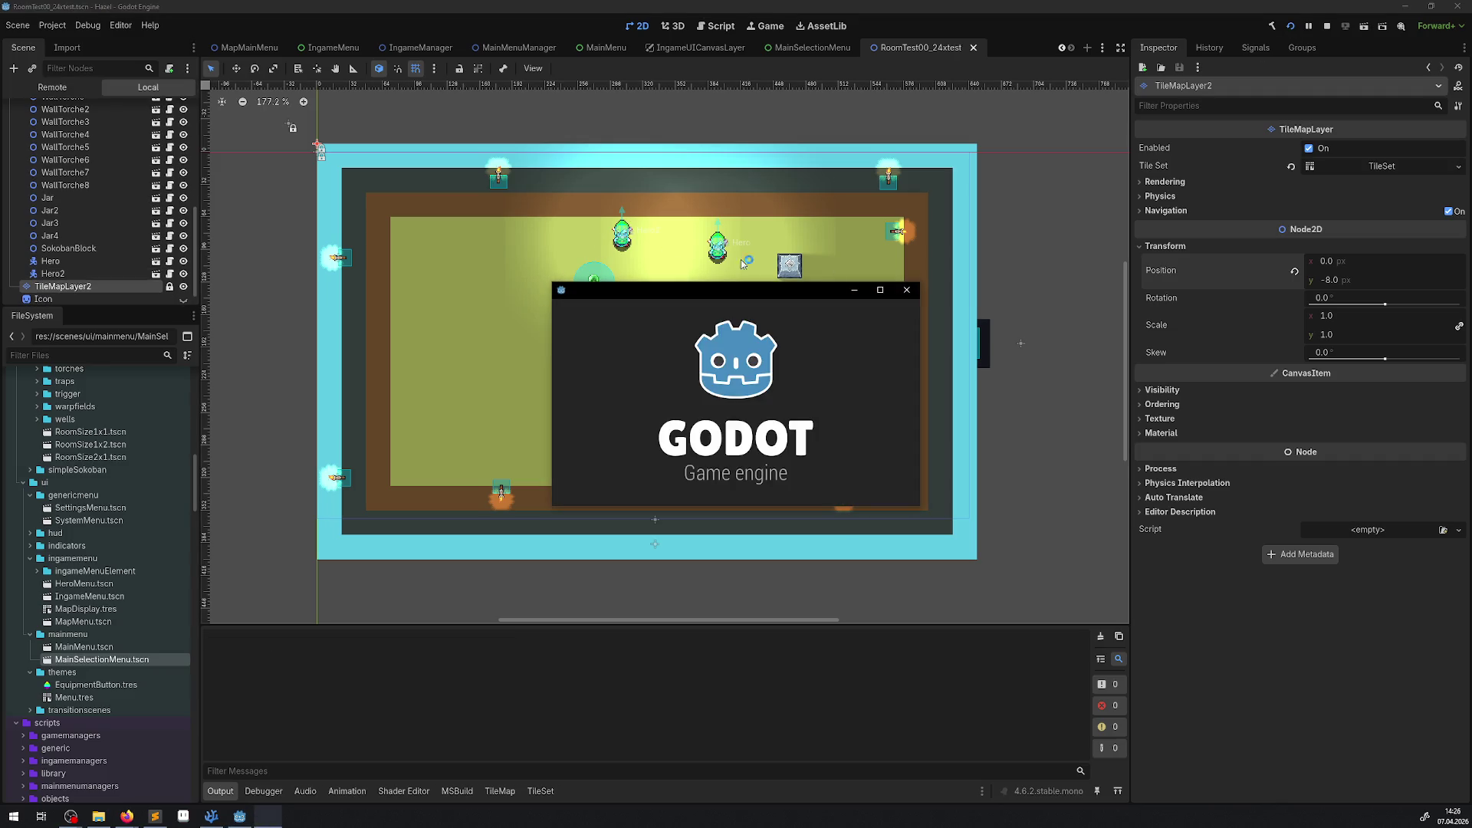
click(906, 289)
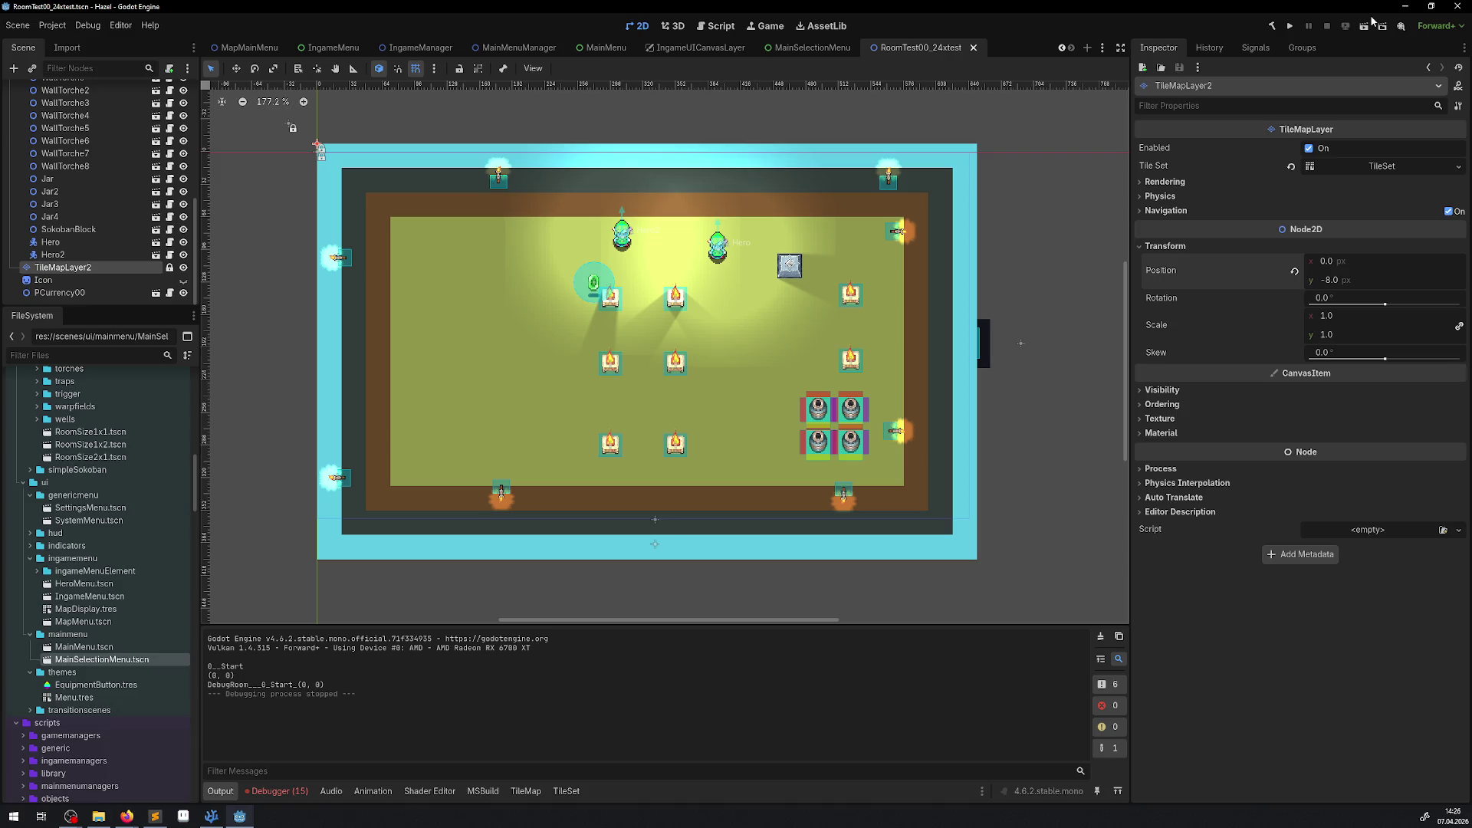
click(1370, 26)
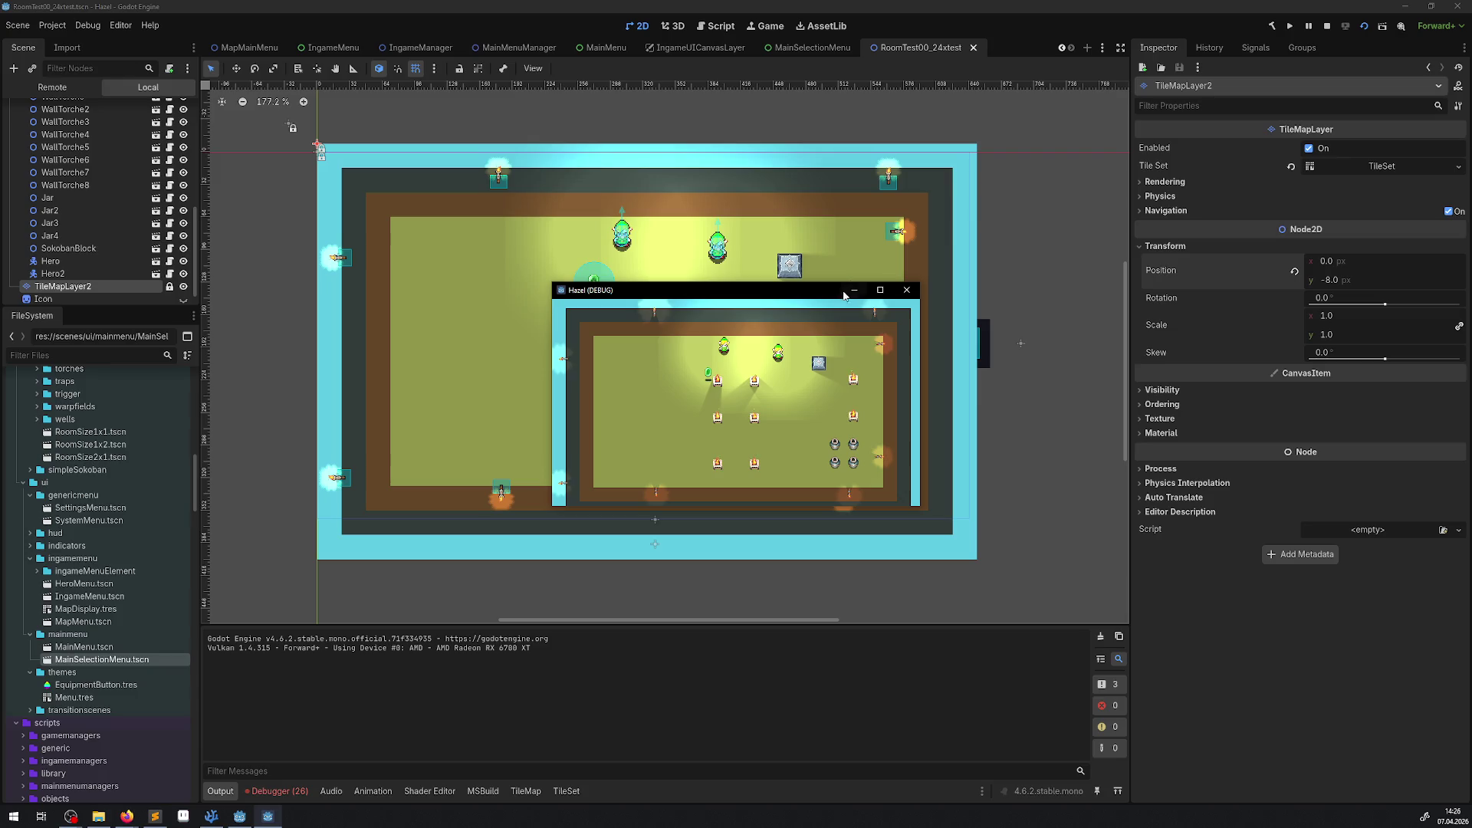
click(906, 289)
Step: Change the vertical offset to -12, save, and check it in an enlarged game window
click(1343, 282)
text(12)
key(Return)
key(ctrl+s)
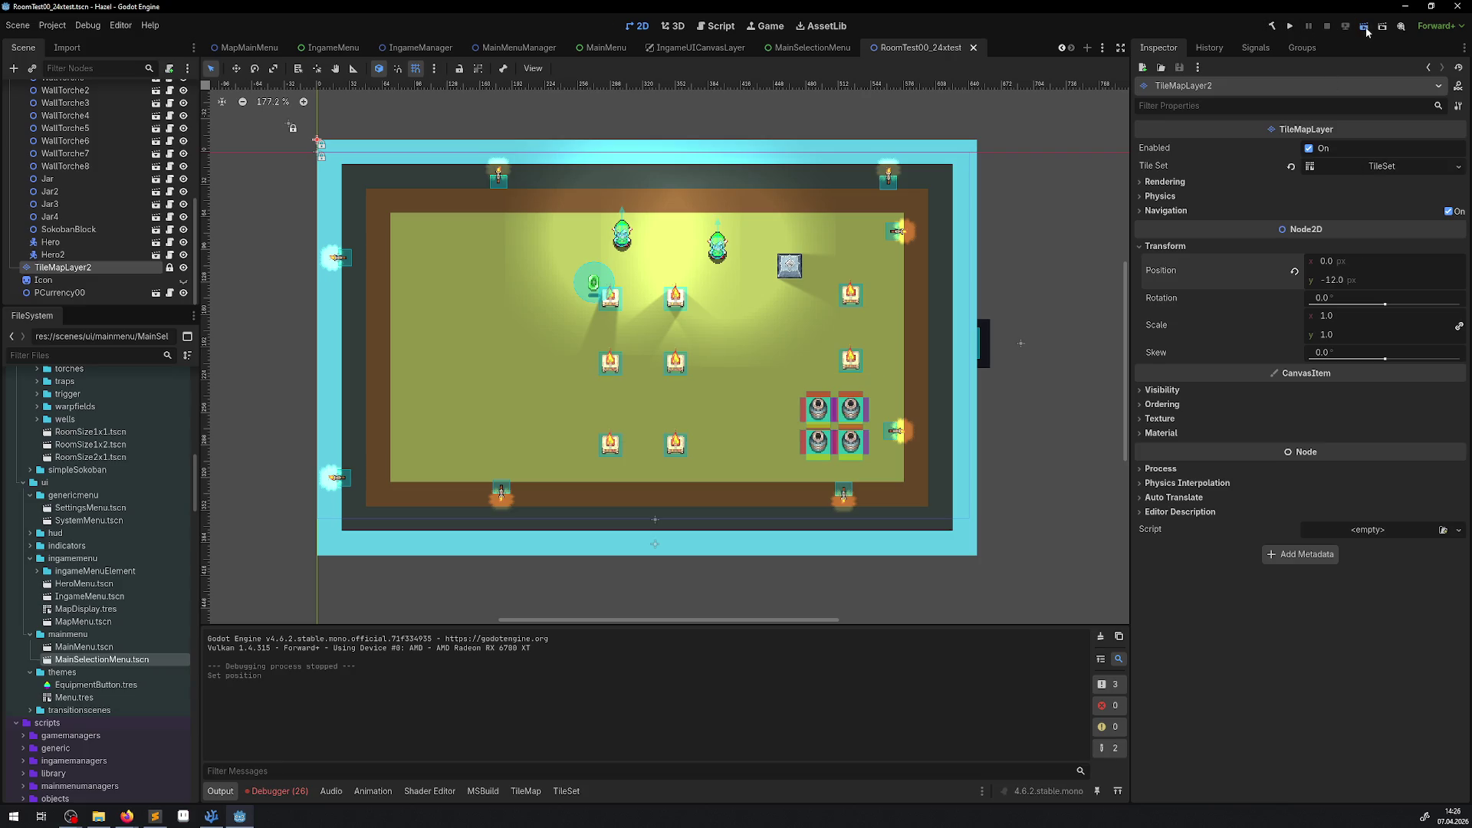
click(1365, 28)
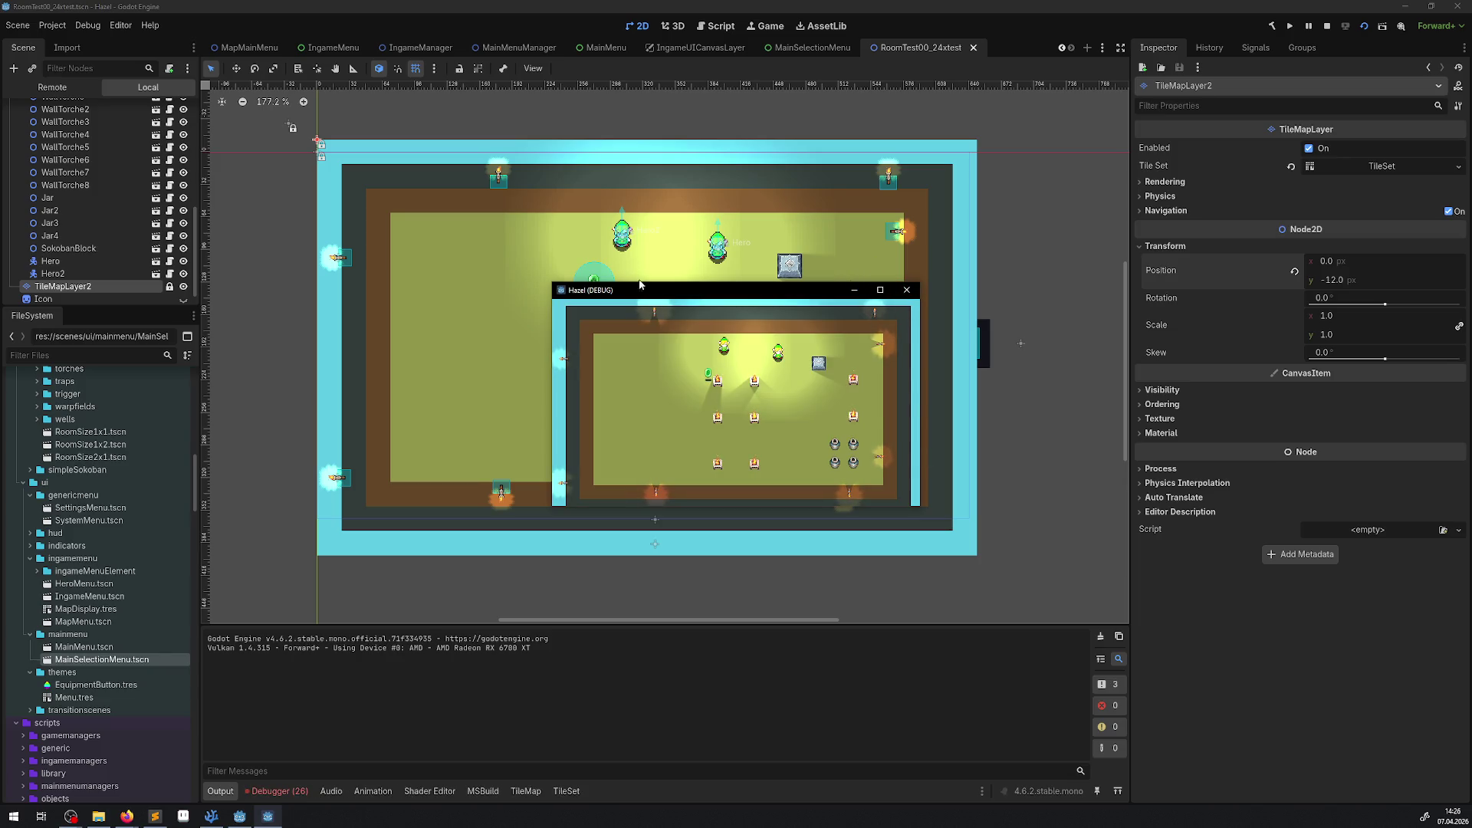
drag(643, 295, 563, 222)
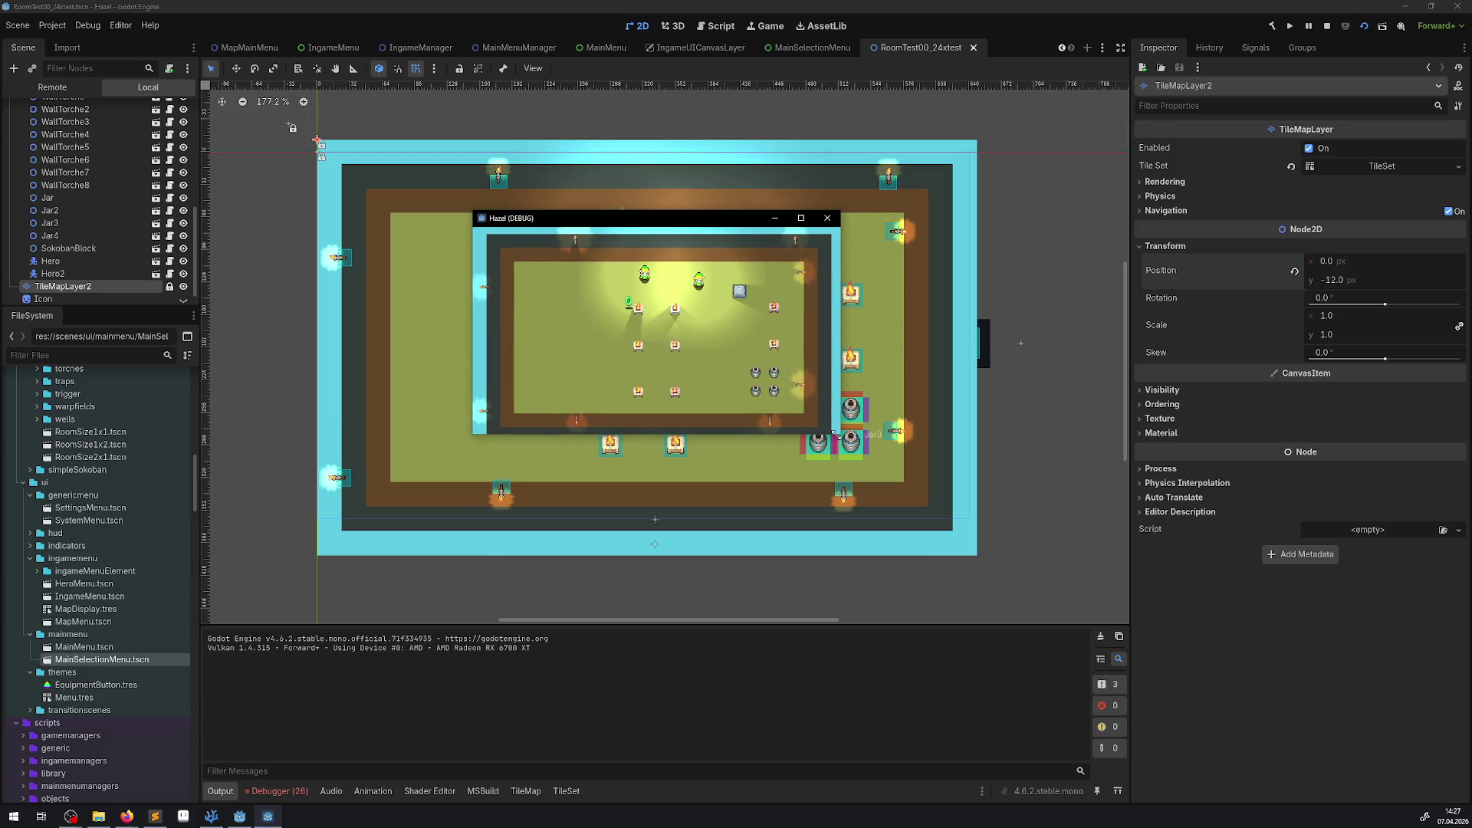
drag(835, 434, 880, 483)
click(872, 220)
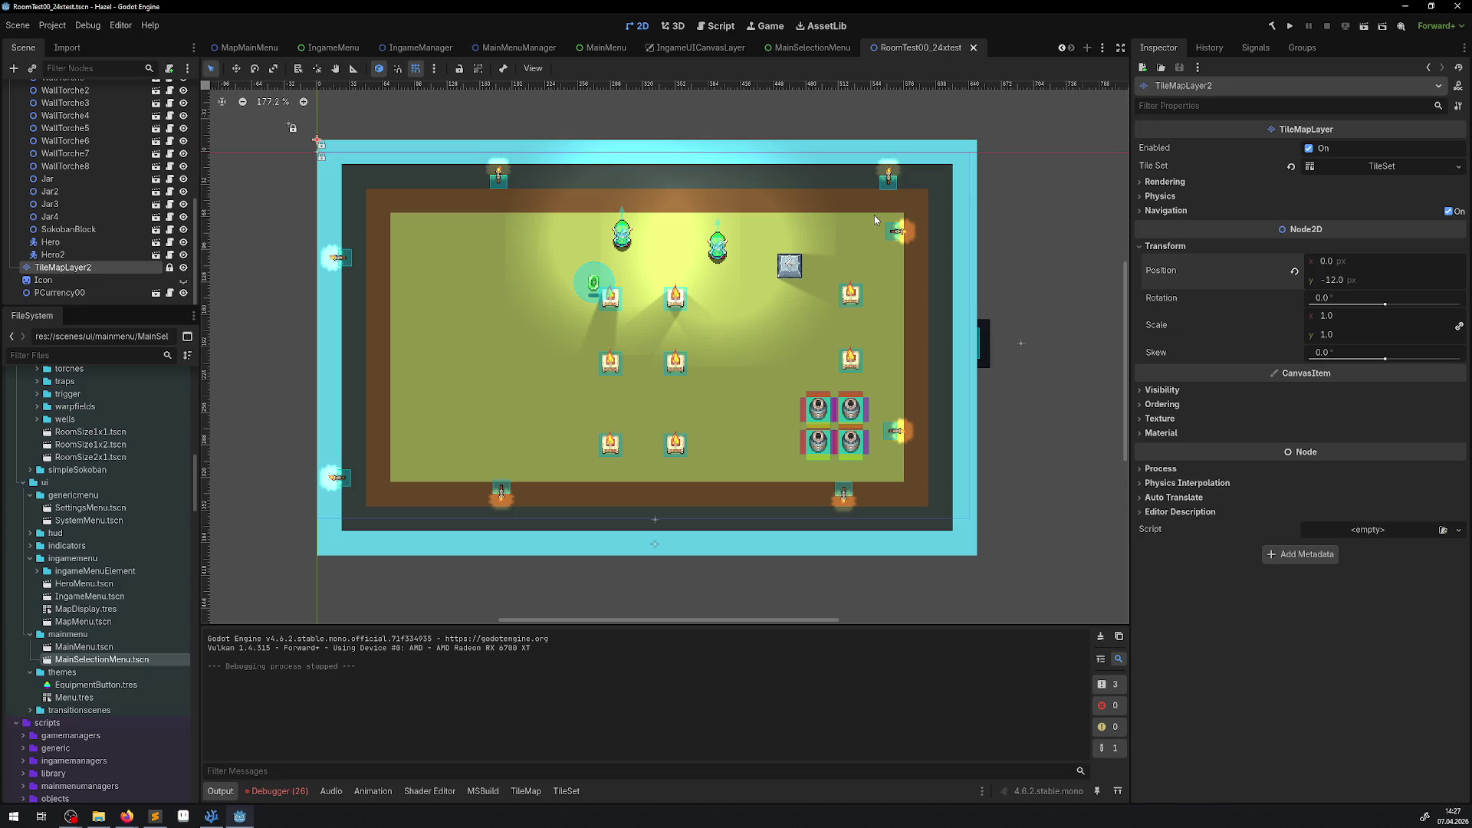
Step: Adjust the vertical offset to -16, then -24, saving each, and run the scene to verify
click(1337, 282)
text(60)
key(Return)
key(ctrl+s)
click(1337, 284)
text(4)
key(Return)
key(ctrl+s)
click(1288, 27)
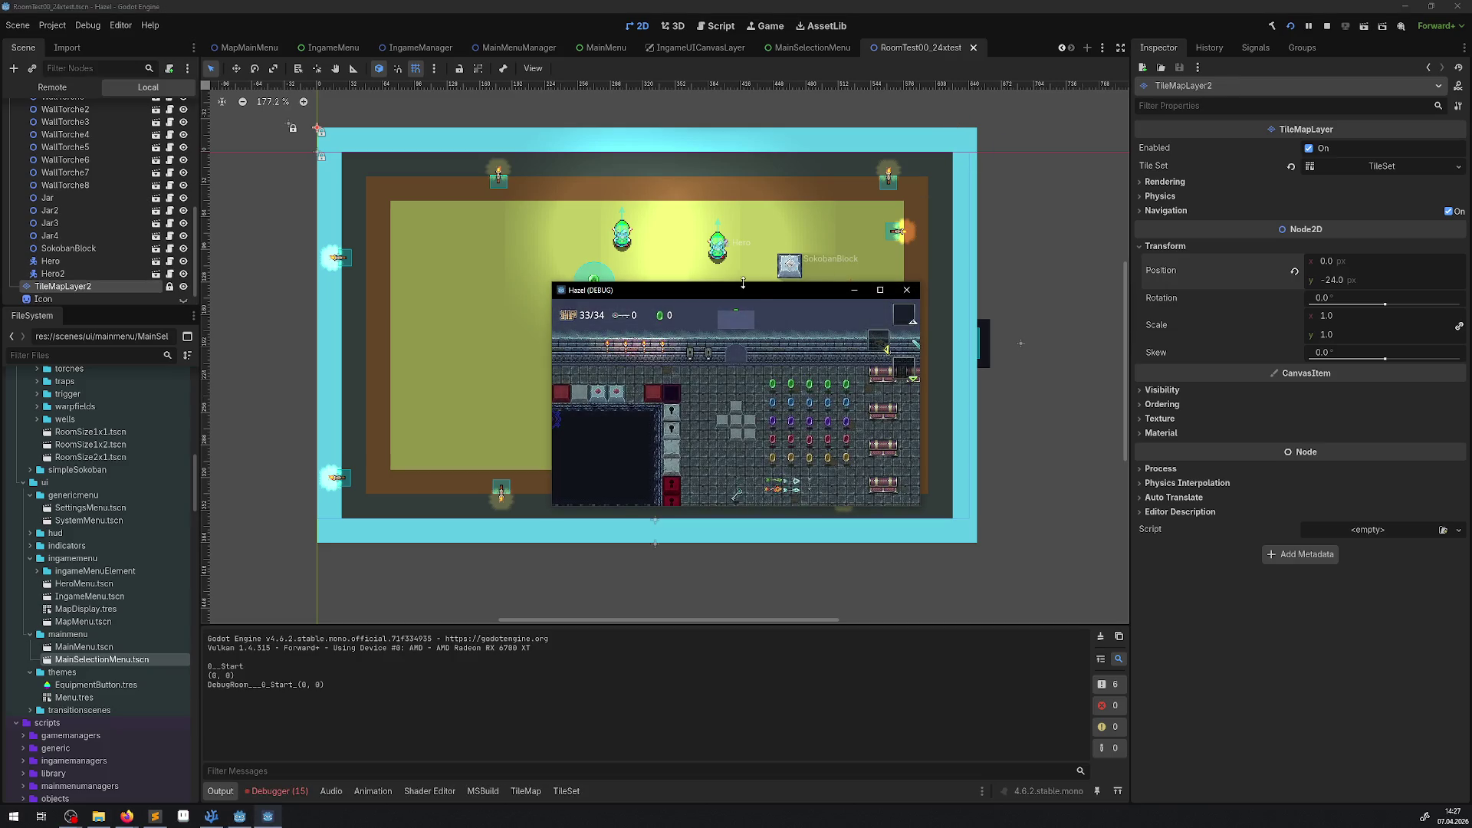
click(1363, 25)
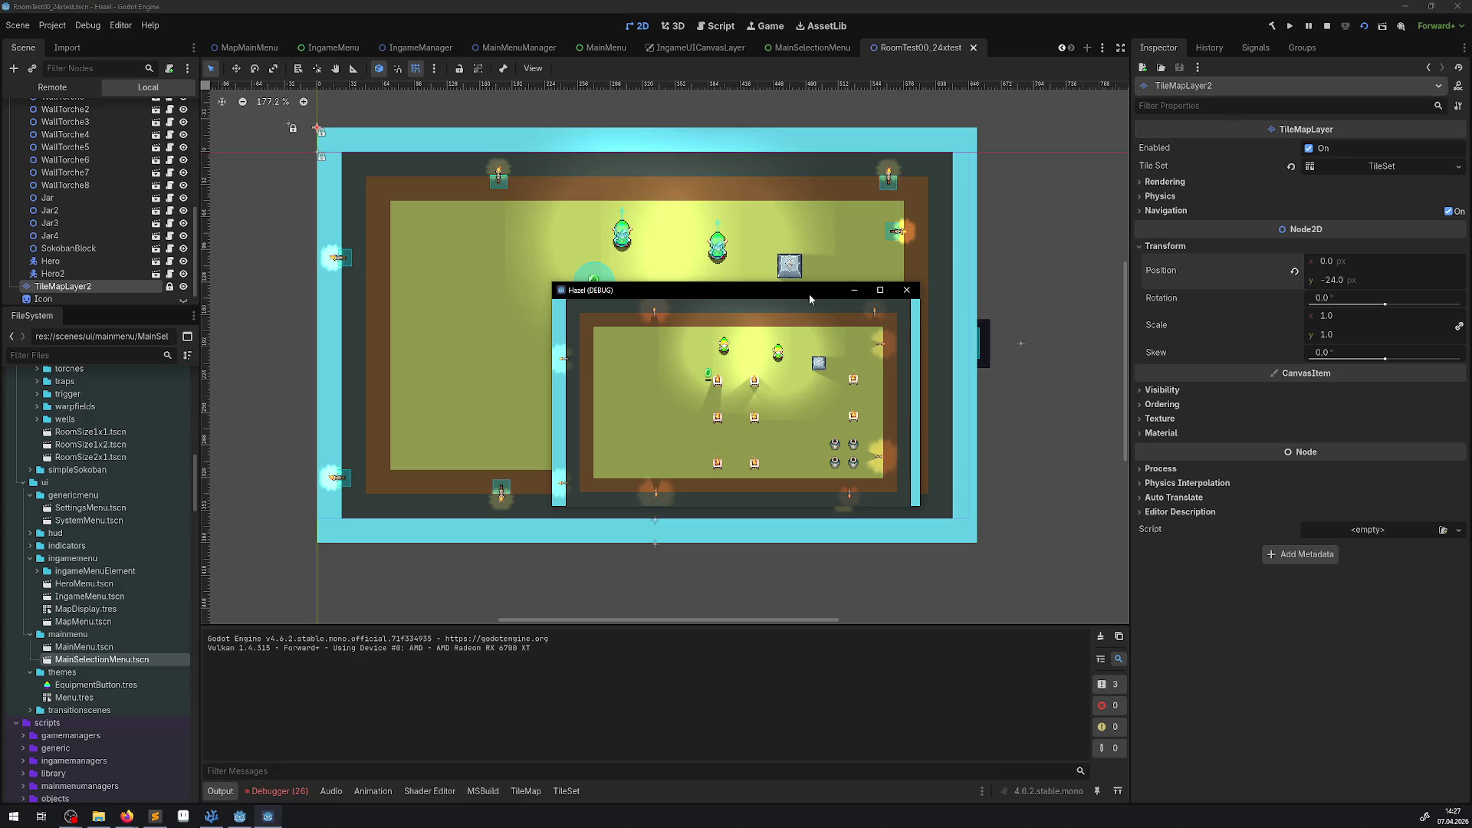
Step: Move the Hazel debug window to the upper left and enlarge it
drag(778, 293, 478, 115)
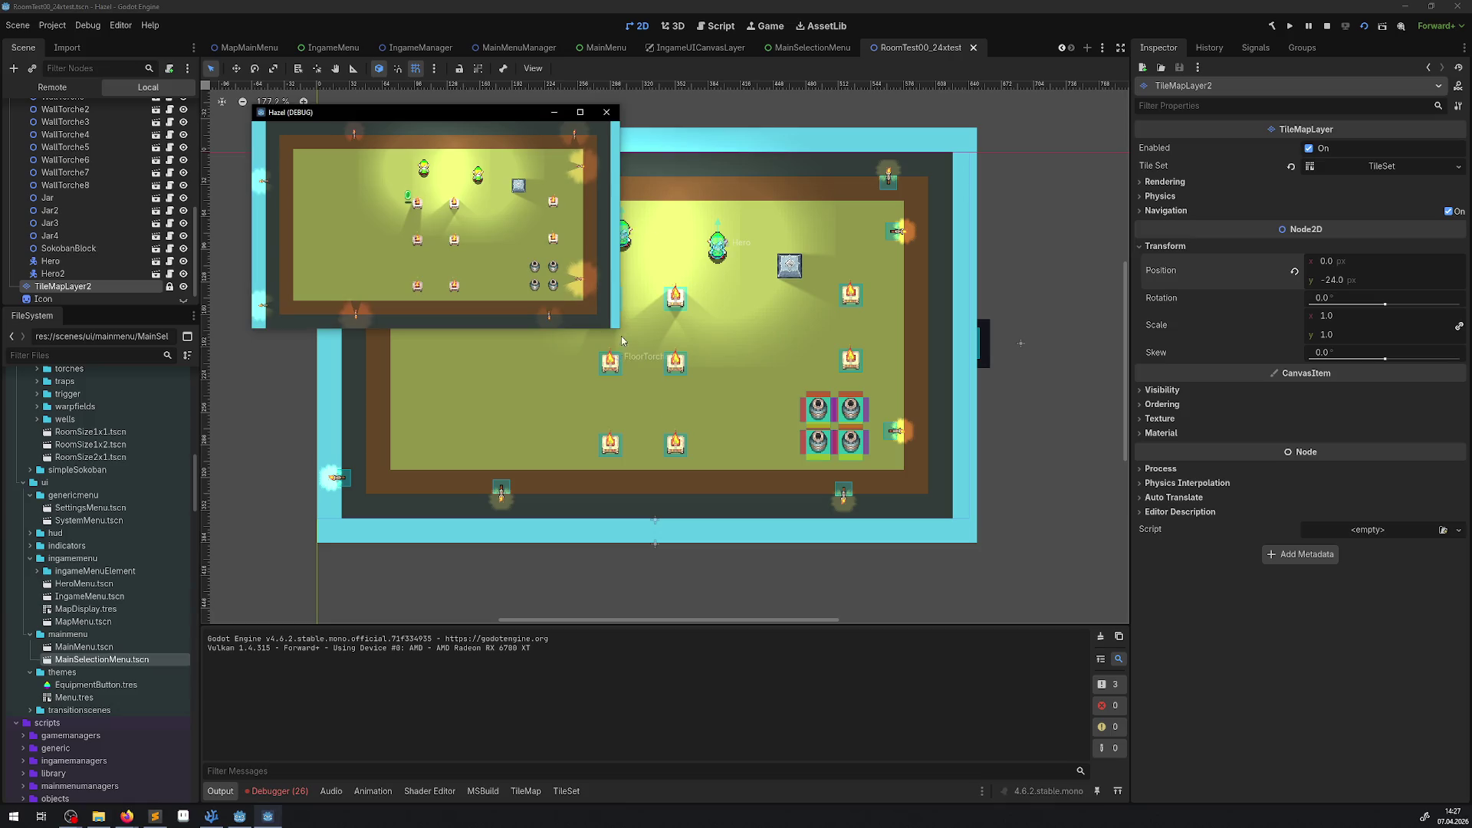
mouse_move(619, 330)
mouse_down()
mouse_move(782, 424)
mouse_move(986, 603)
mouse_move(1047, 611)
mouse_up()
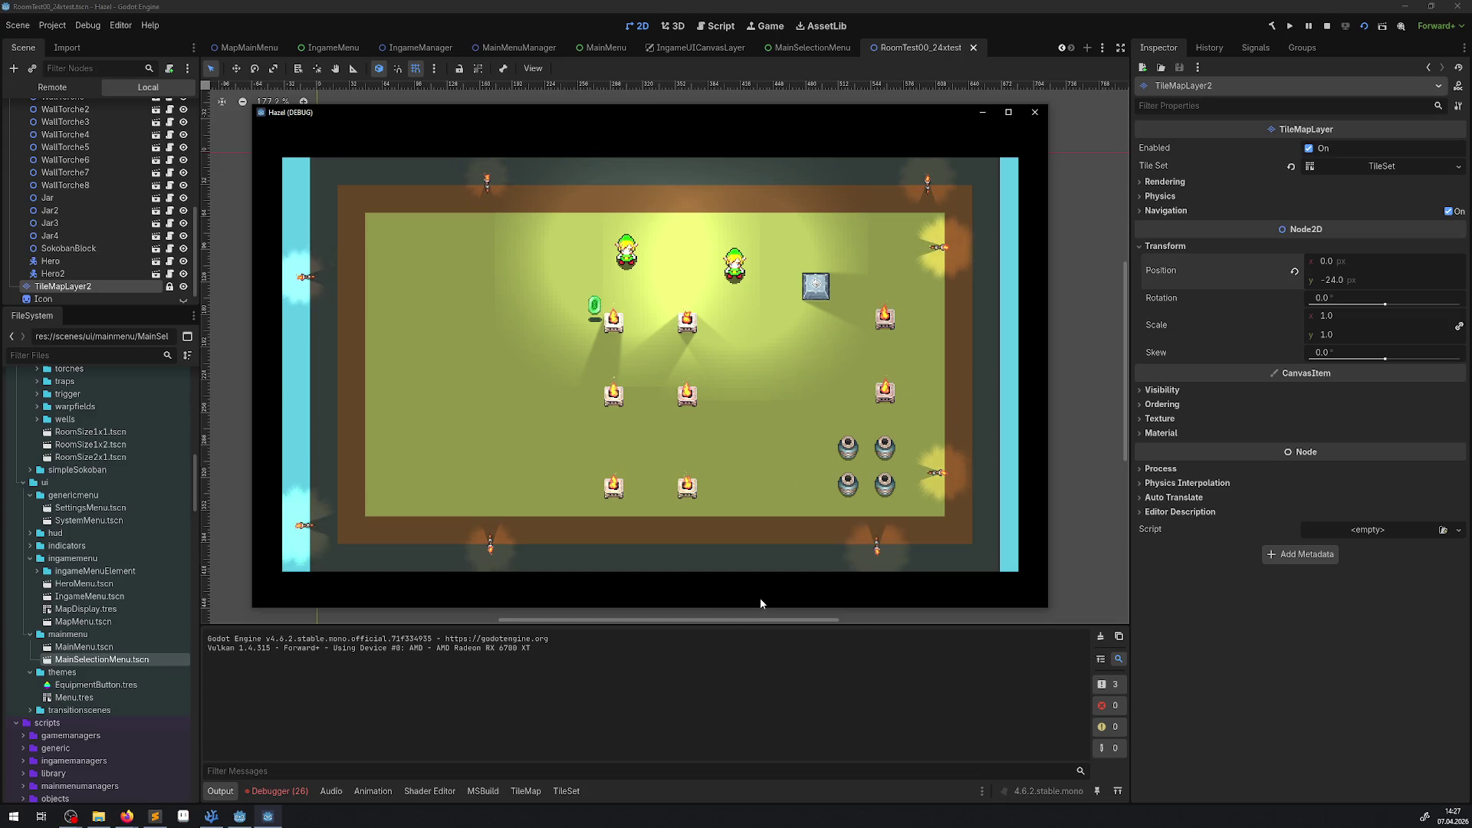
Step: Stretch the game window taller, then switch to the Zelda dungeon image search in the browser
drag(758, 610, 756, 698)
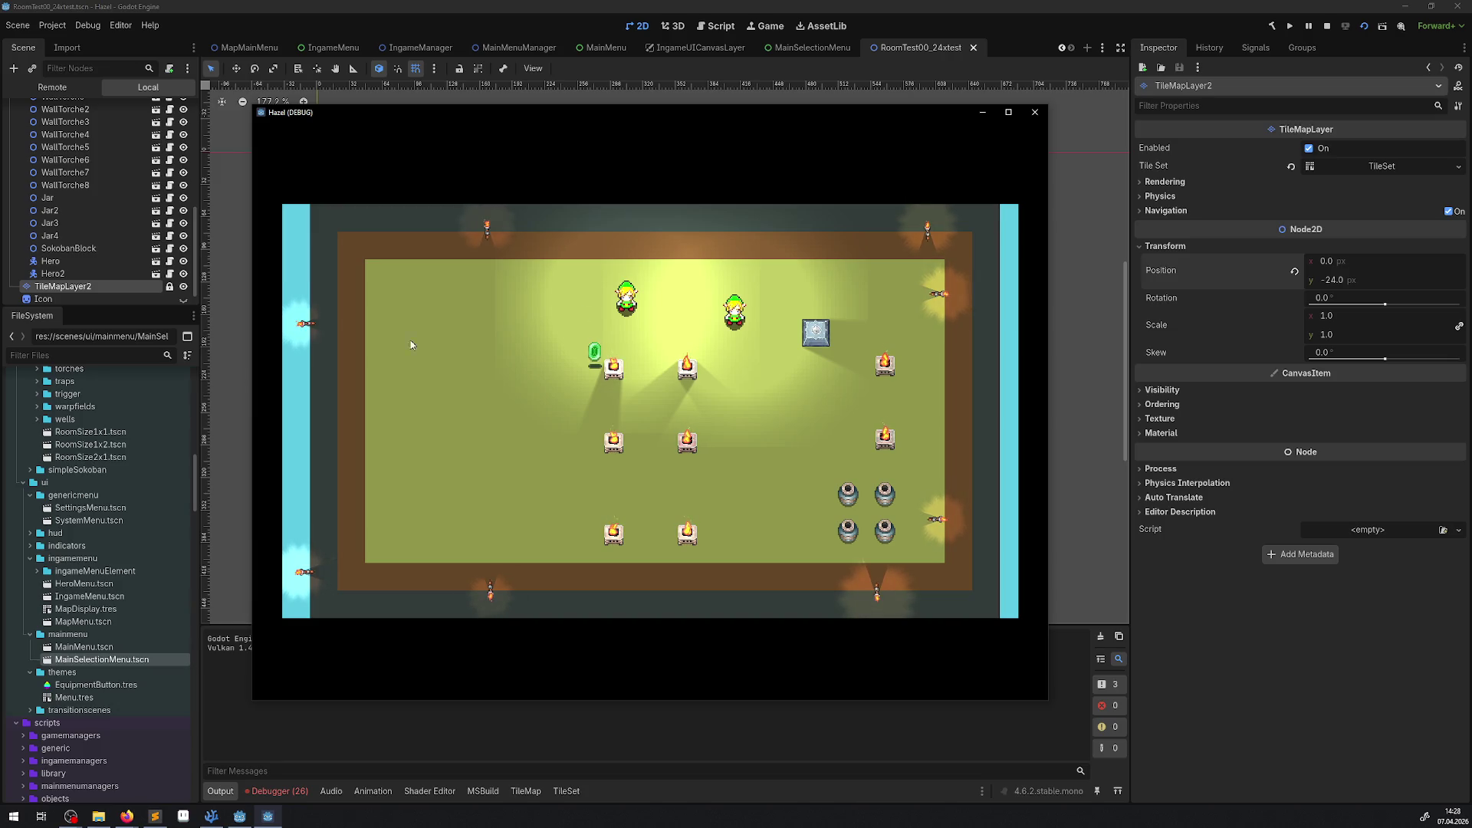
key(alt+Tab)
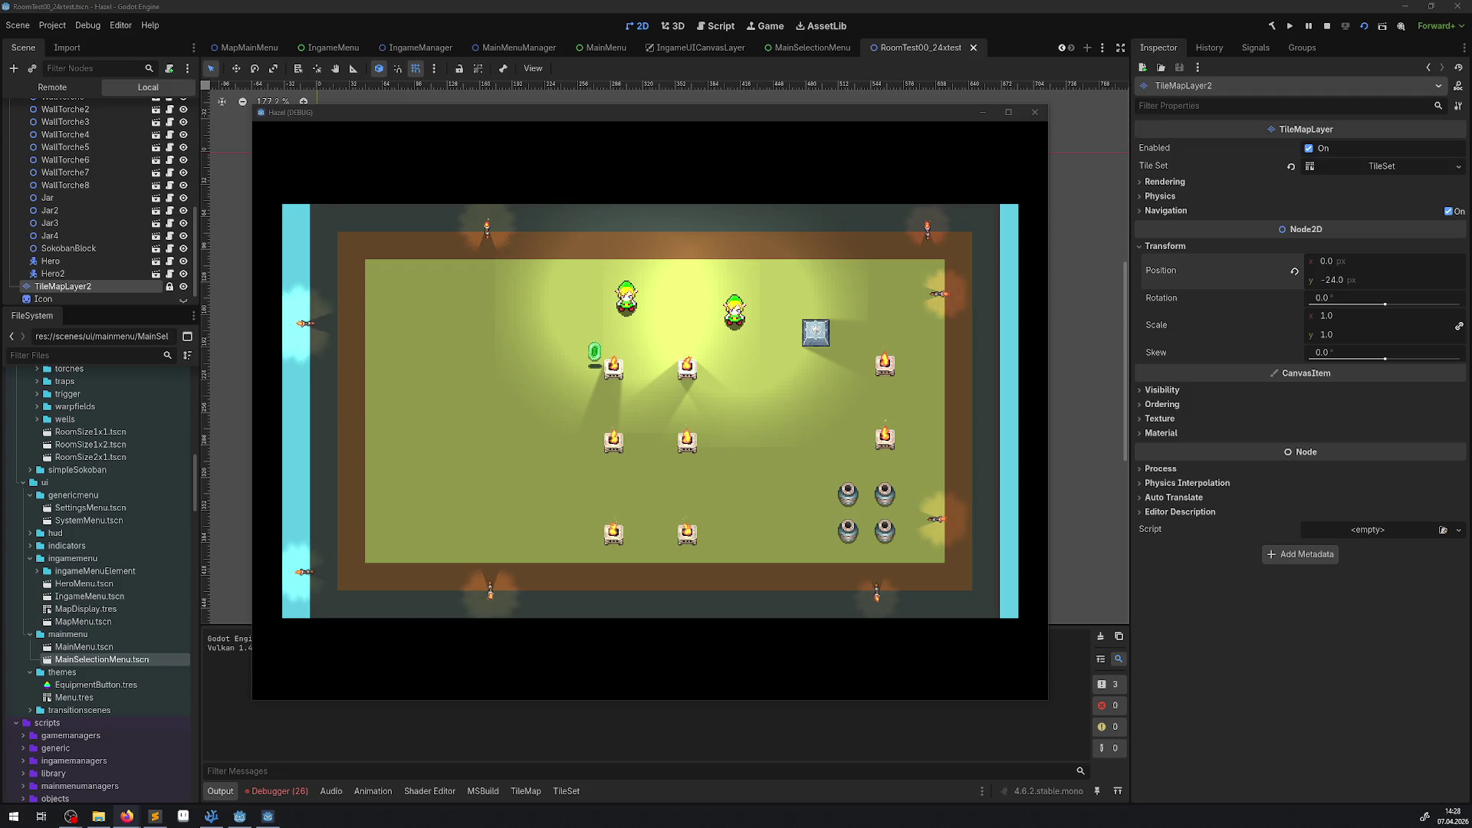
key(alt+Tab)
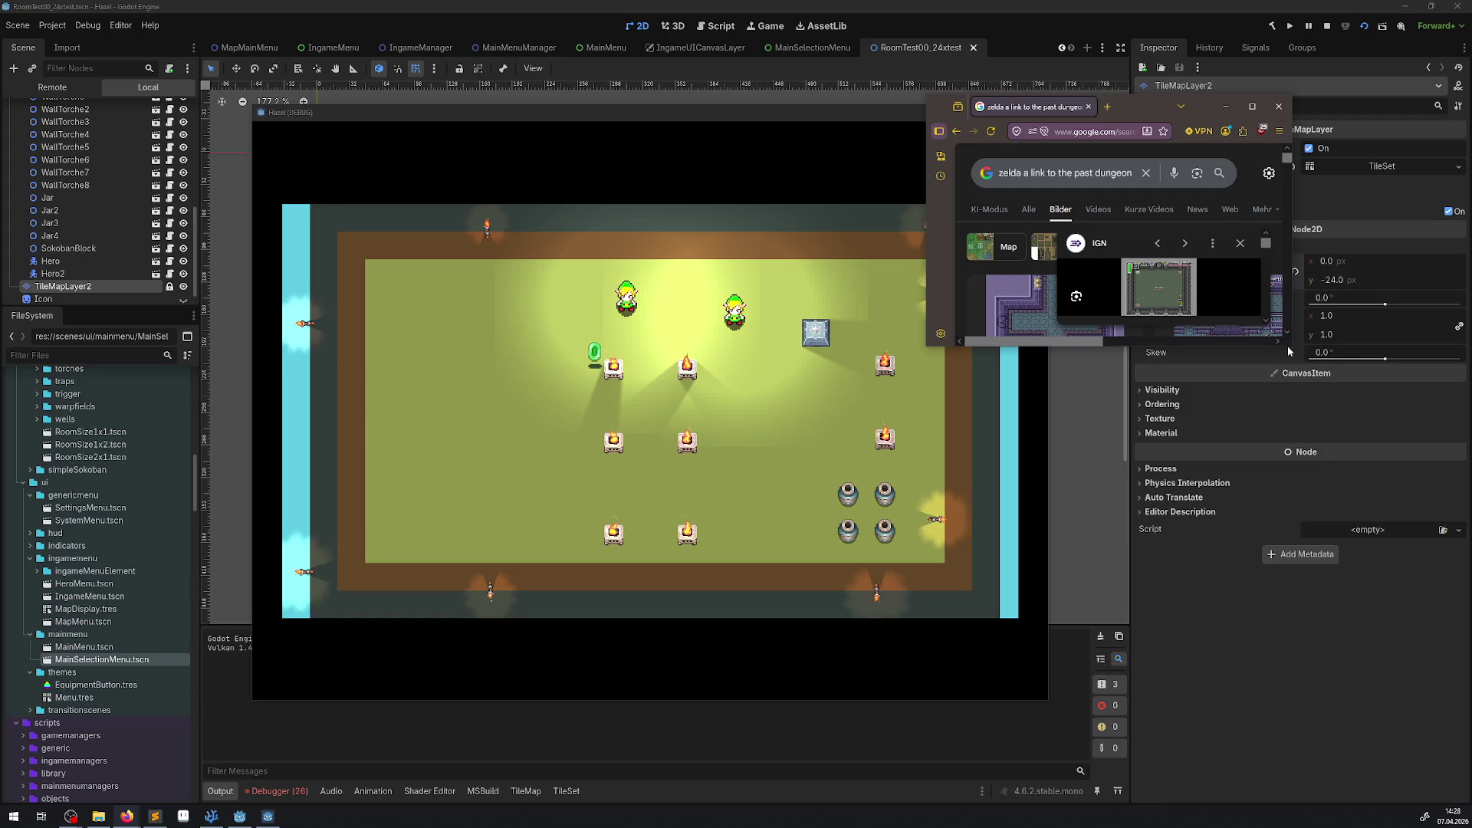
Step: Enlarge the browser on the right and move the game window to its left
drag(1289, 349, 1288, 770)
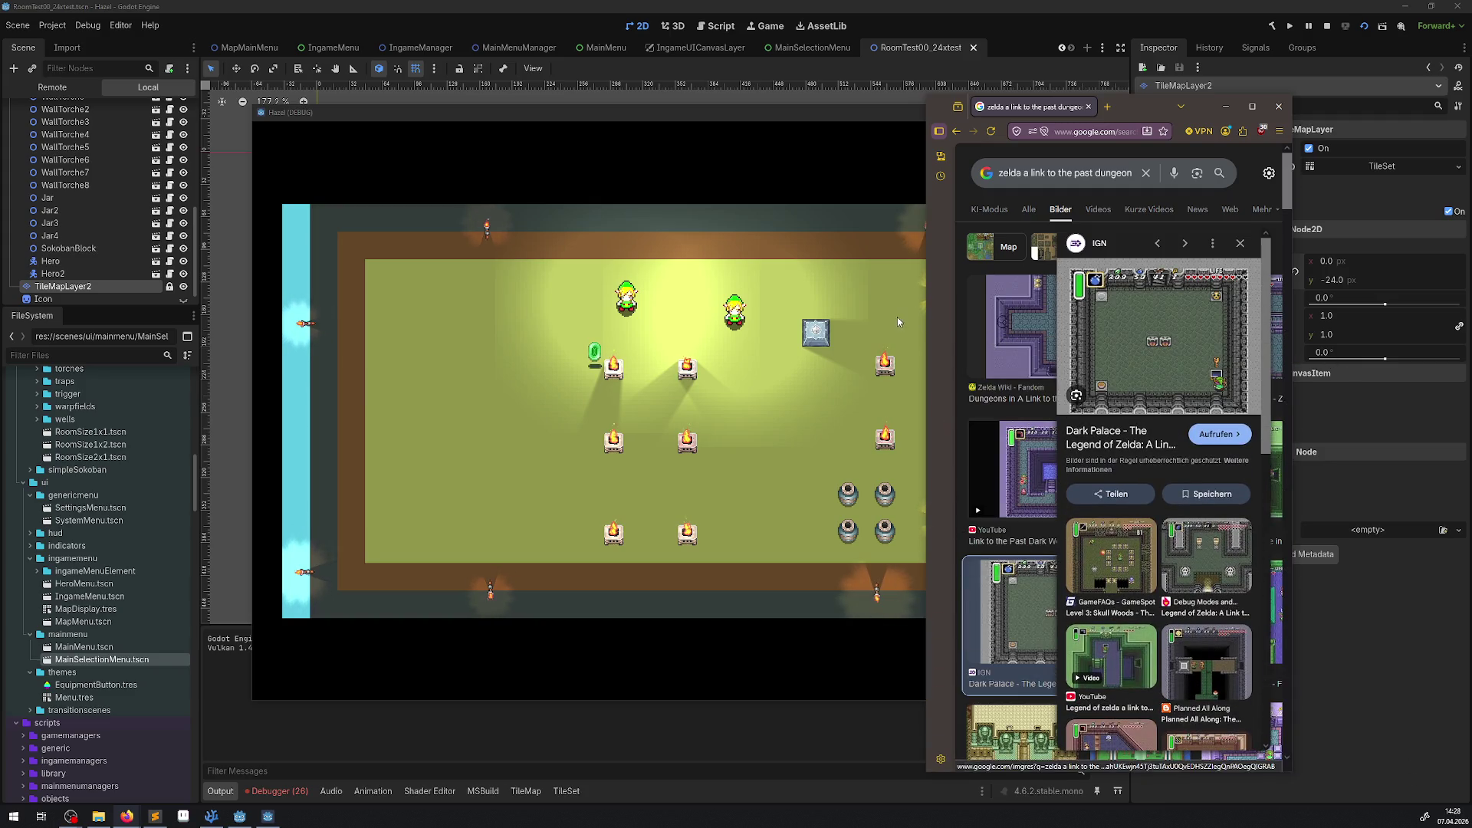
drag(926, 170, 730, 171)
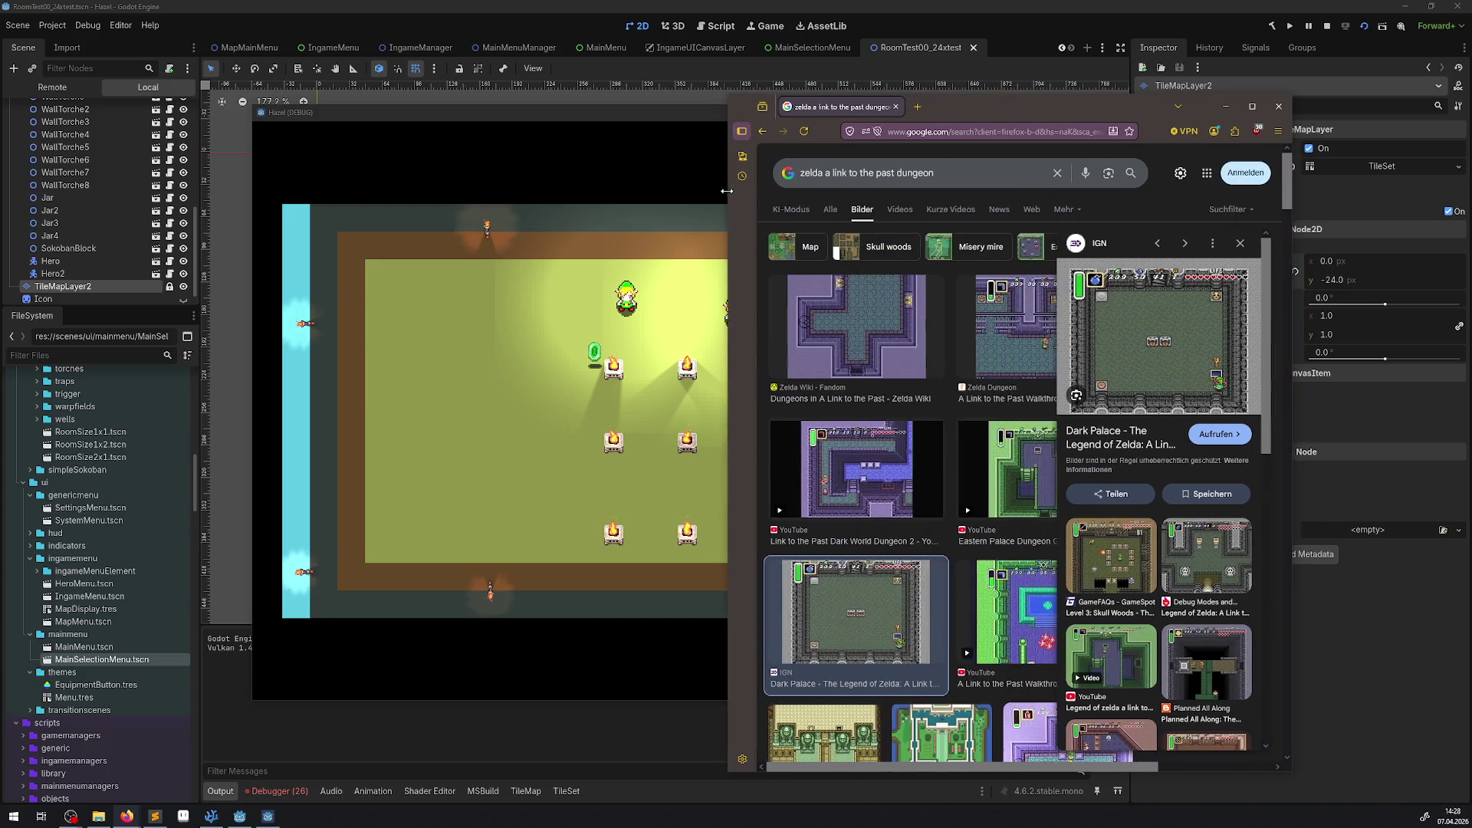
drag(1027, 111, 1213, 90)
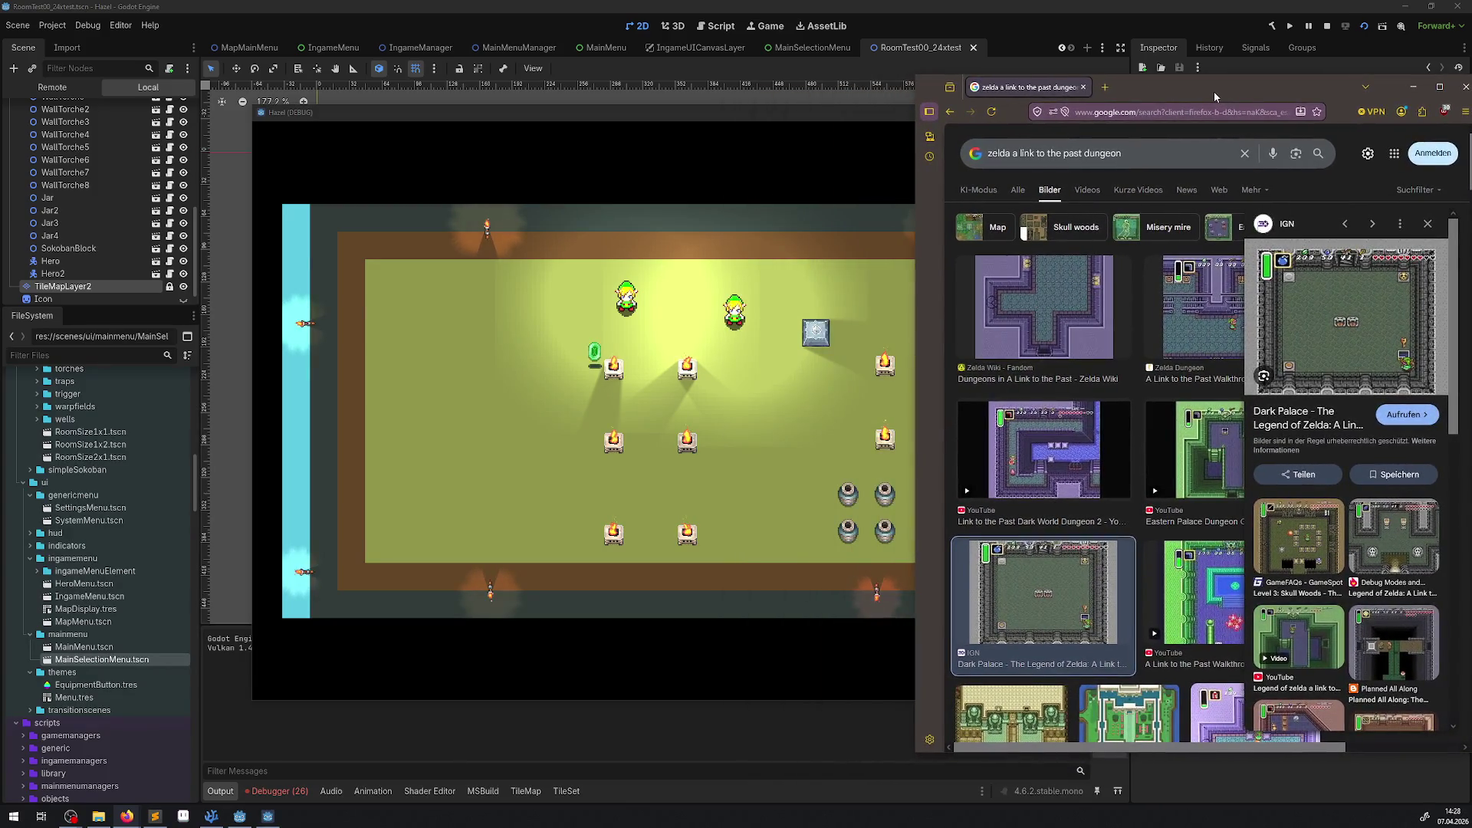
mouse_move(444, 108)
mouse_down()
mouse_move(347, 108)
mouse_move(309, 90)
mouse_up()
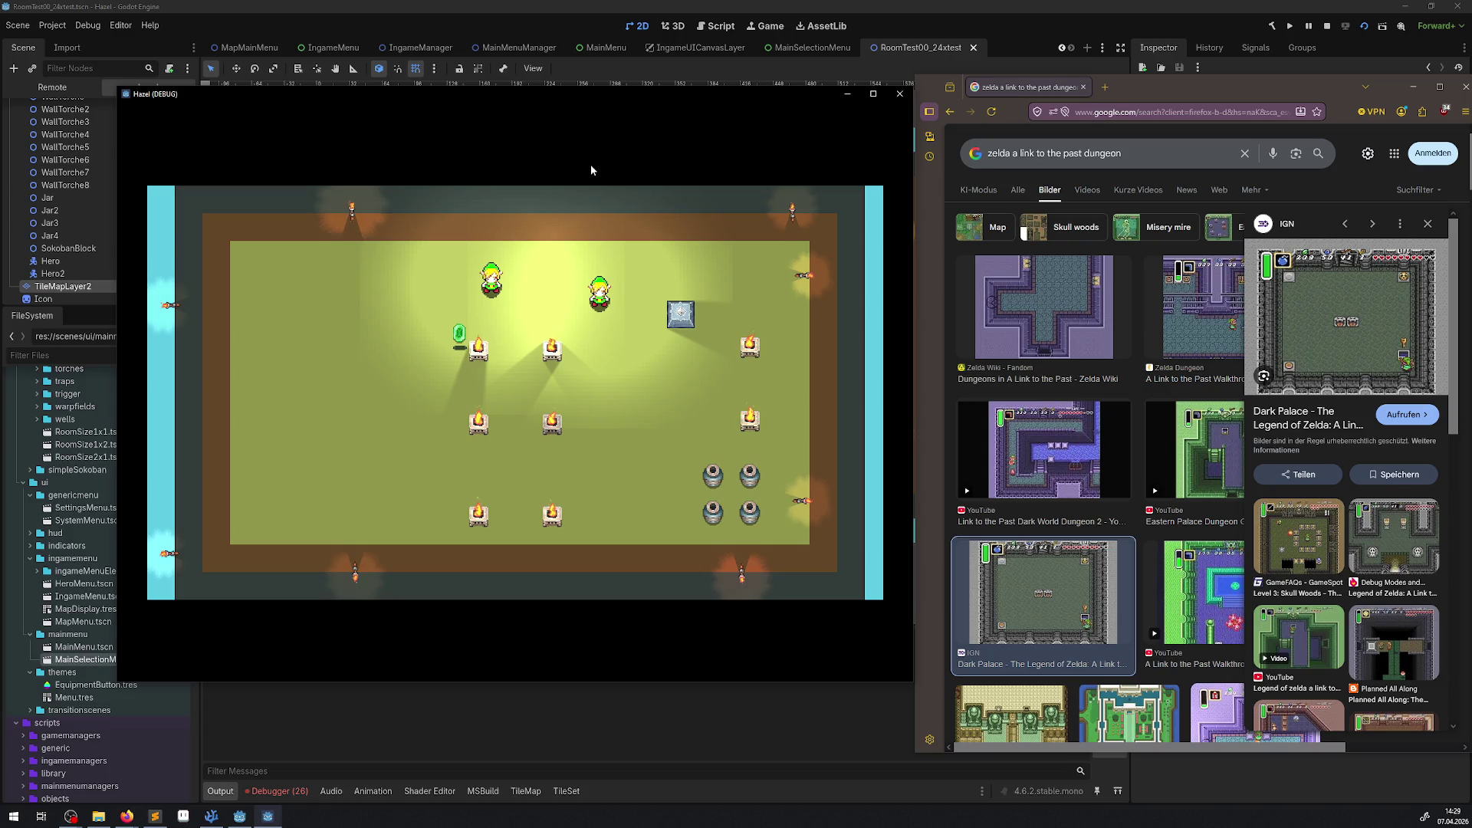
click(1010, 154)
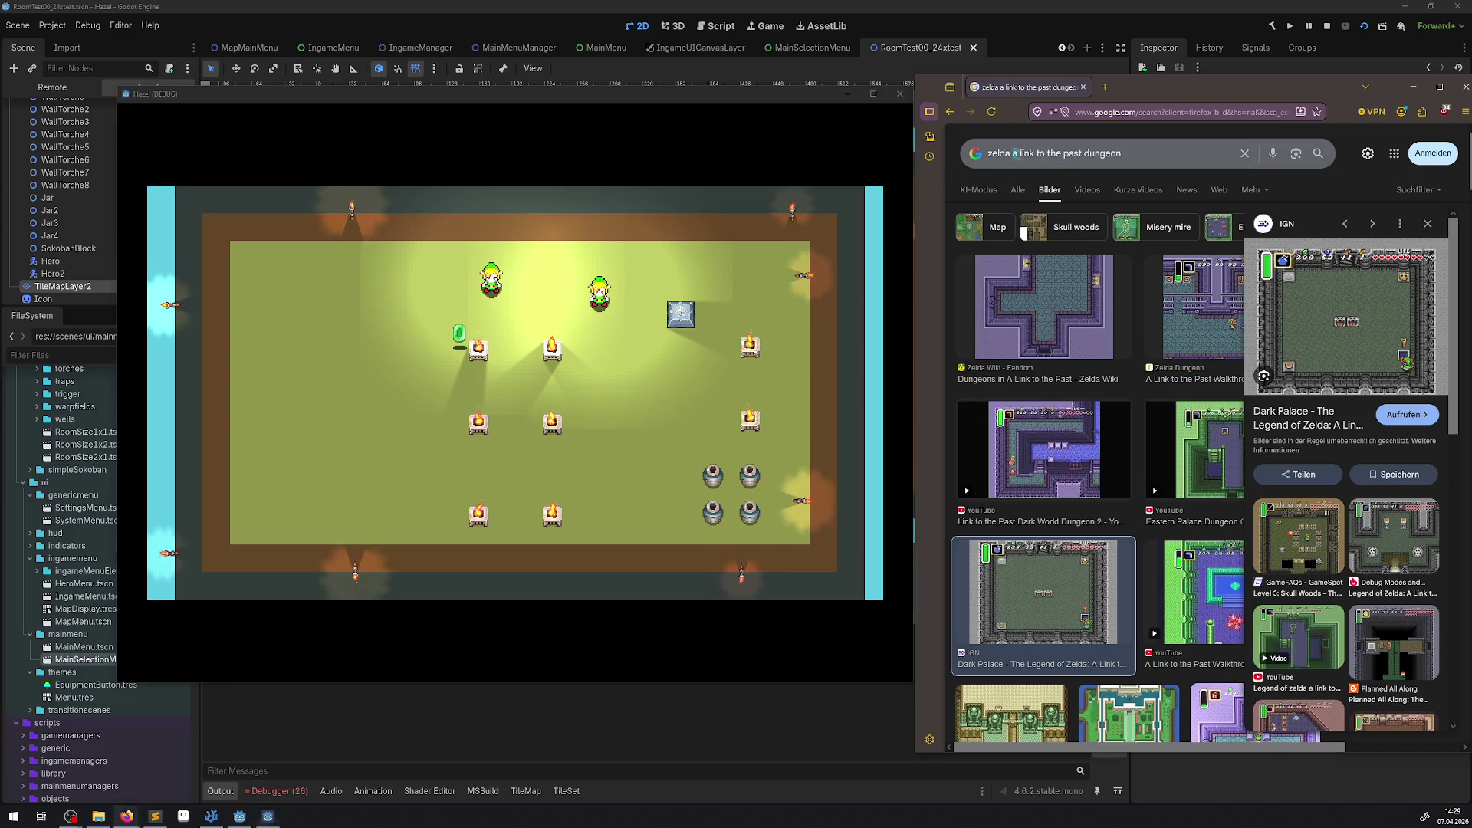
Step: Search 'zelda minish cap dungeon' and preview IGN's Pieces of Heart map image
key(shift+End)
text(minish cap )
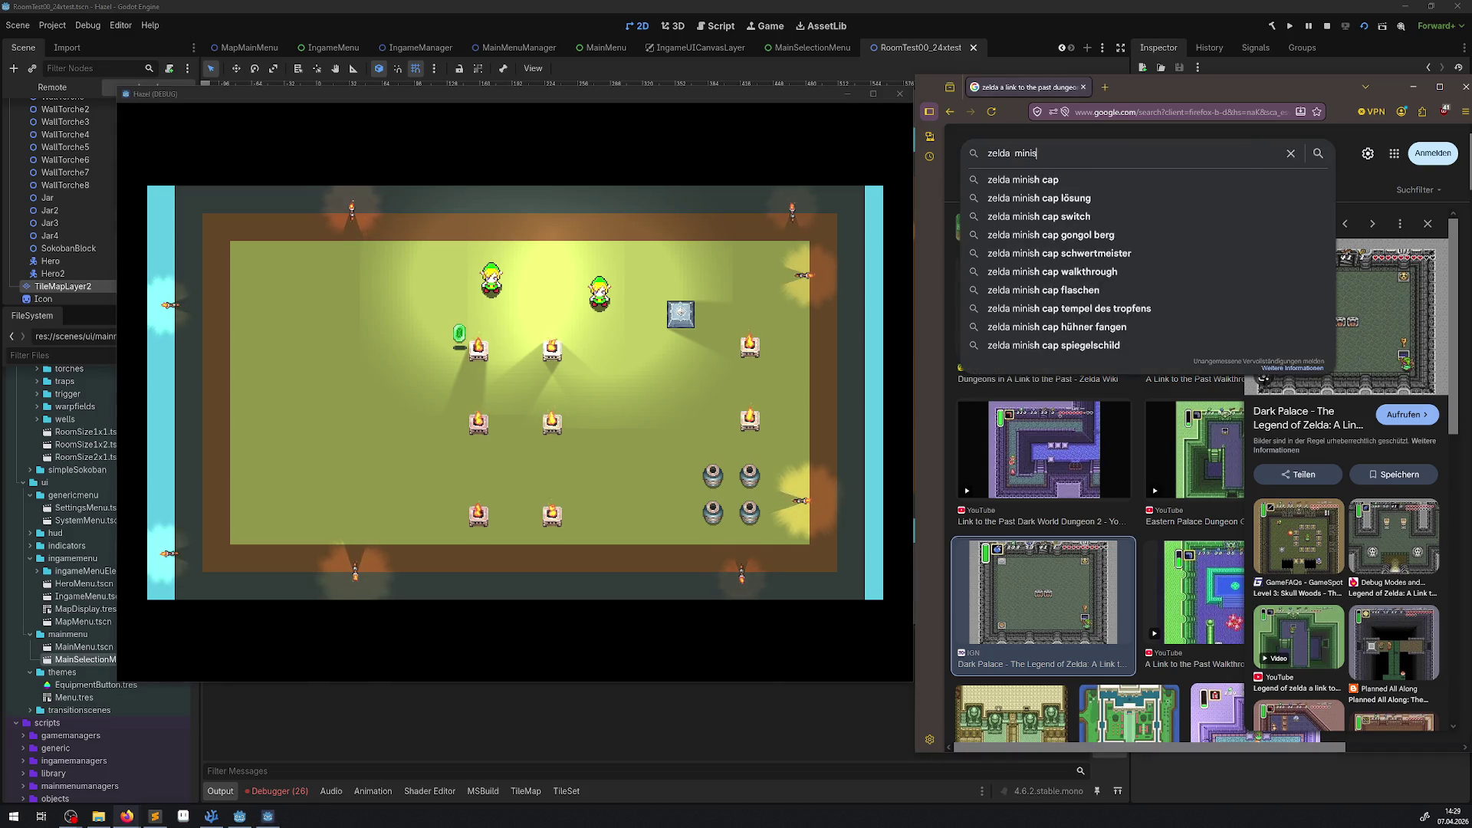
text(dungeon)
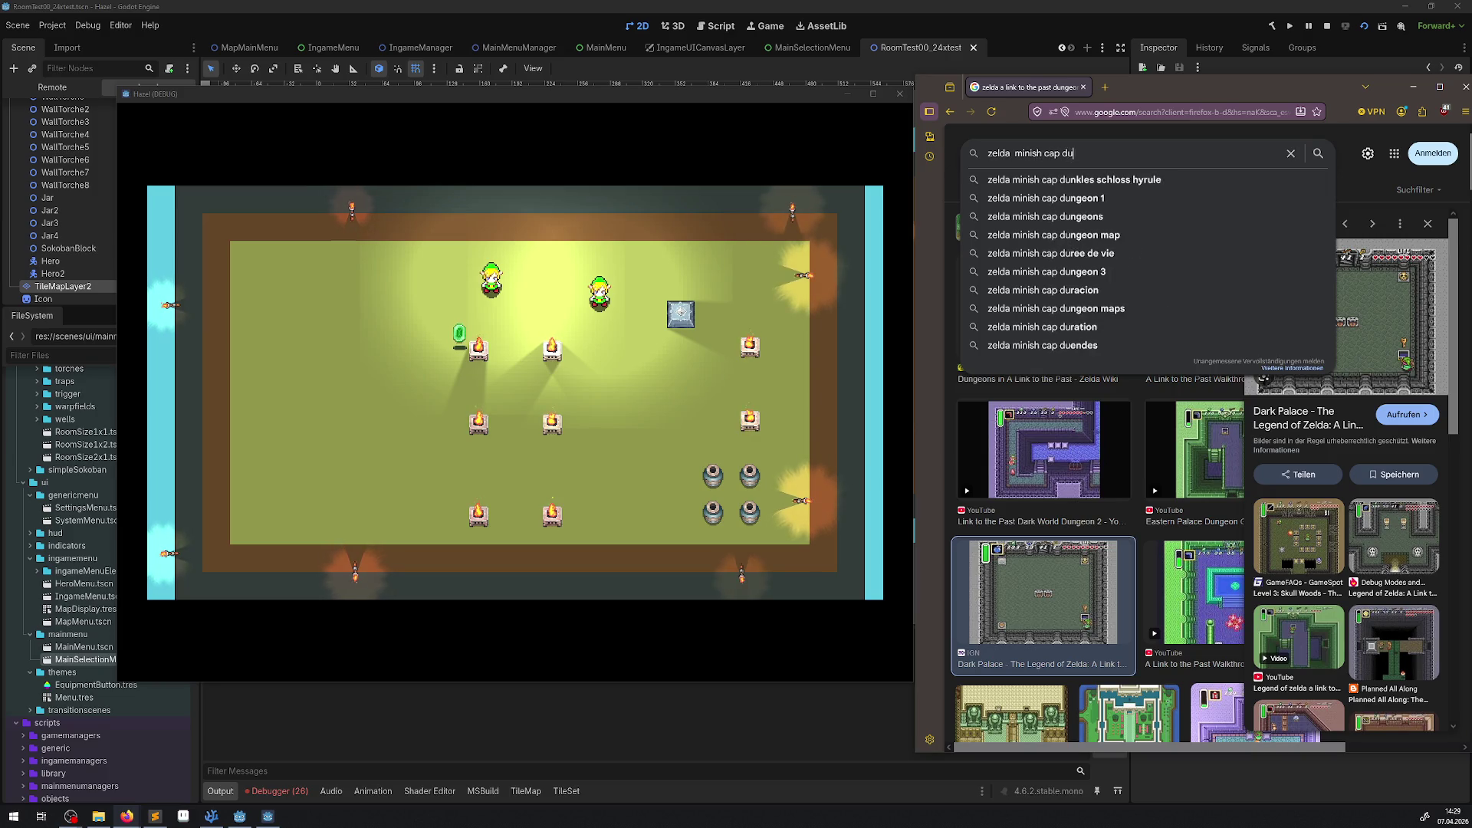
key(Return)
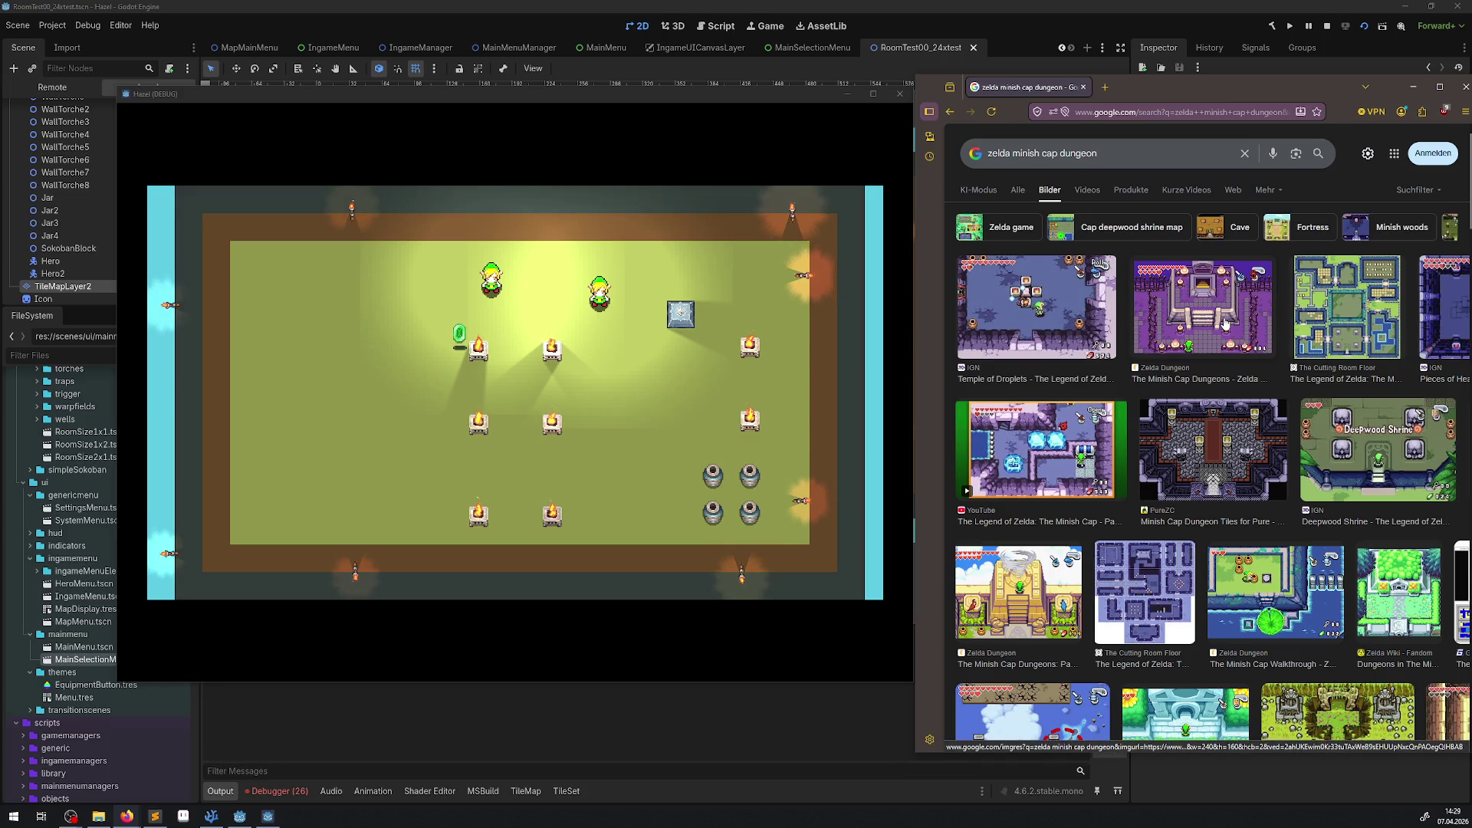
scroll(1378, 307, down, 1)
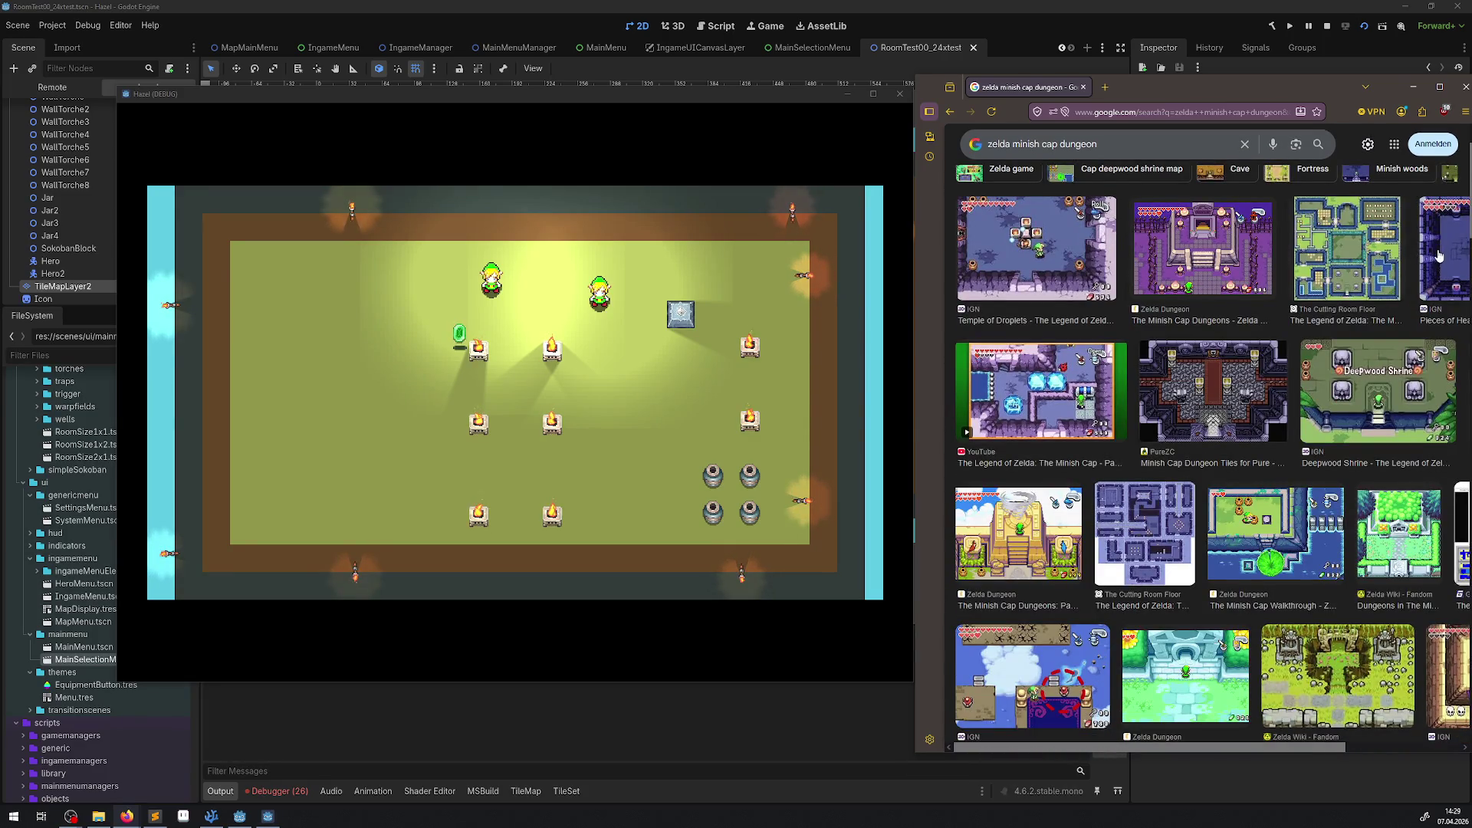
click(1437, 257)
scroll(1171, 371, up, 1)
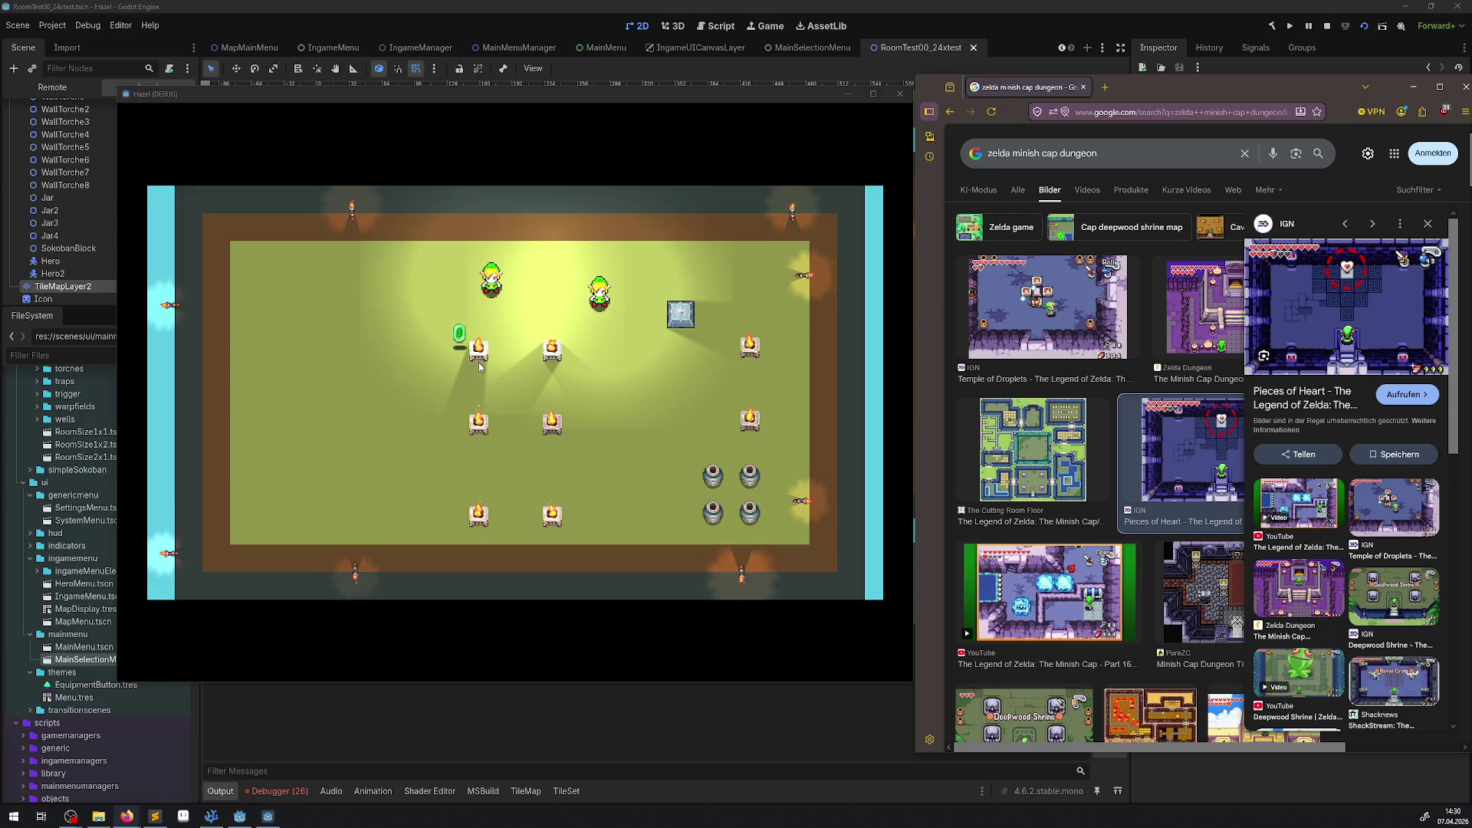
Step: Preview the Shacknews ShackStream Episode 227 image and open its article in a new tab
key(alt+Tab)
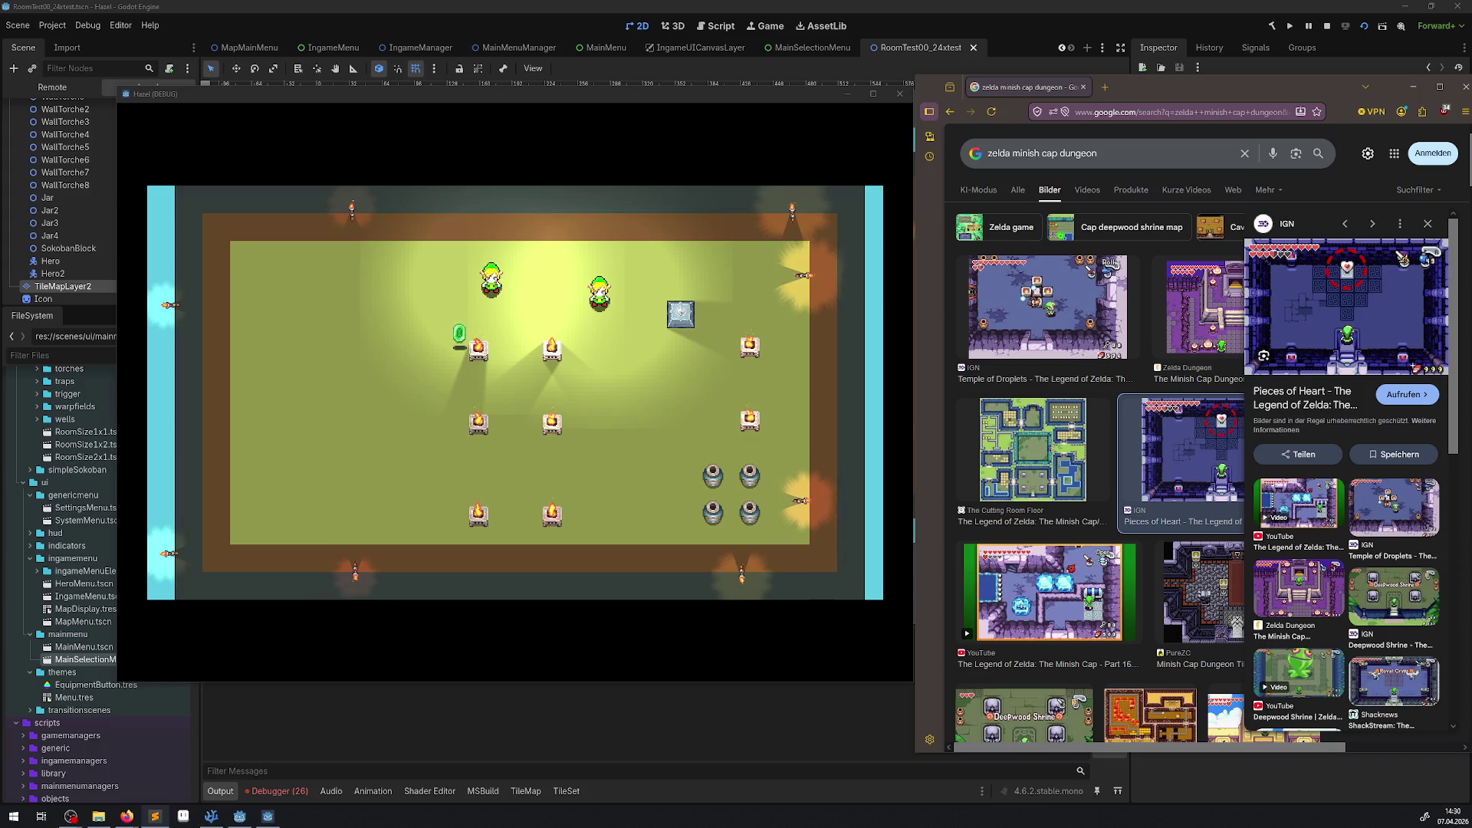
key(alt+Tab)
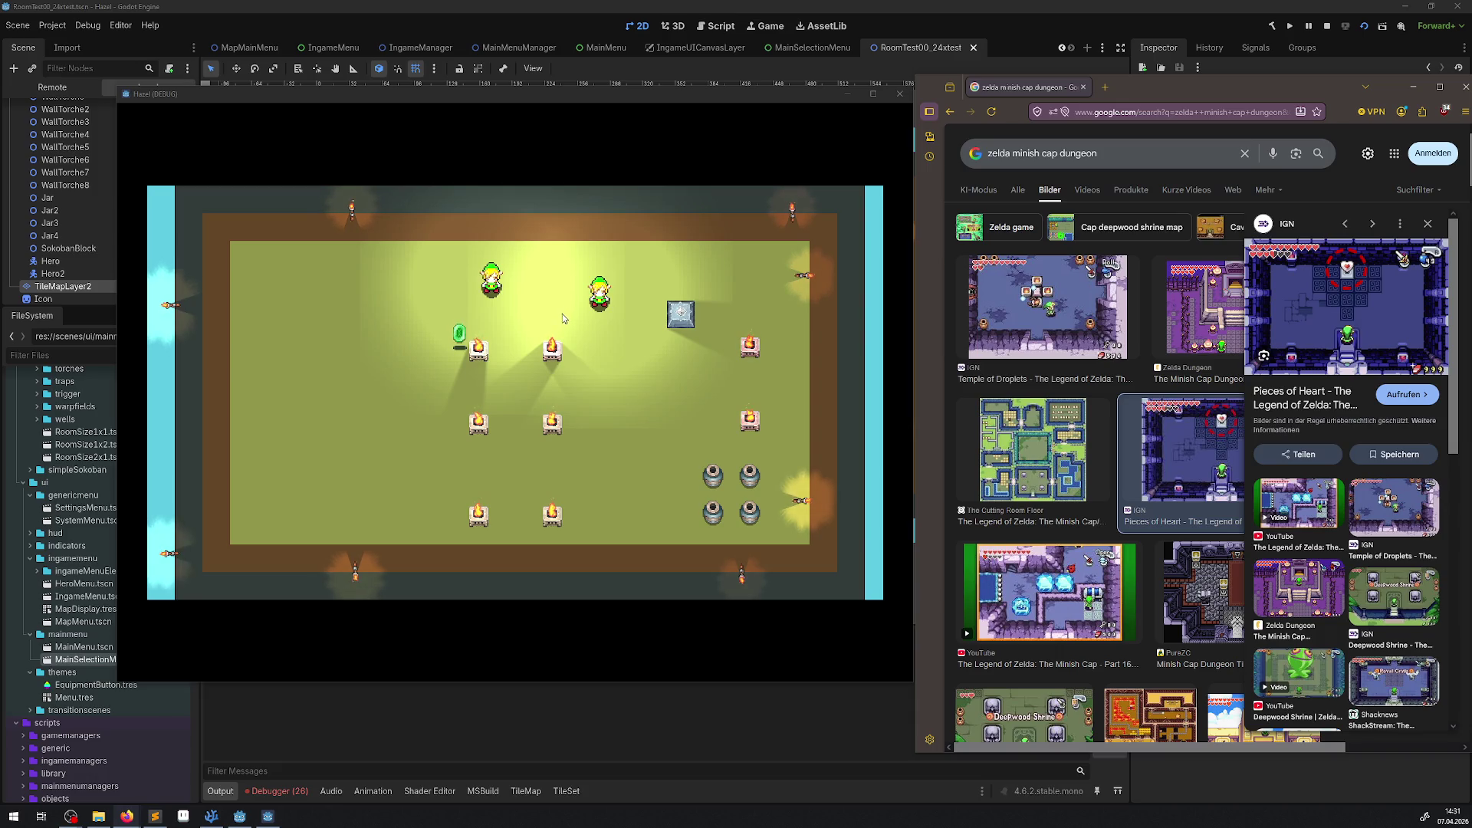
click(1392, 686)
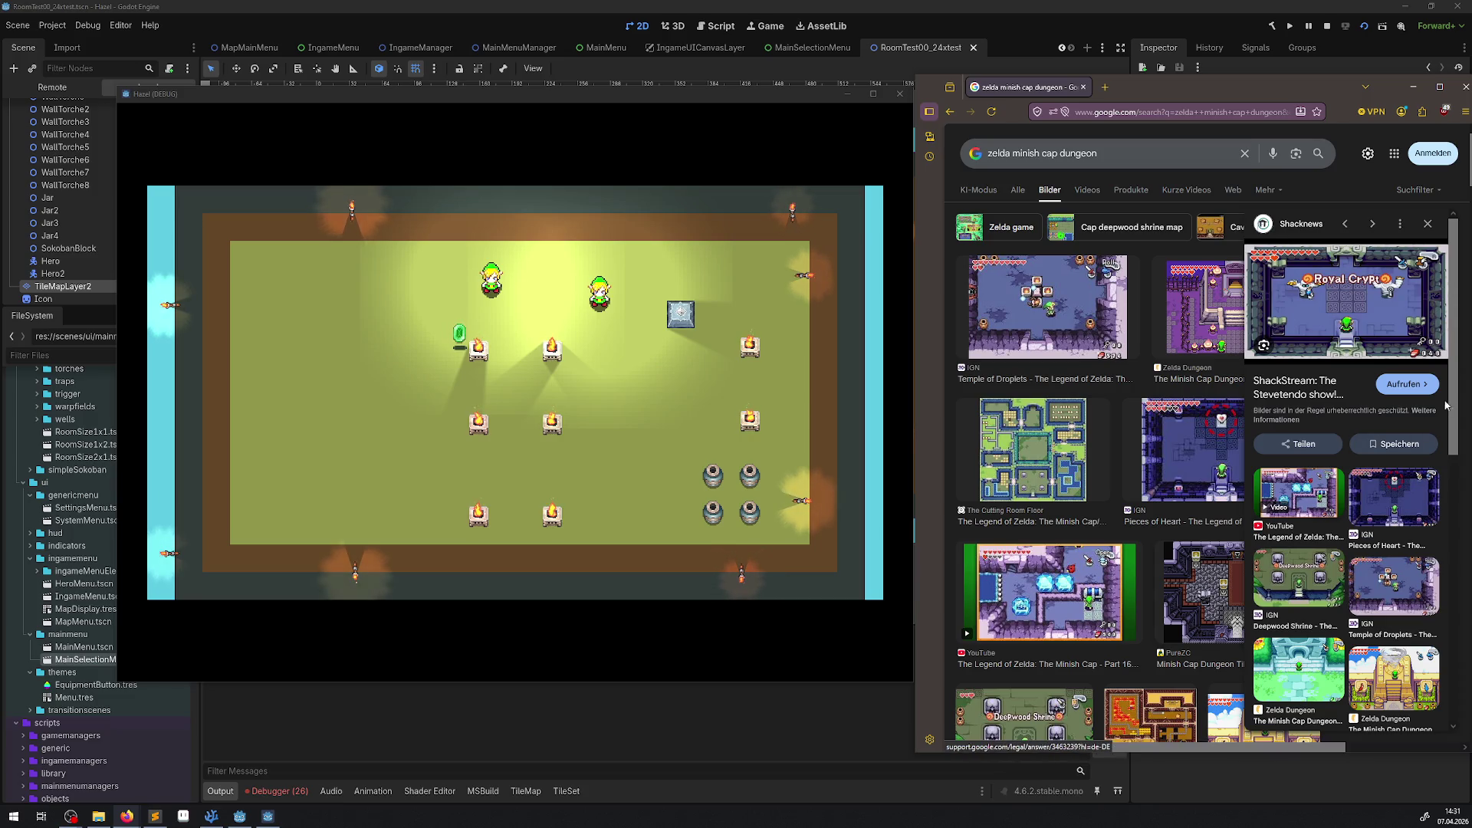
click(1354, 295)
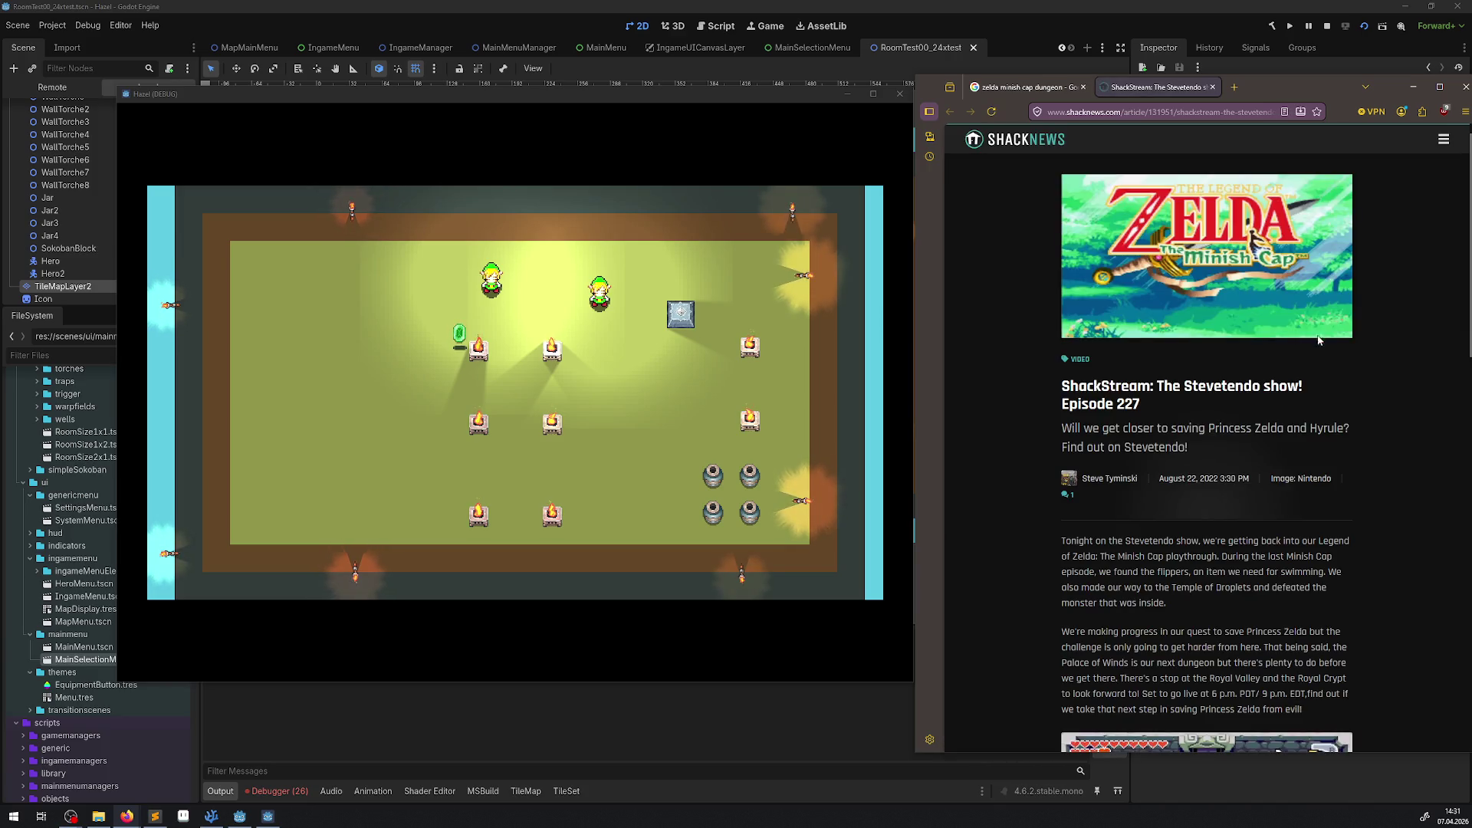
Step: View the Royal Crypt screenshot enlarged, then close the browser window
scroll(1235, 516, down, 10)
scroll(1235, 516, up, 7)
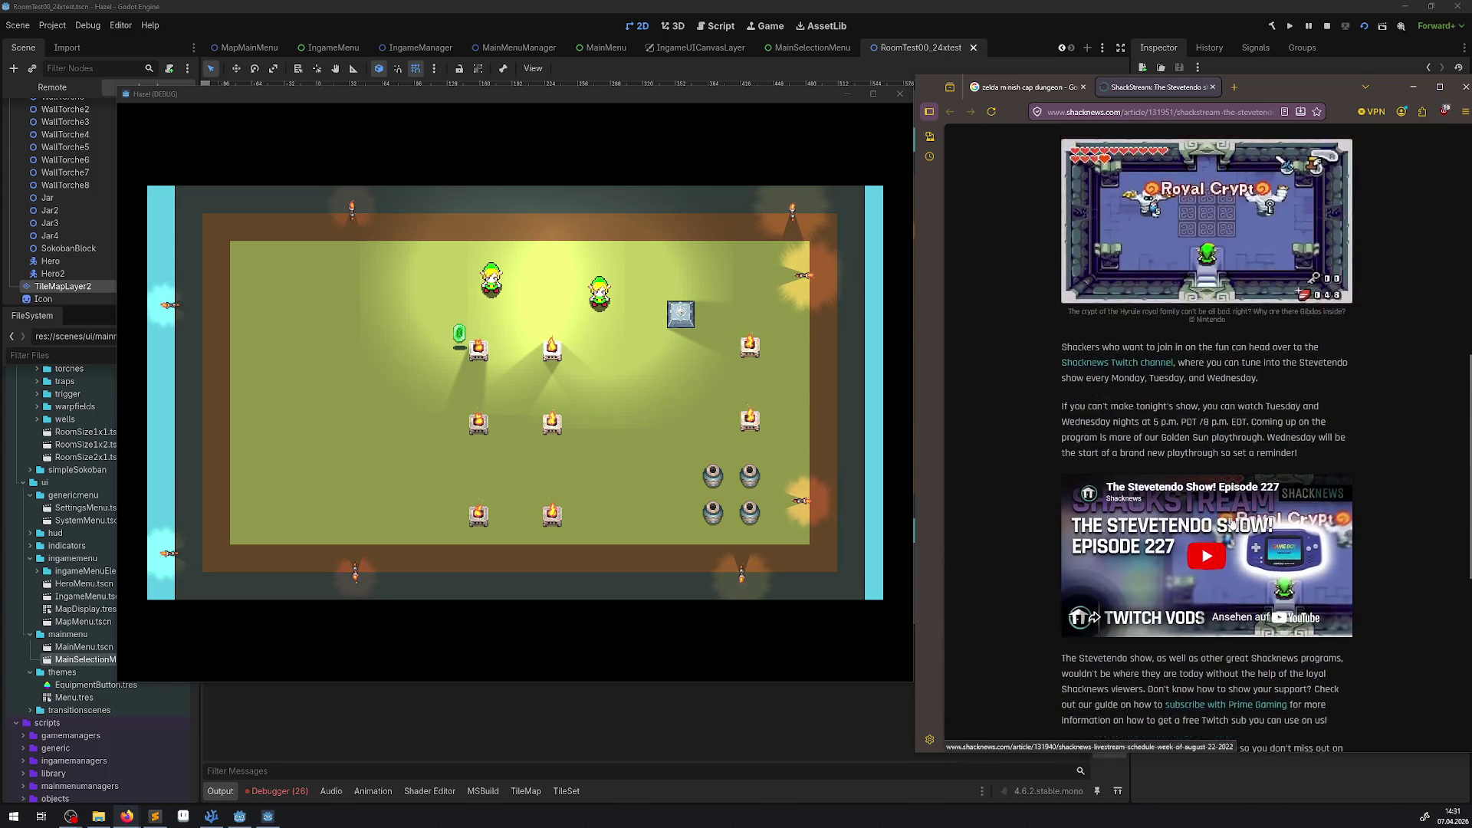
right_click(1176, 323)
click(1084, 260)
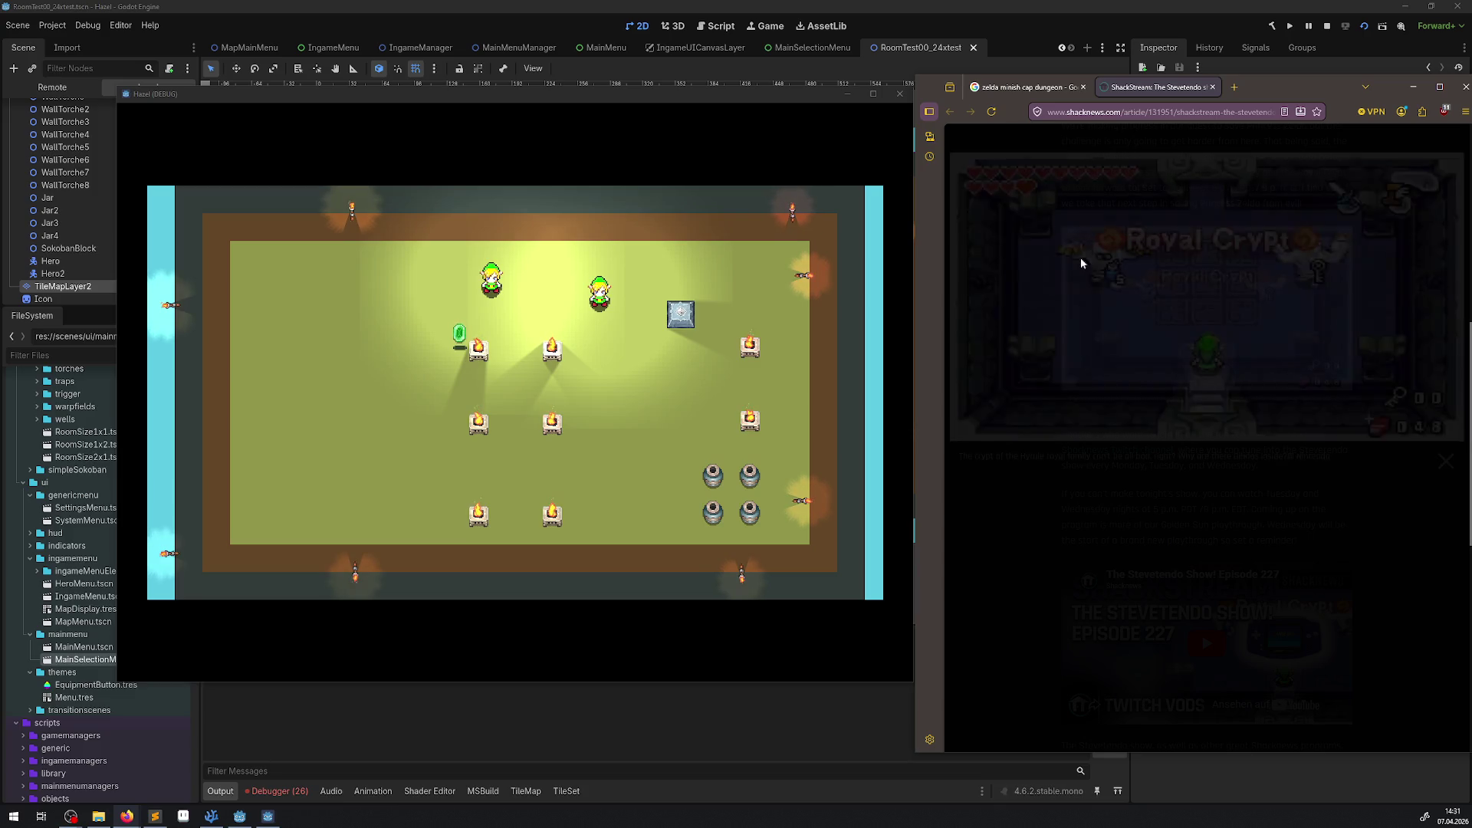
right_click(1189, 572)
click(1065, 512)
click(1065, 512)
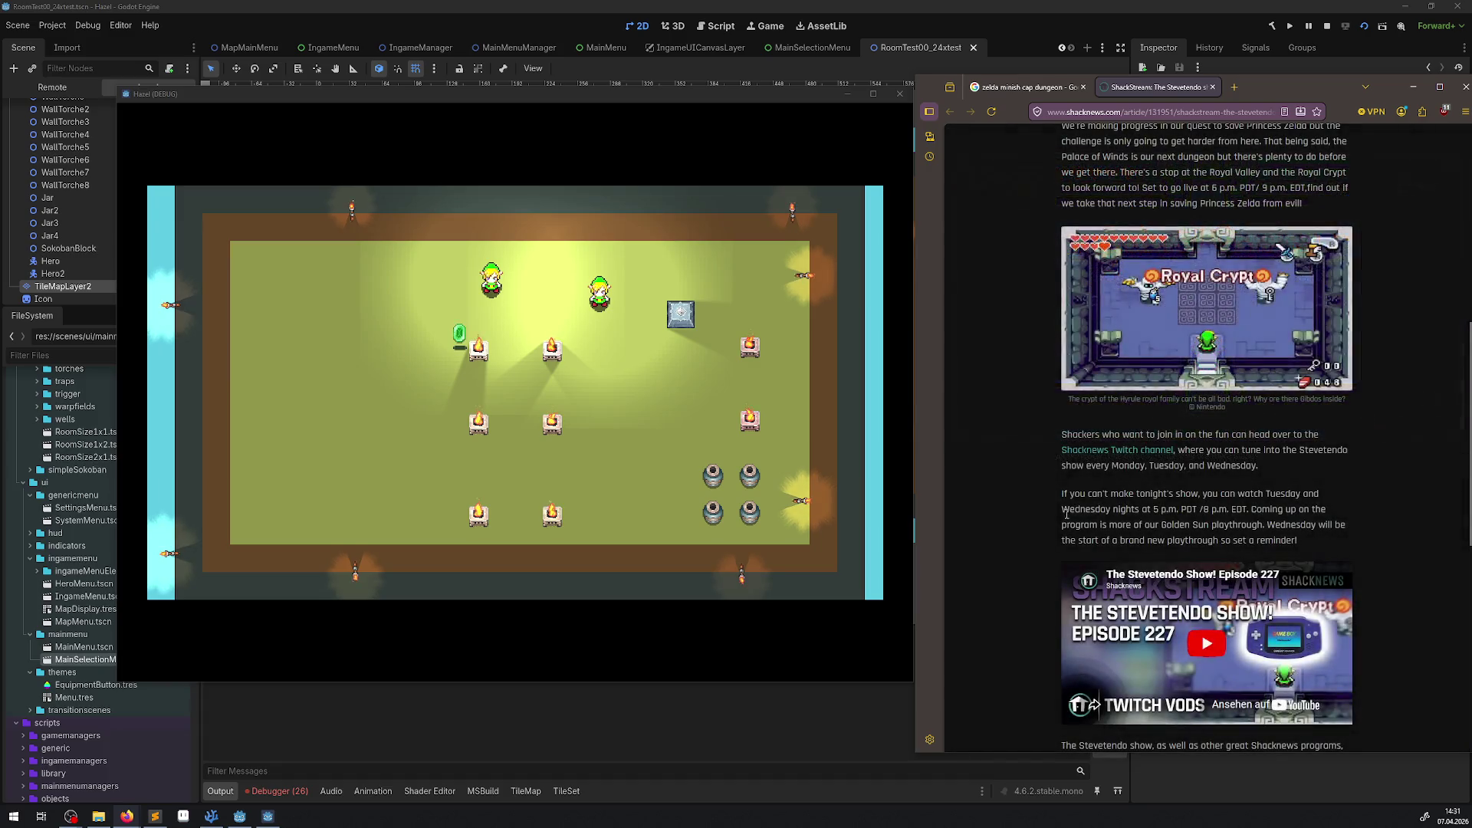
click(1087, 306)
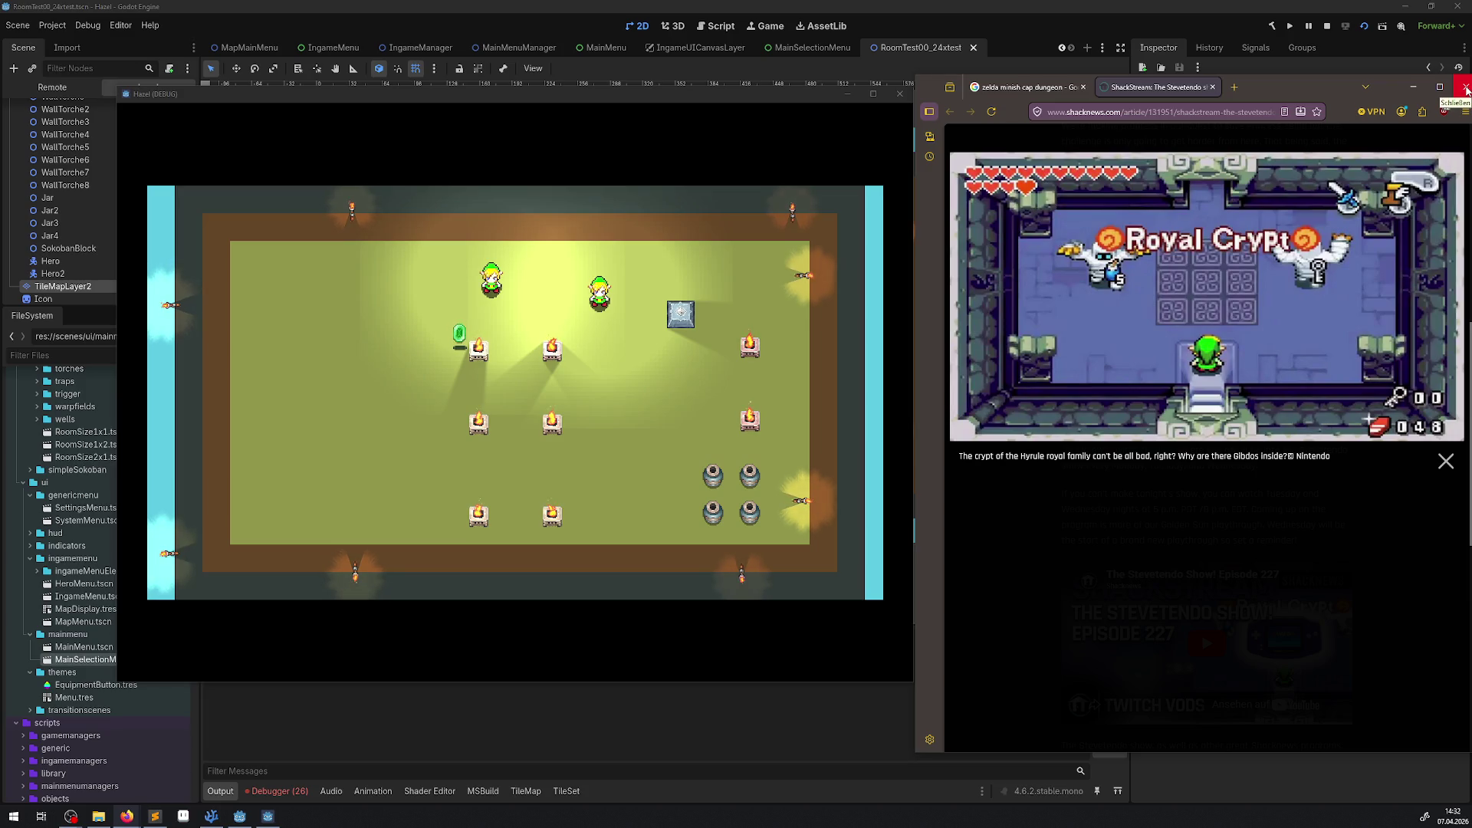
click(1466, 88)
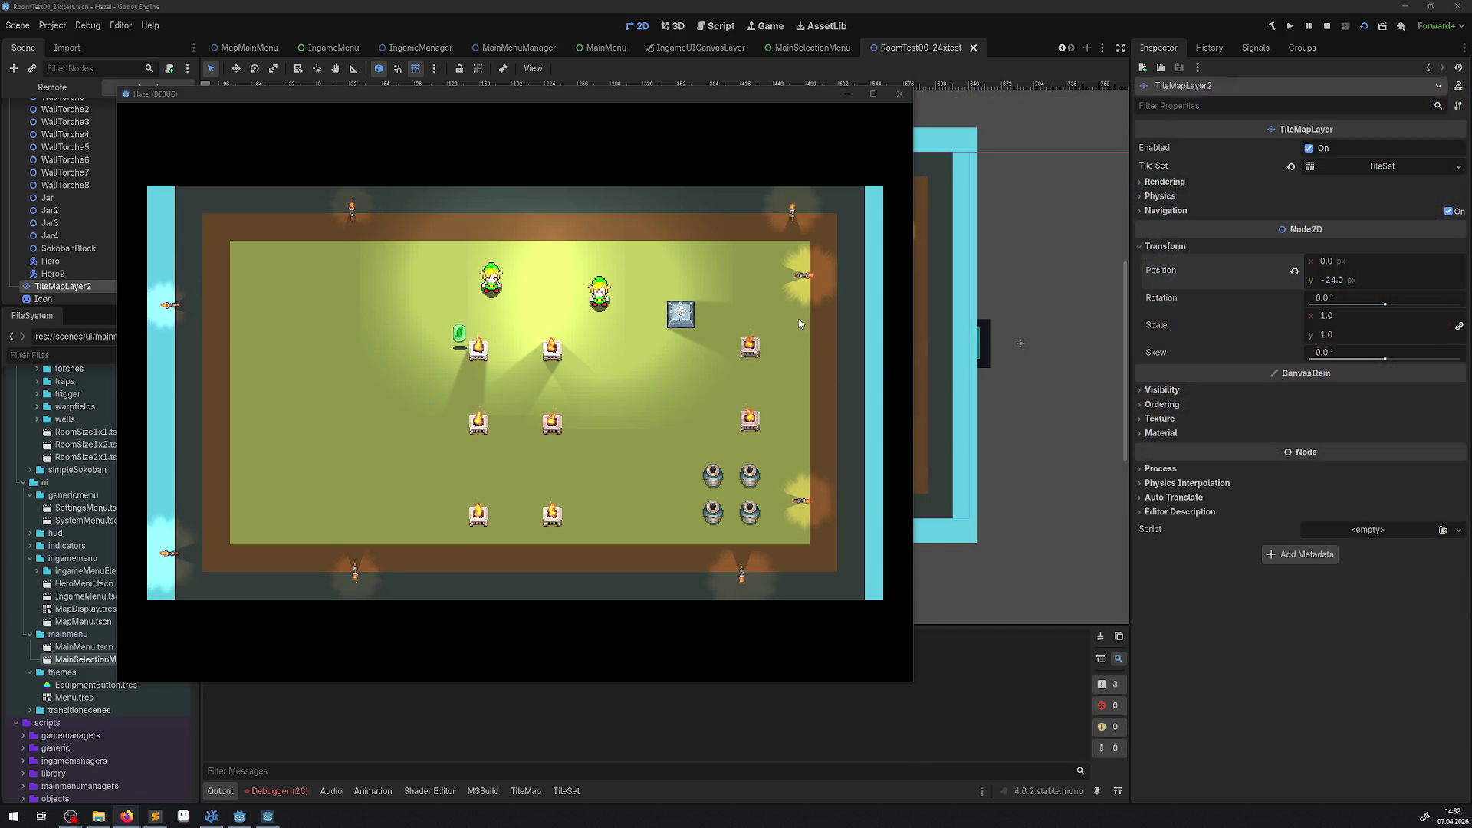
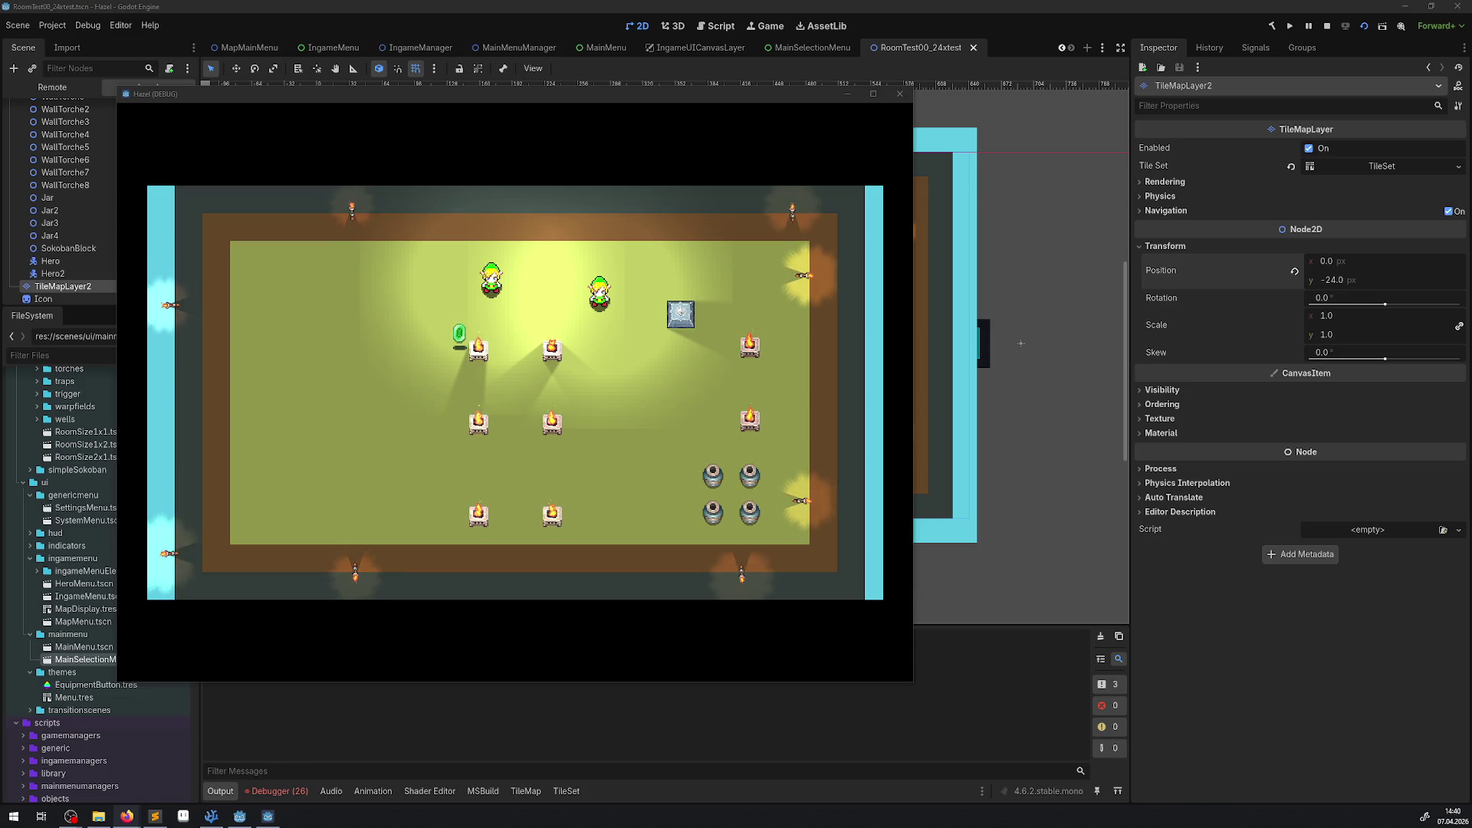
Step: Stop the running Hazel DEBUG game to end debugging and return to the editor
click(899, 93)
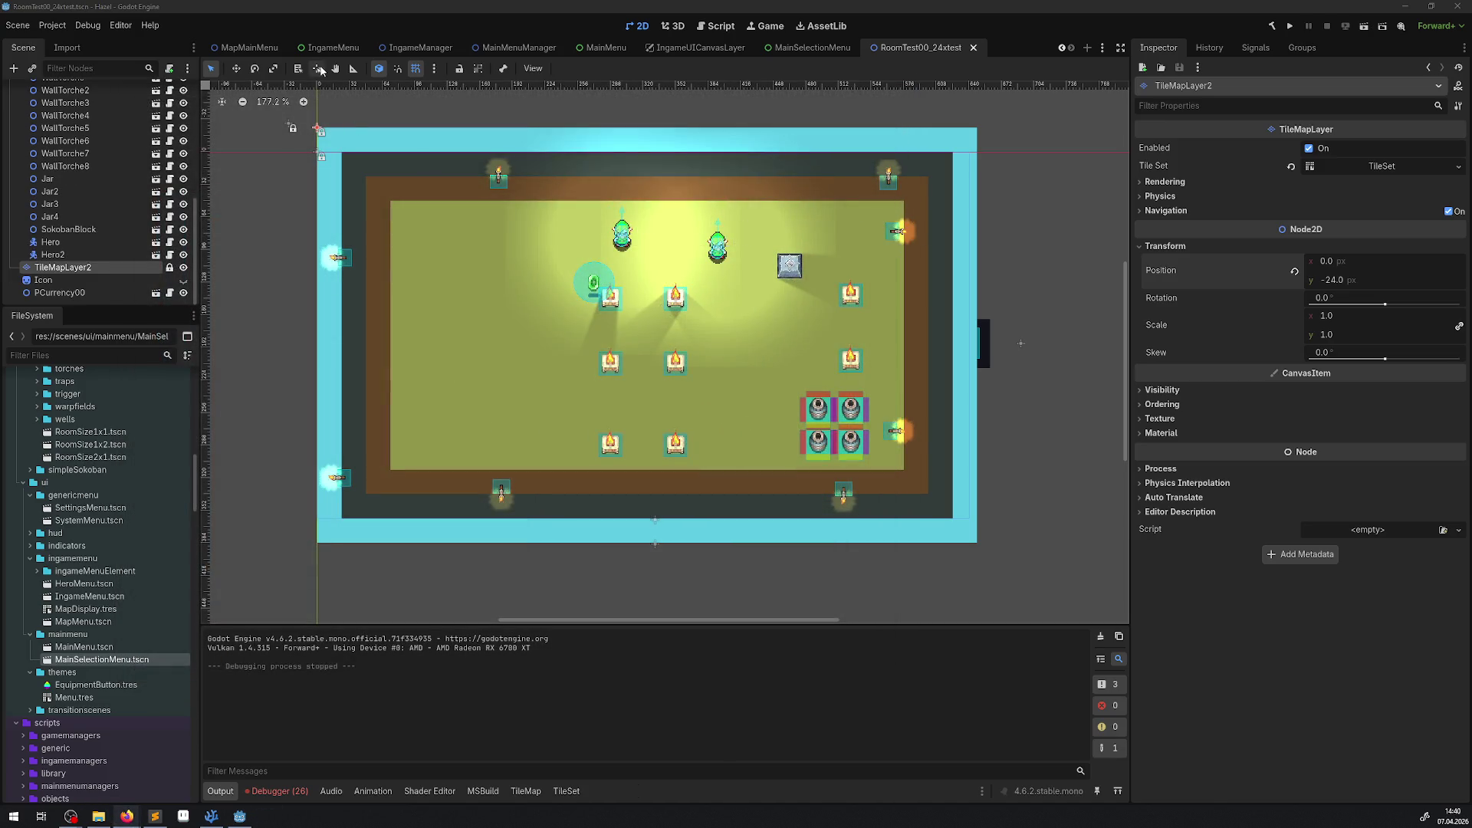
Step: Switch to the MainMenuManager scene tab to show its root and MainMenuUIManager node
click(520, 50)
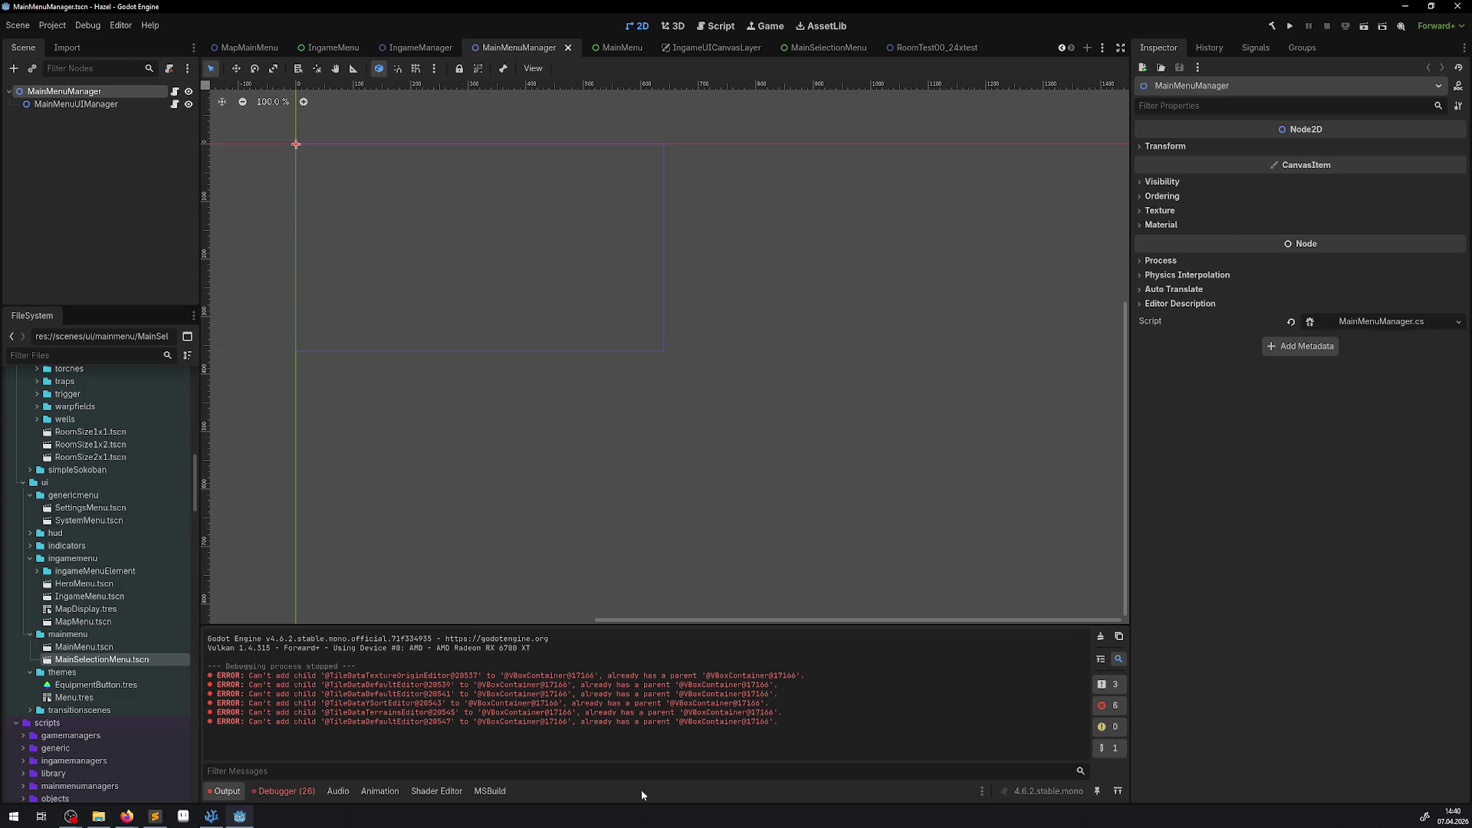
Step: Empty the Output panel of old errors, then glance at Sublime Text and return to Godot
click(1102, 637)
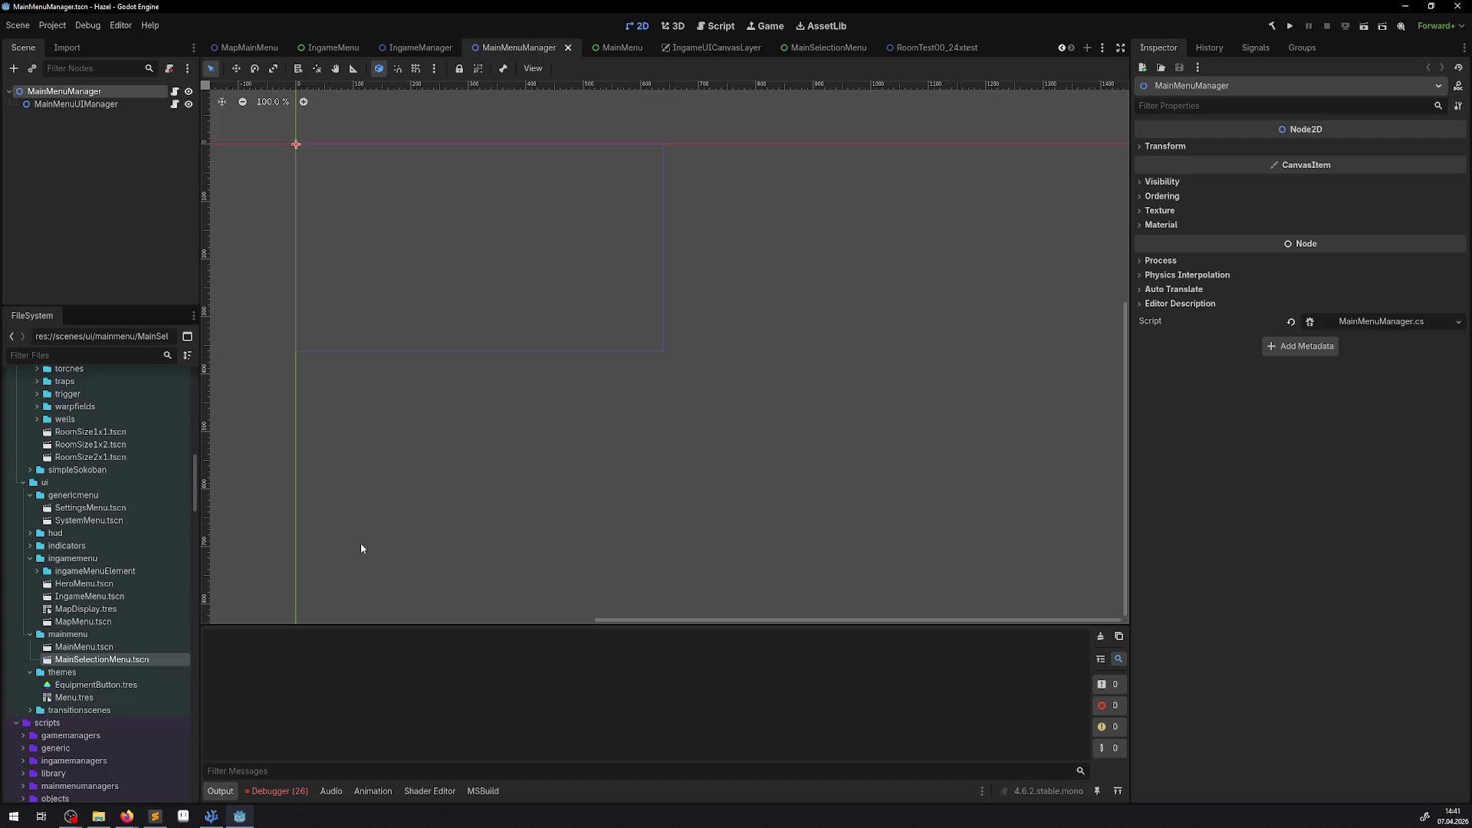
click(155, 815)
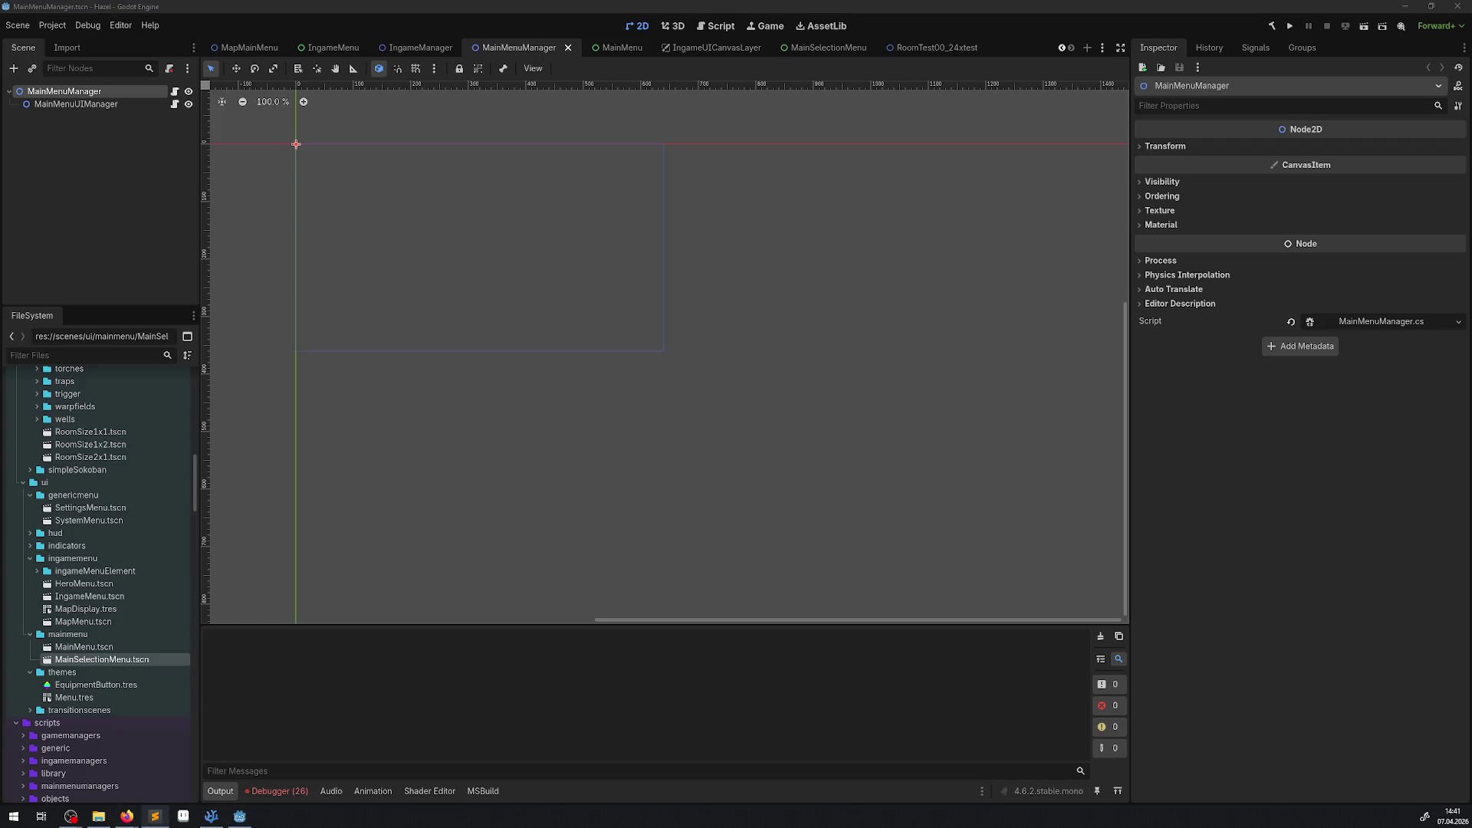
click(19, 50)
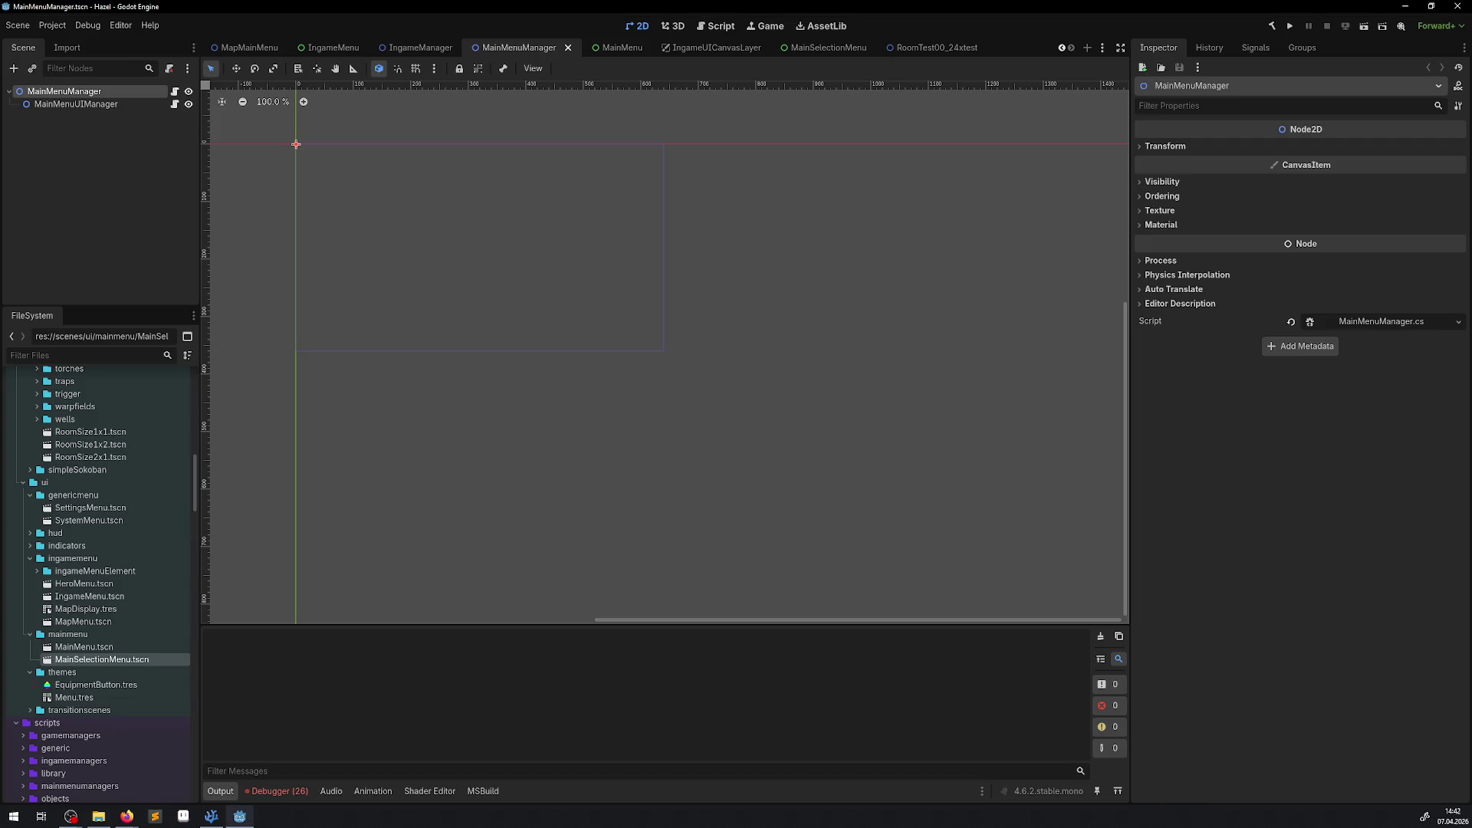